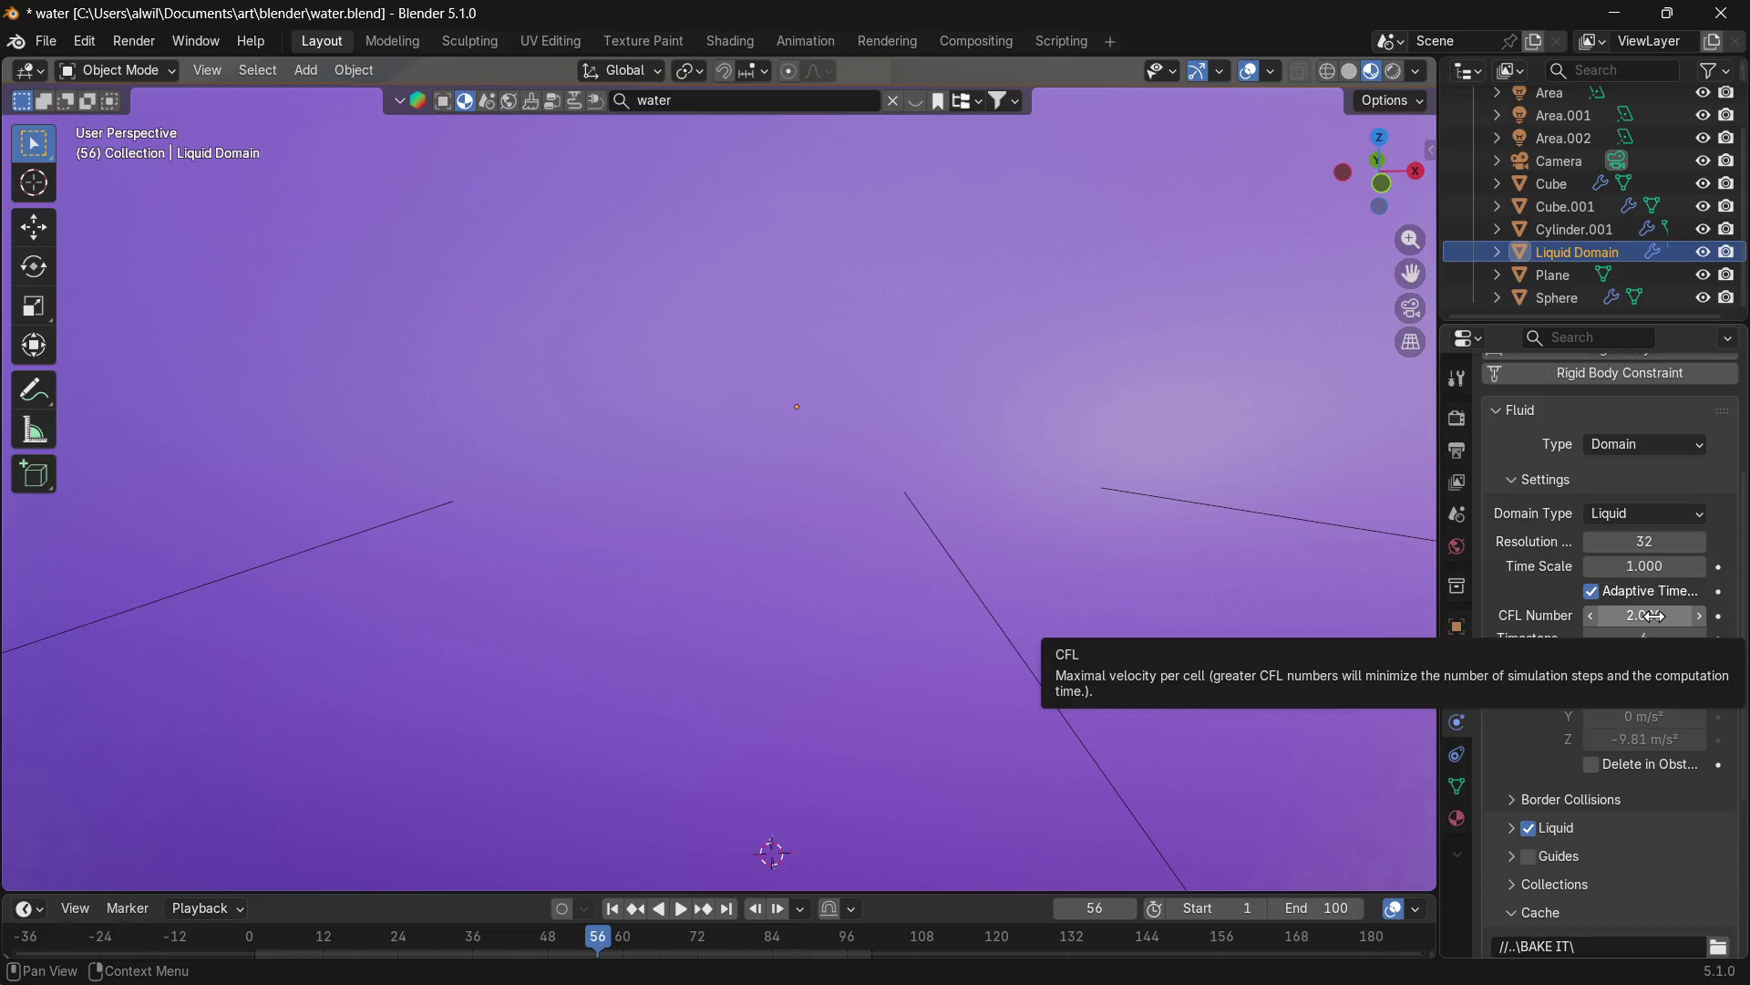
Expand the Liquid Domain's Liquid settings to check FLIP Ratio 0.970 and Narrow Band 3.000.
middle_drag(1639, 839, 1667, 710)
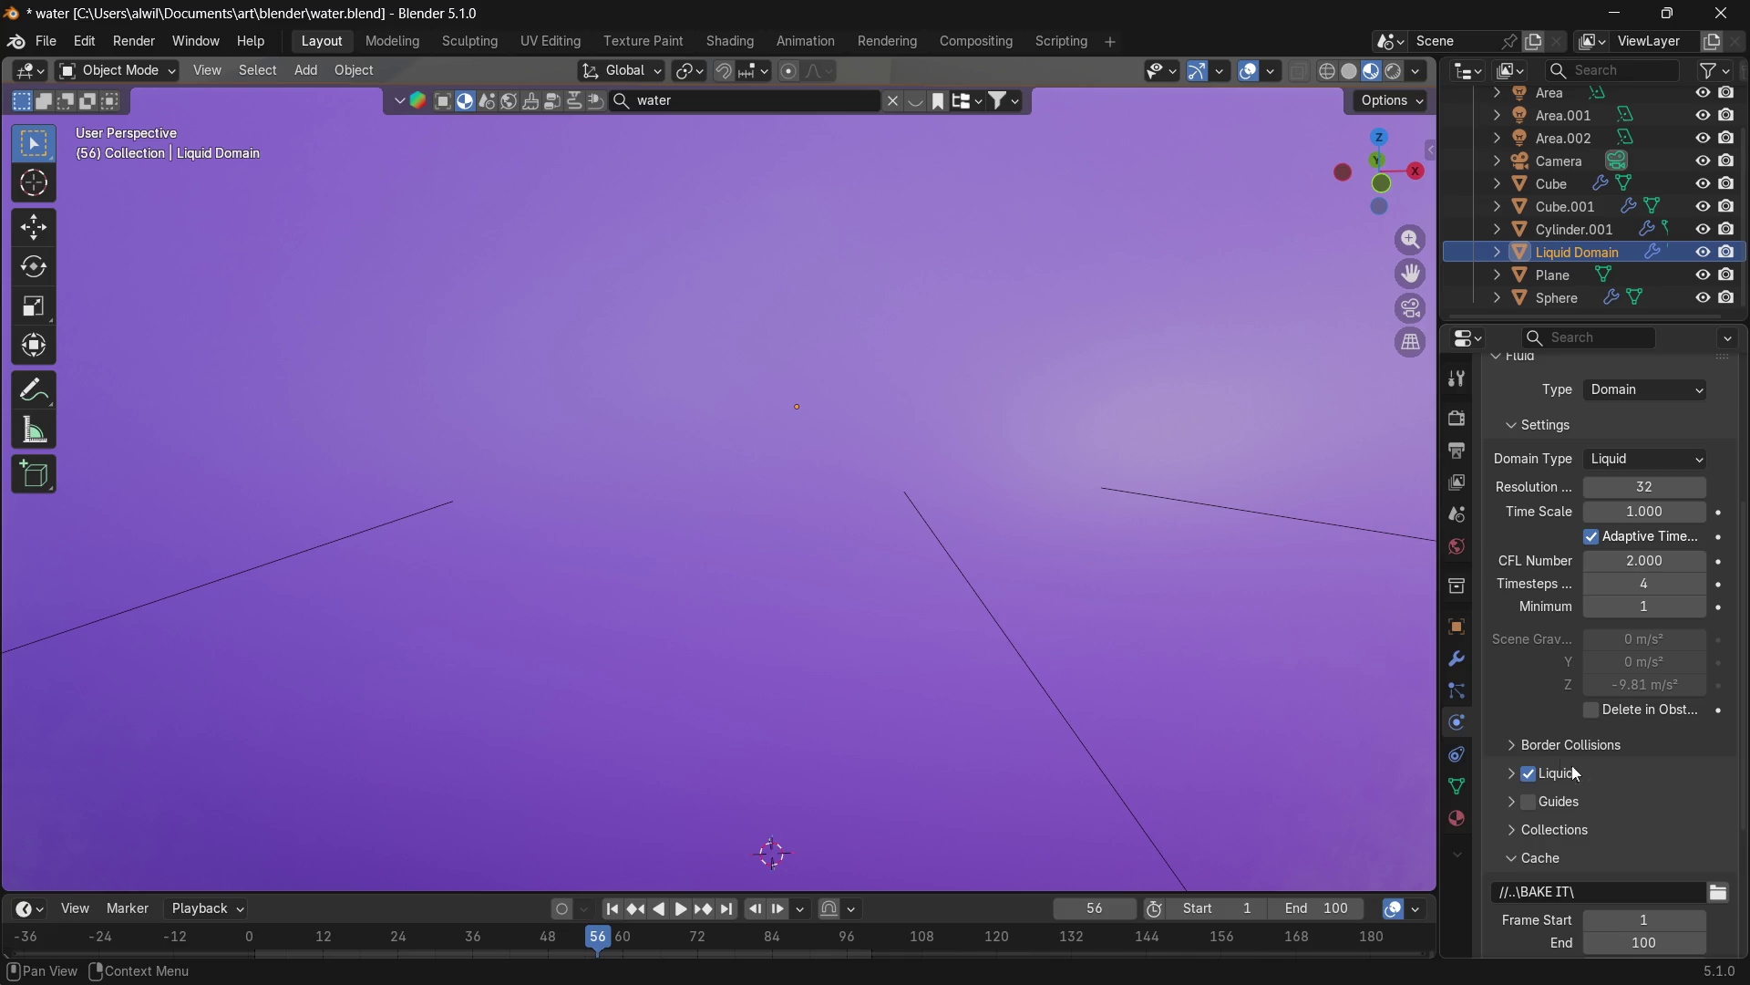
click(1515, 747)
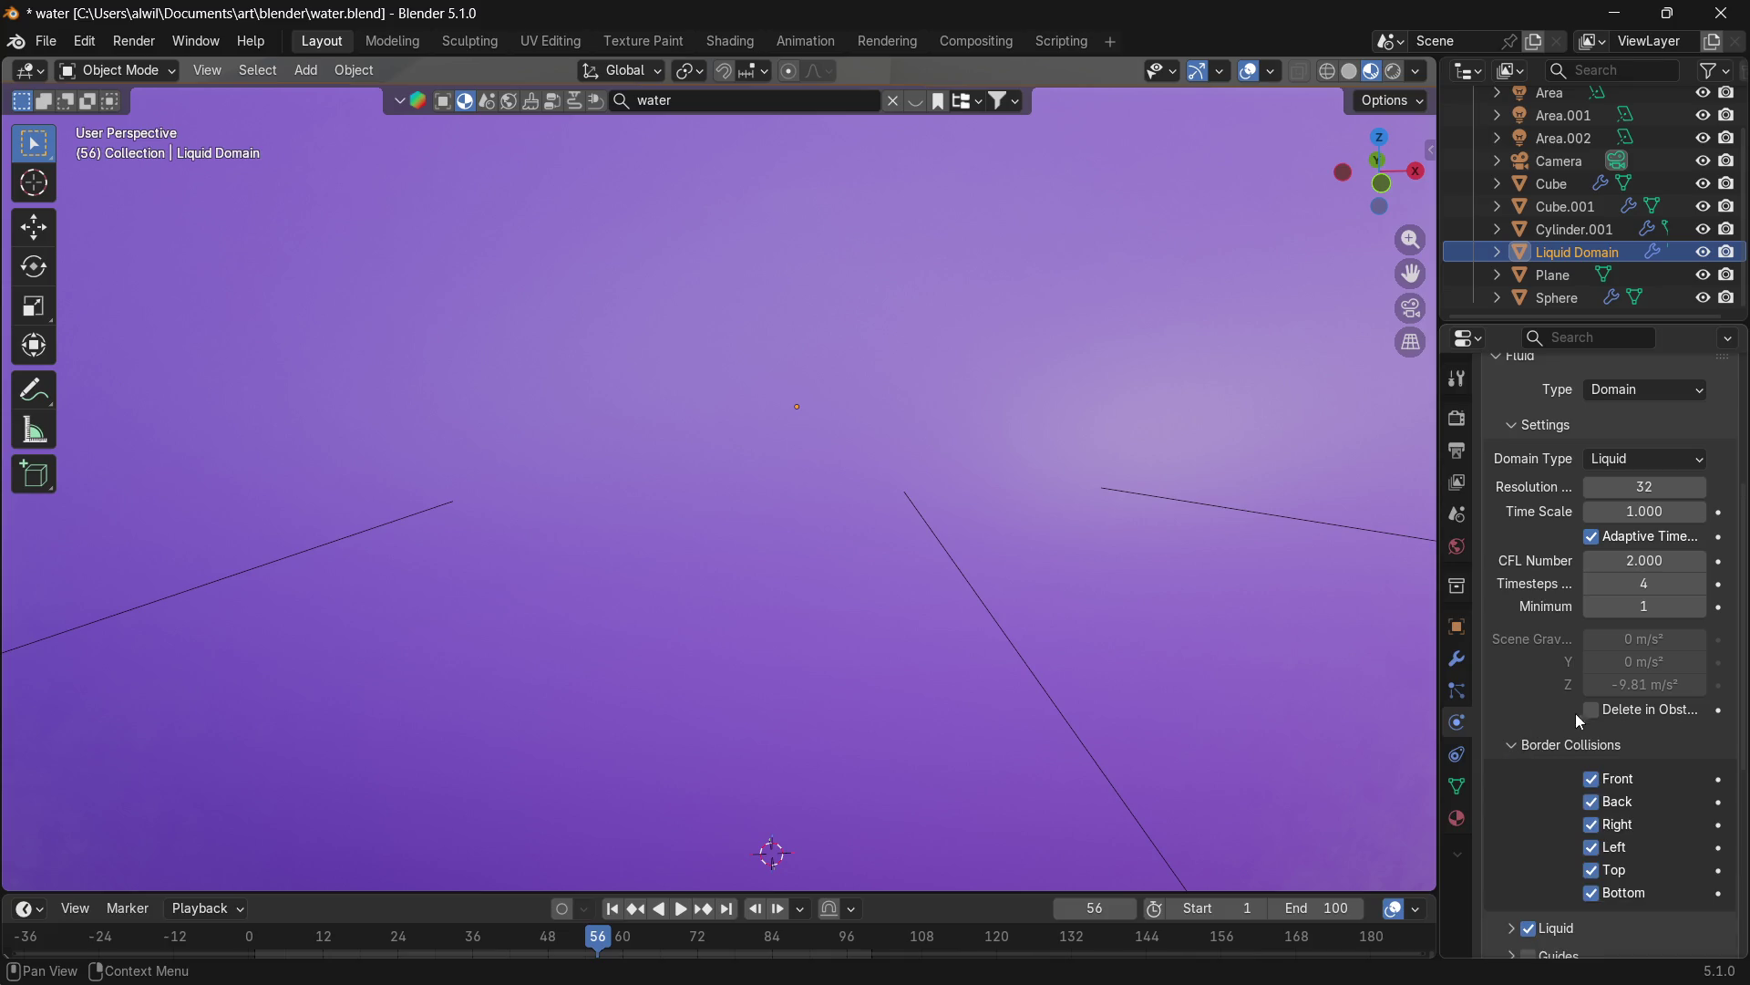
click(1513, 747)
middle_drag(1603, 811, 1601, 711)
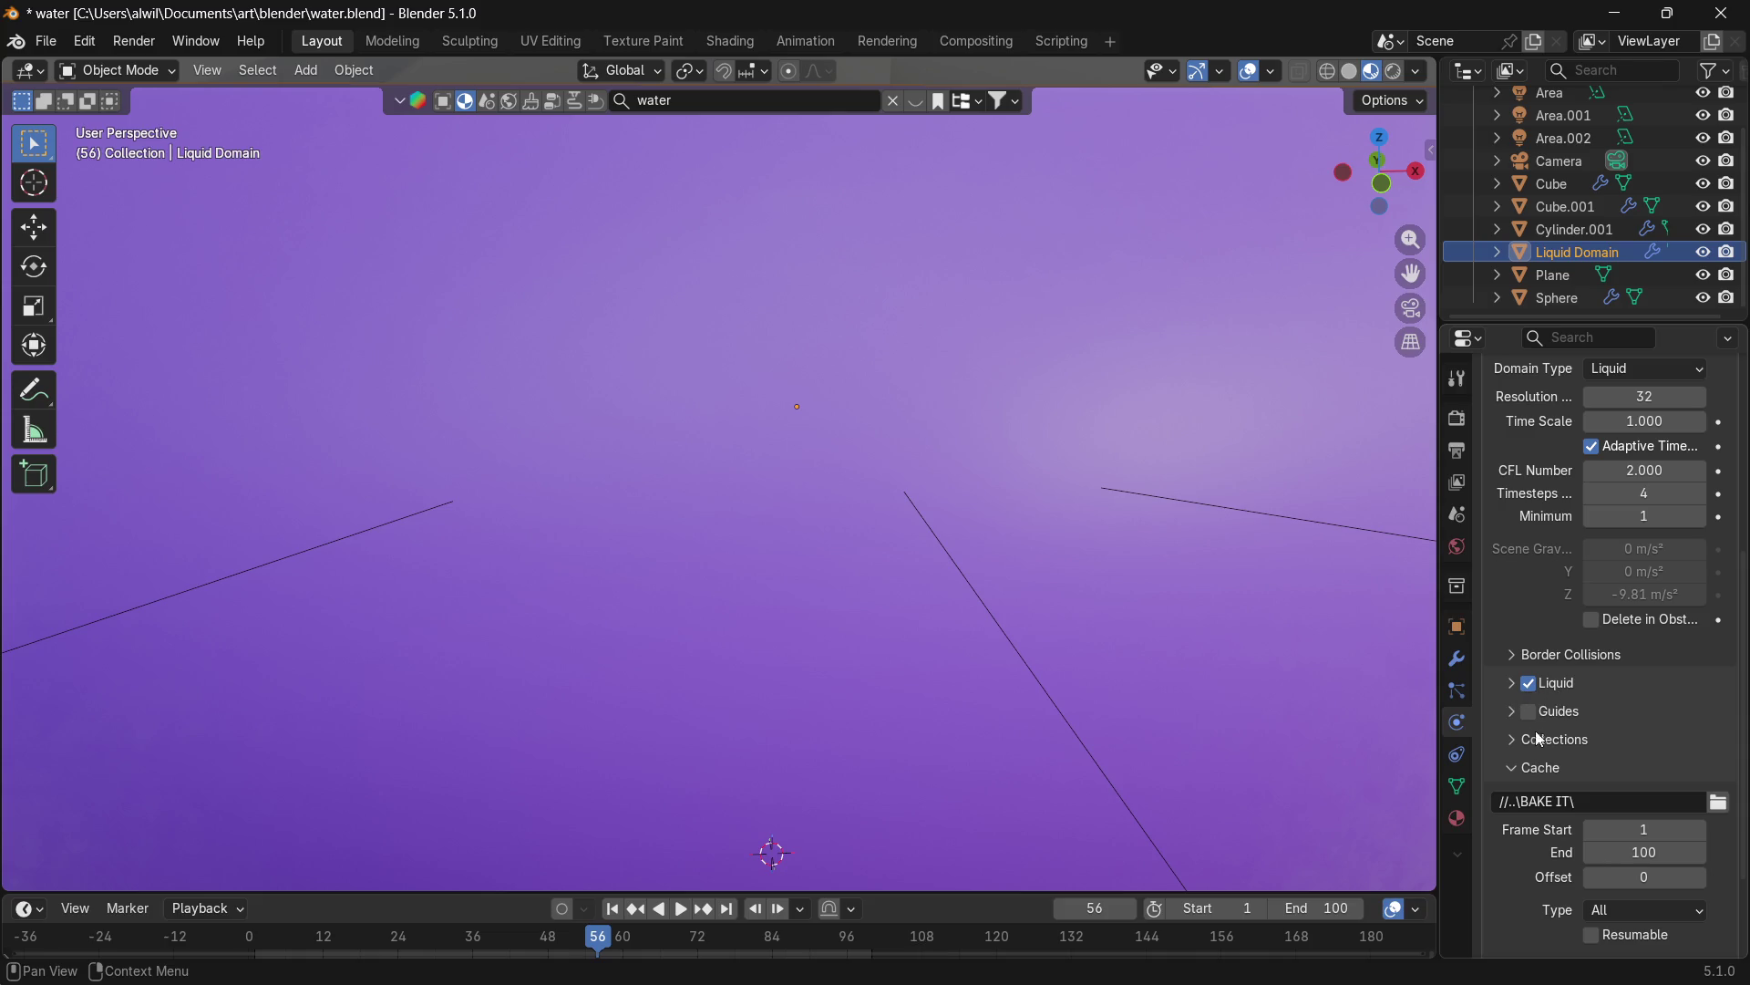
click(1517, 692)
middle_drag(1570, 847, 1562, 720)
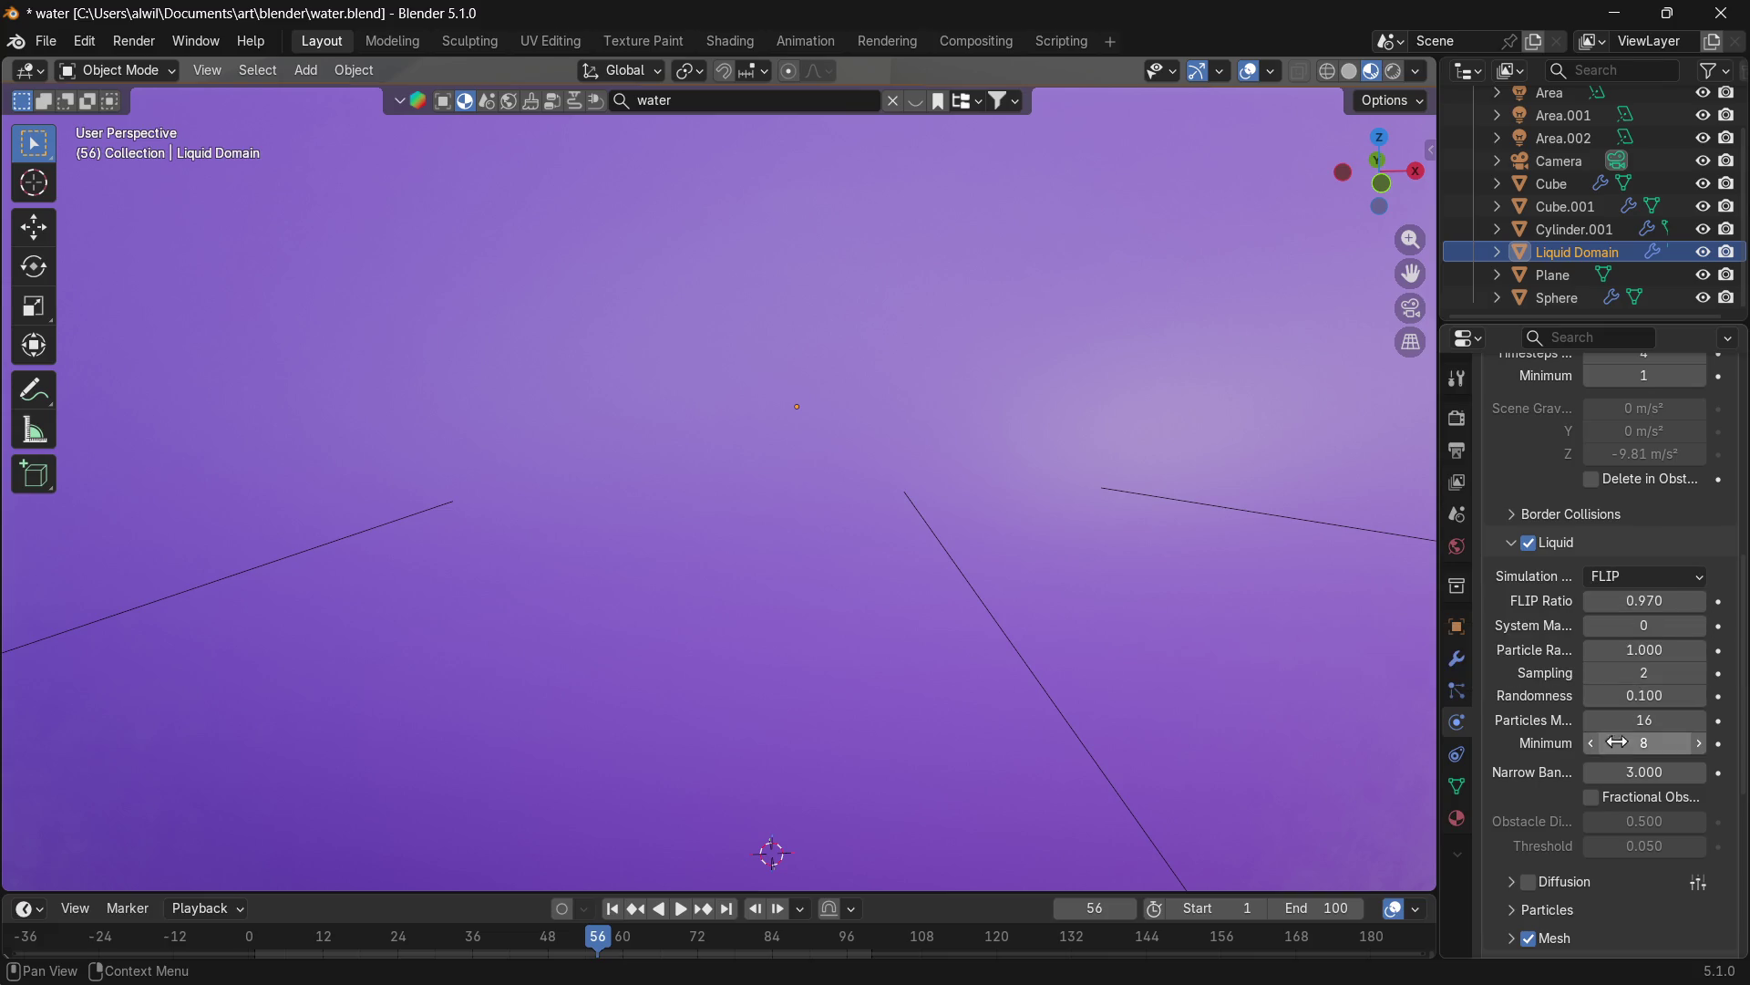
mouse_move(1553, 825)
middle_down()
mouse_move(1572, 721)
mouse_move(1570, 880)
middle_up()
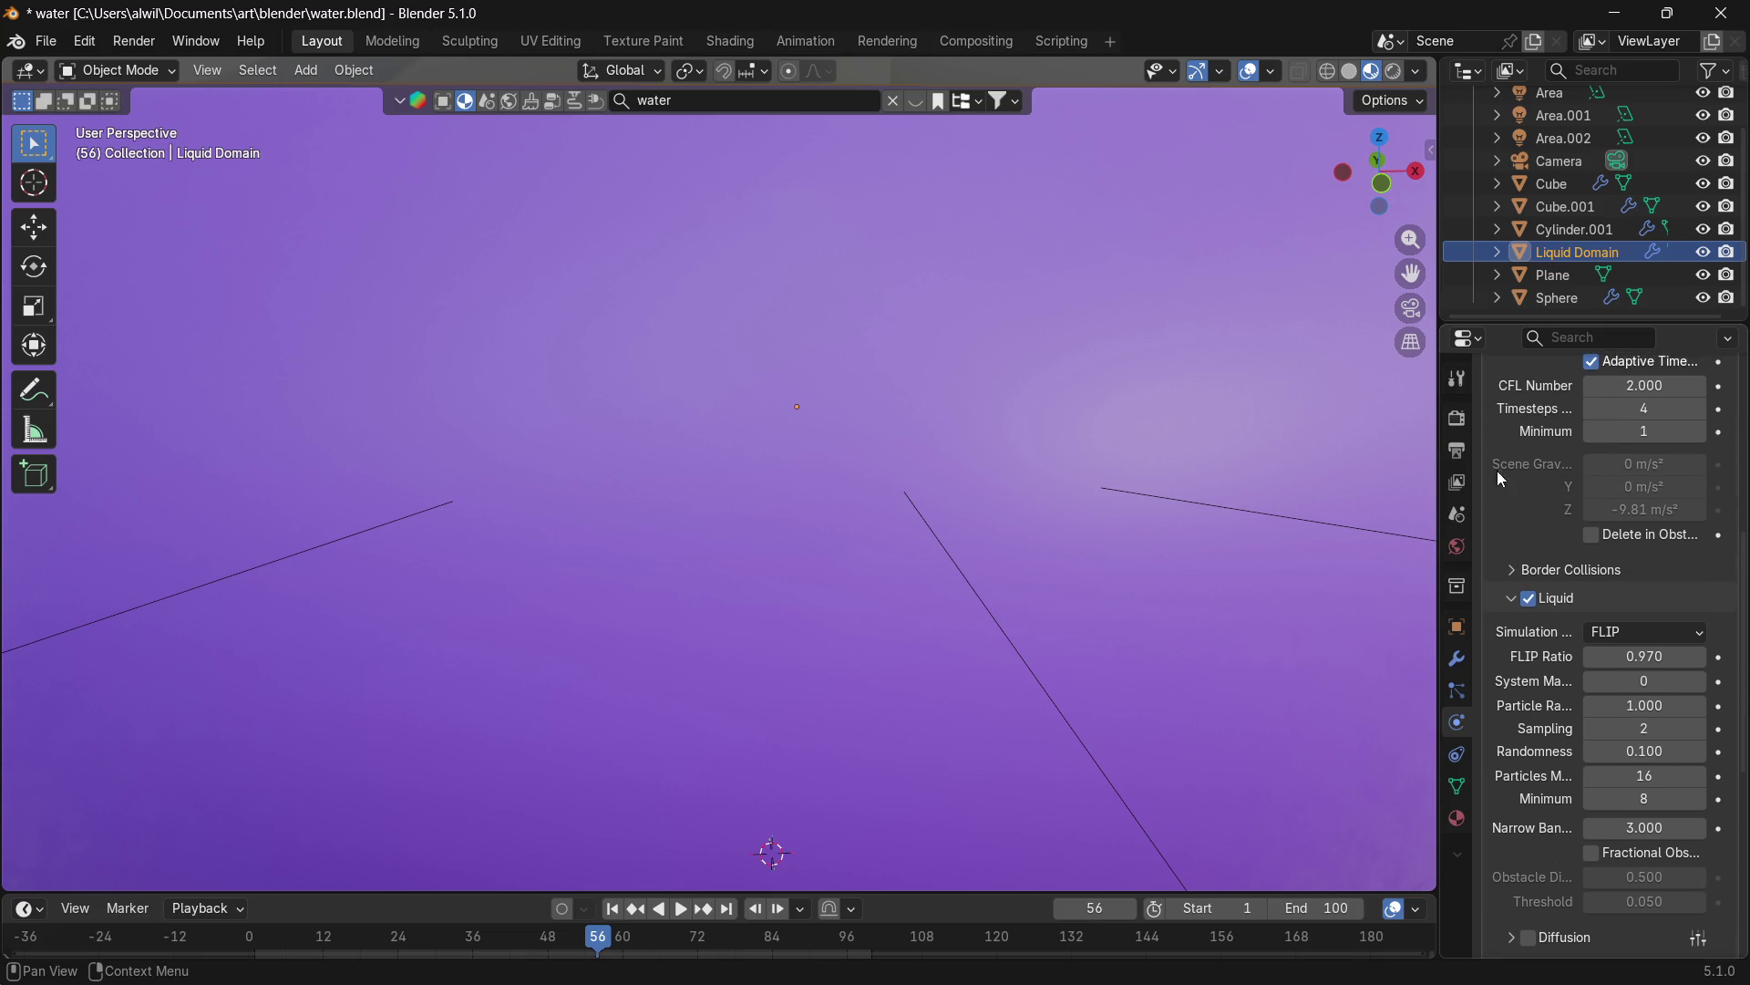
Select the Sphere inflow and view it in wireframe from the front, below the pipe.
click(1559, 298)
key(z)
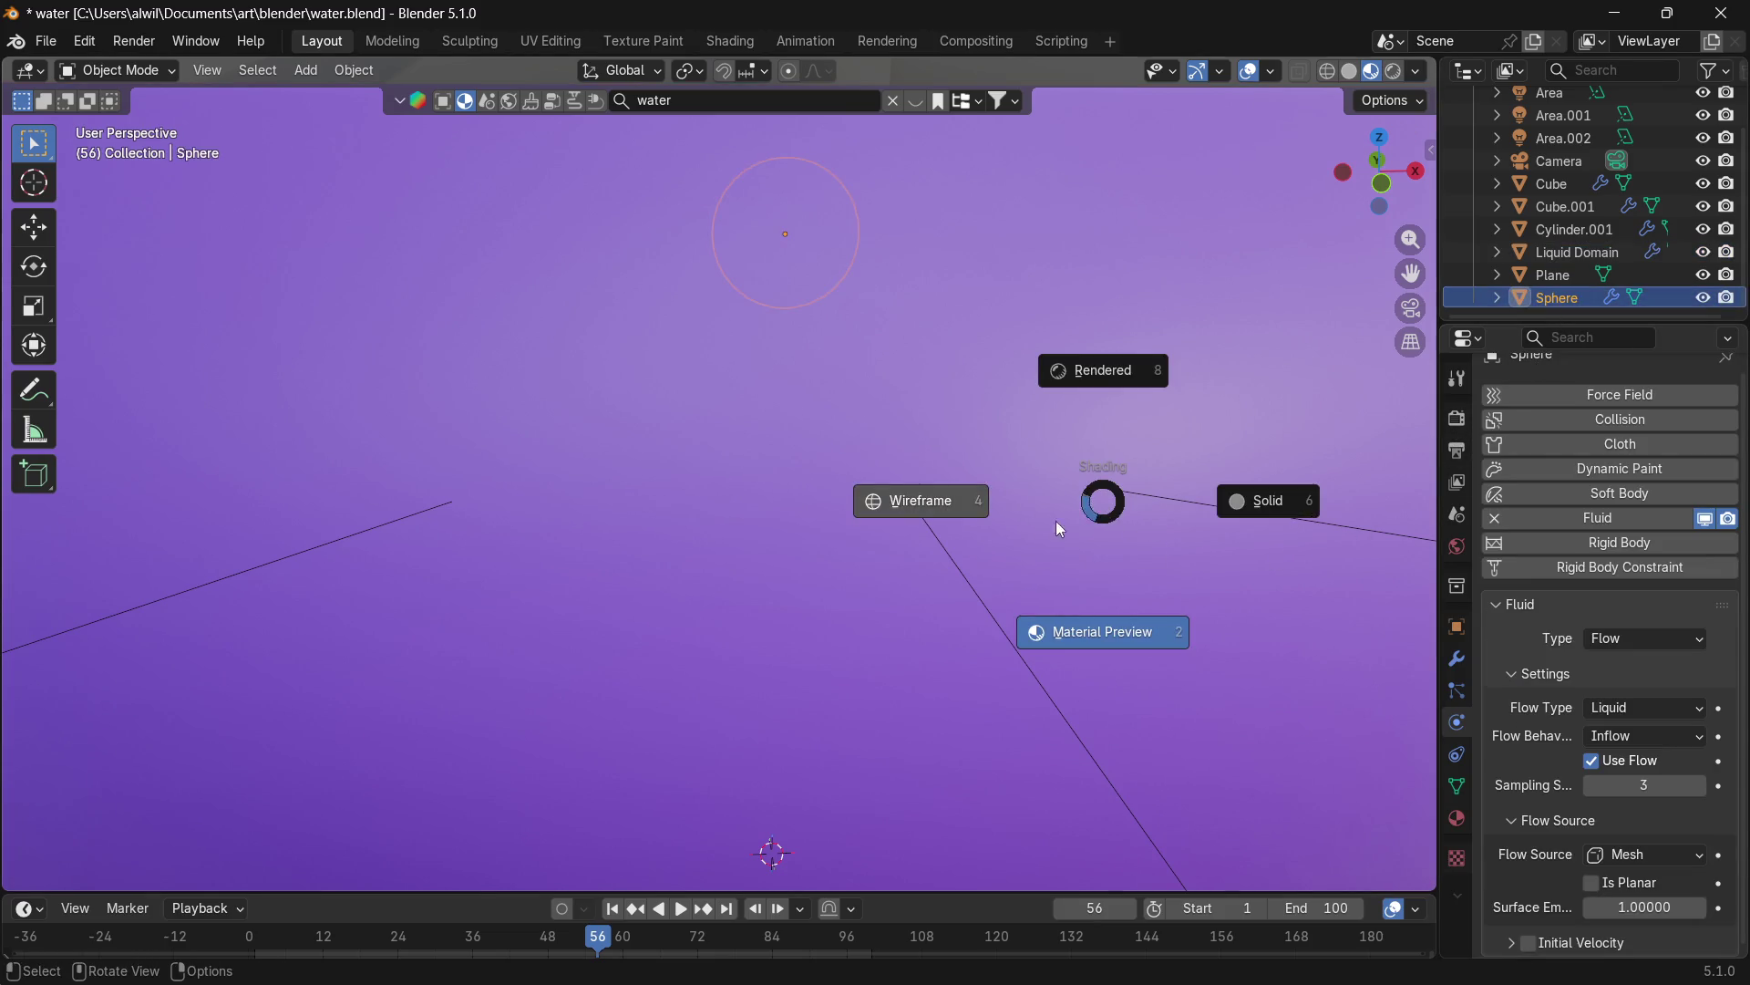
click(971, 494)
middle_drag(1052, 435, 1065, 417)
shift+middle_drag(1006, 362, 966, 620)
scroll(969, 630, up, 3)
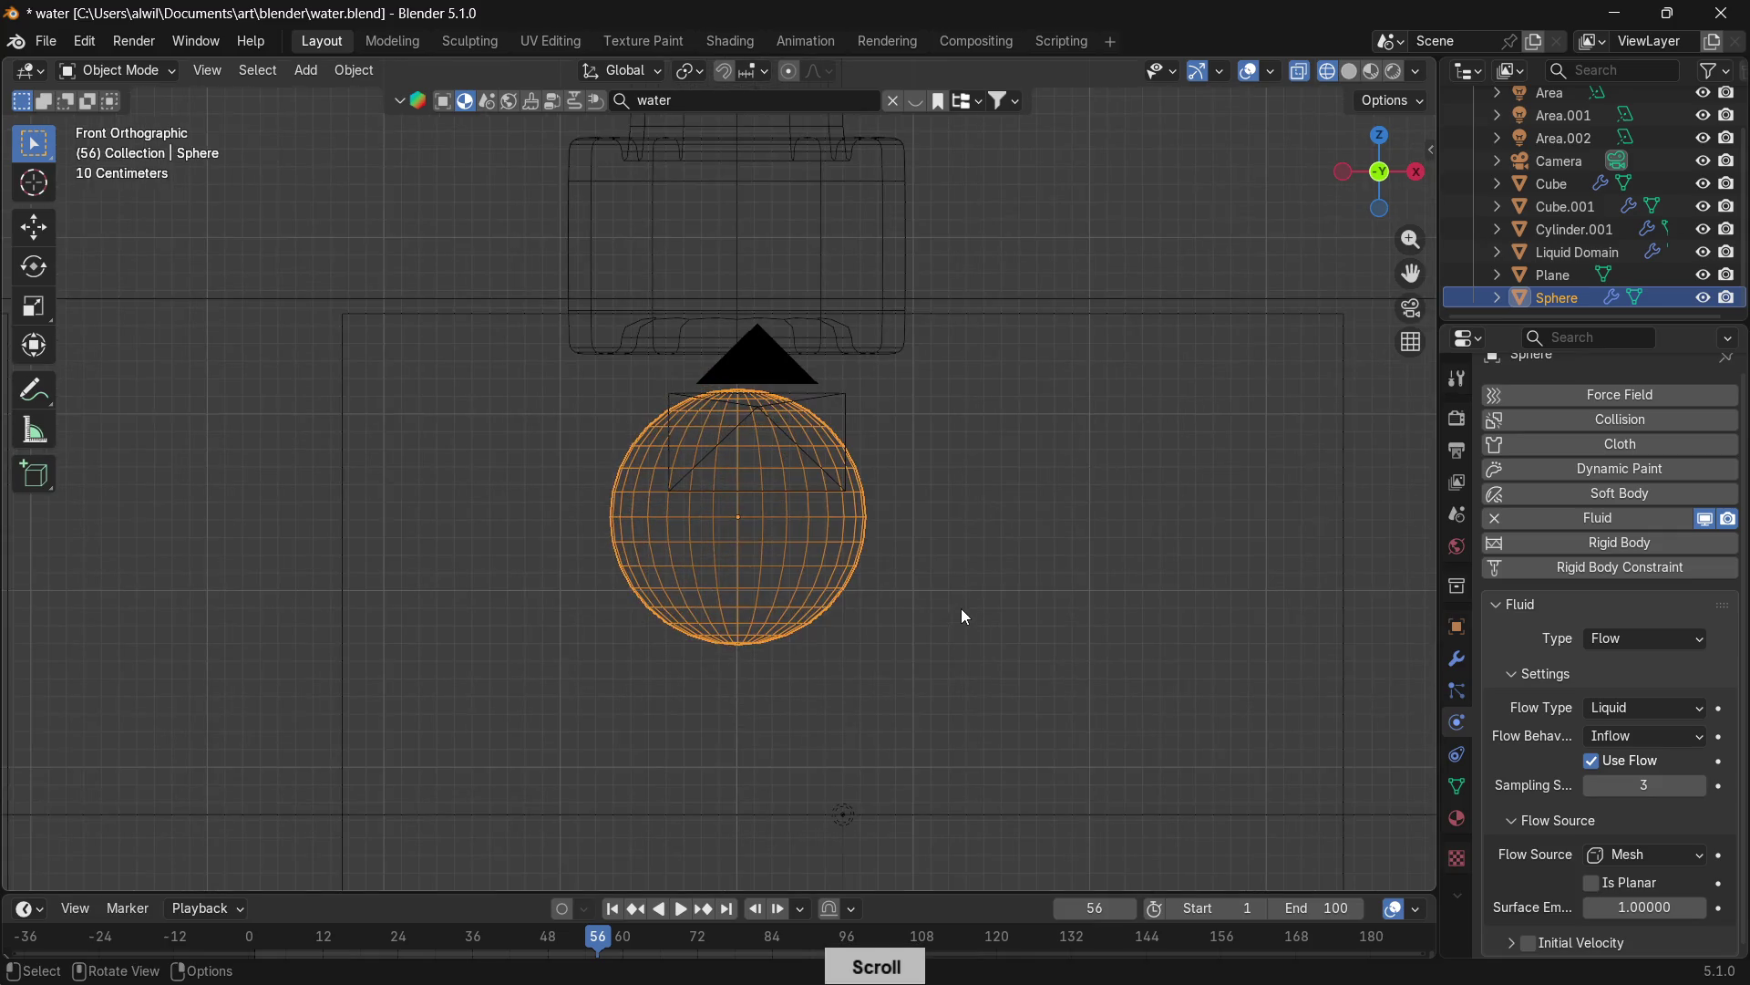
Scale the sphere to 0.422 and raise it 0.15495 m along Z under the pipe outlet.
key(s)
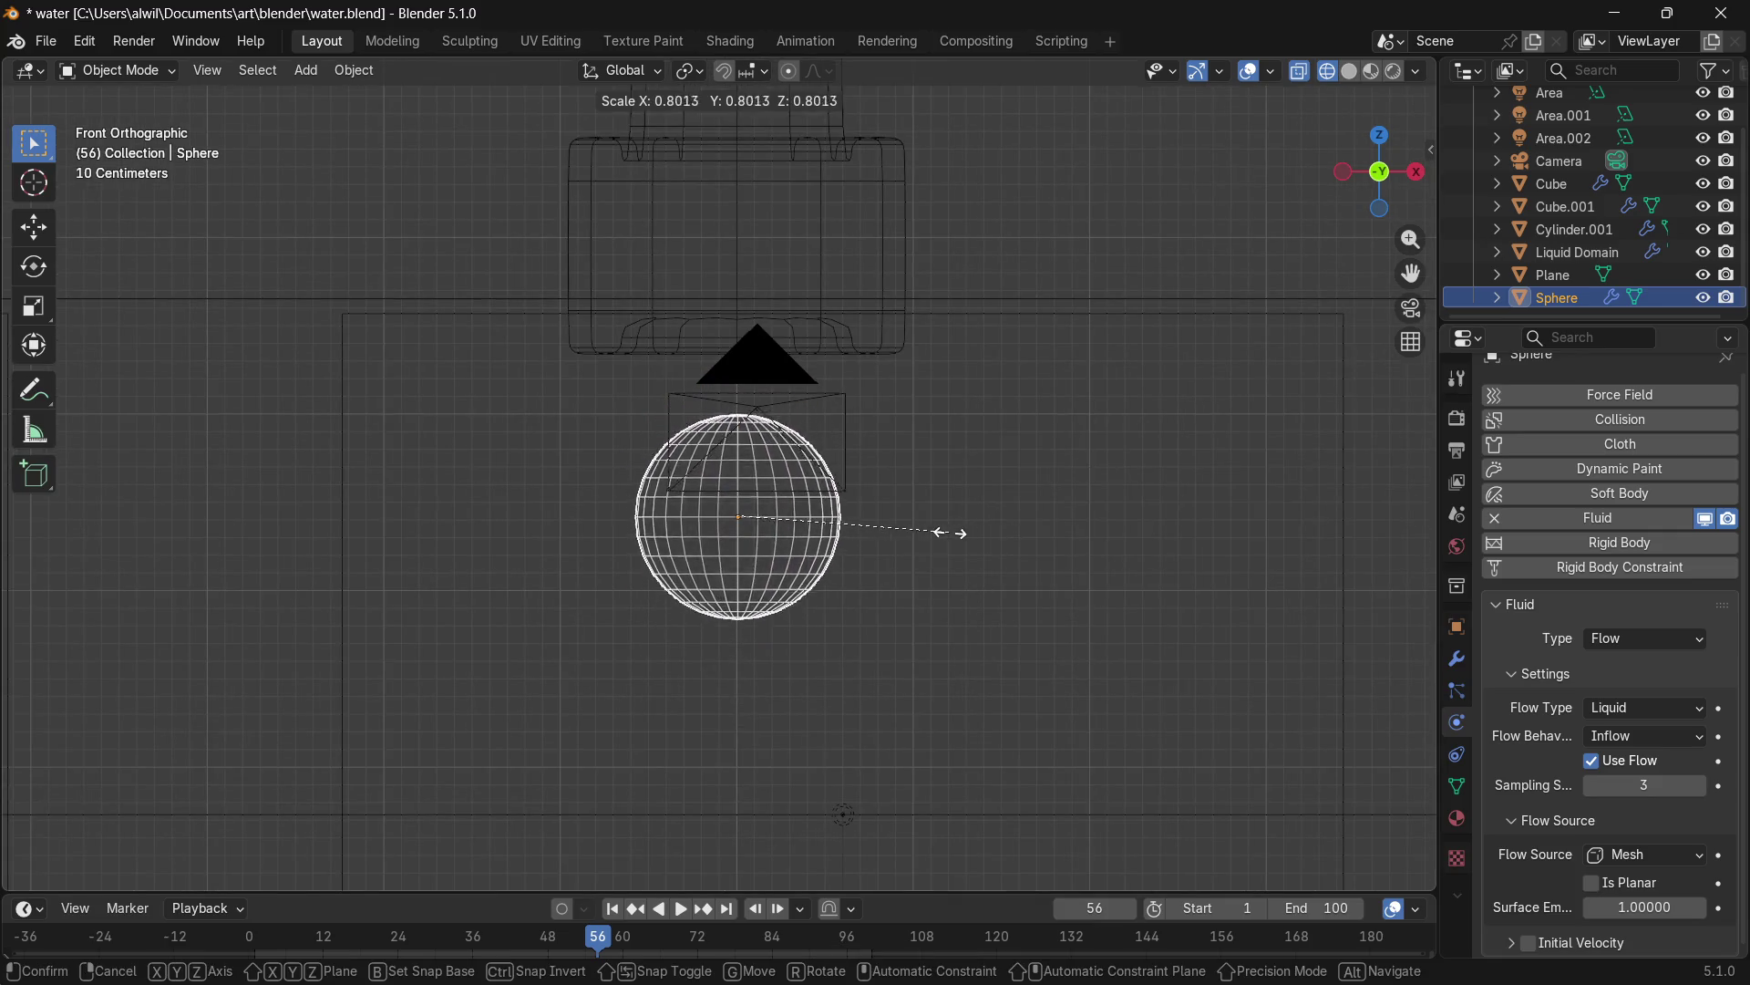
drag(894, 527, 821, 516)
click(850, 528)
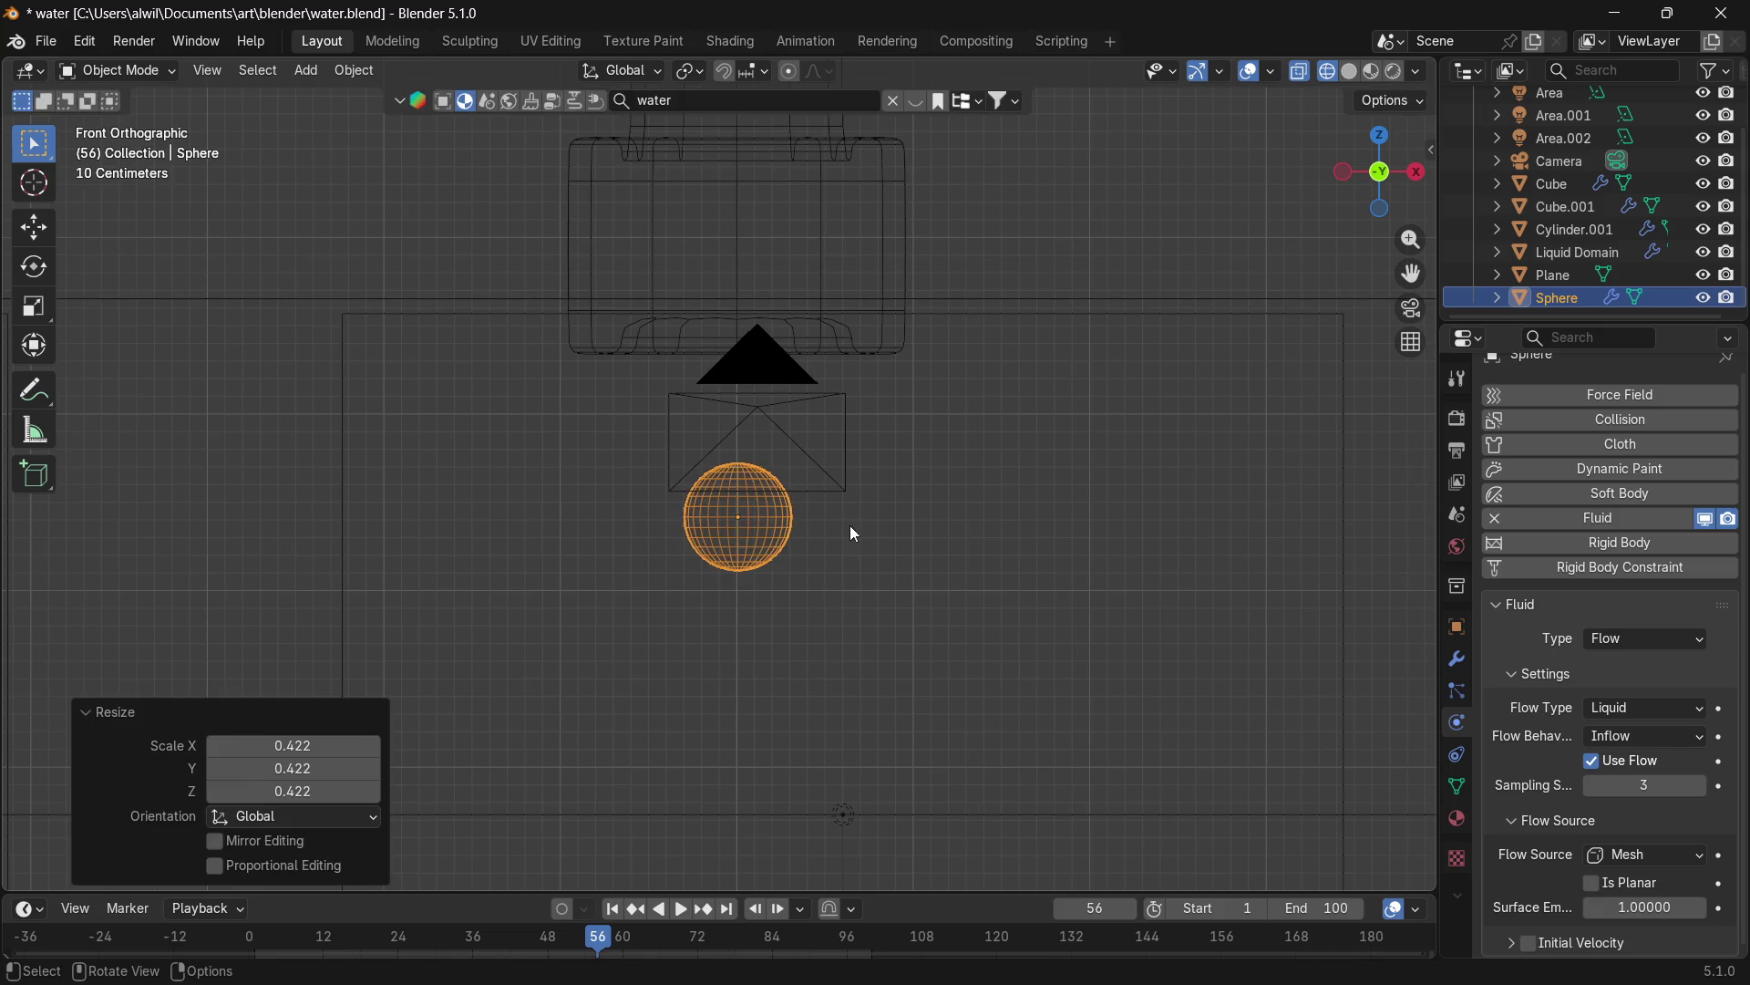
key(g)
key(z)
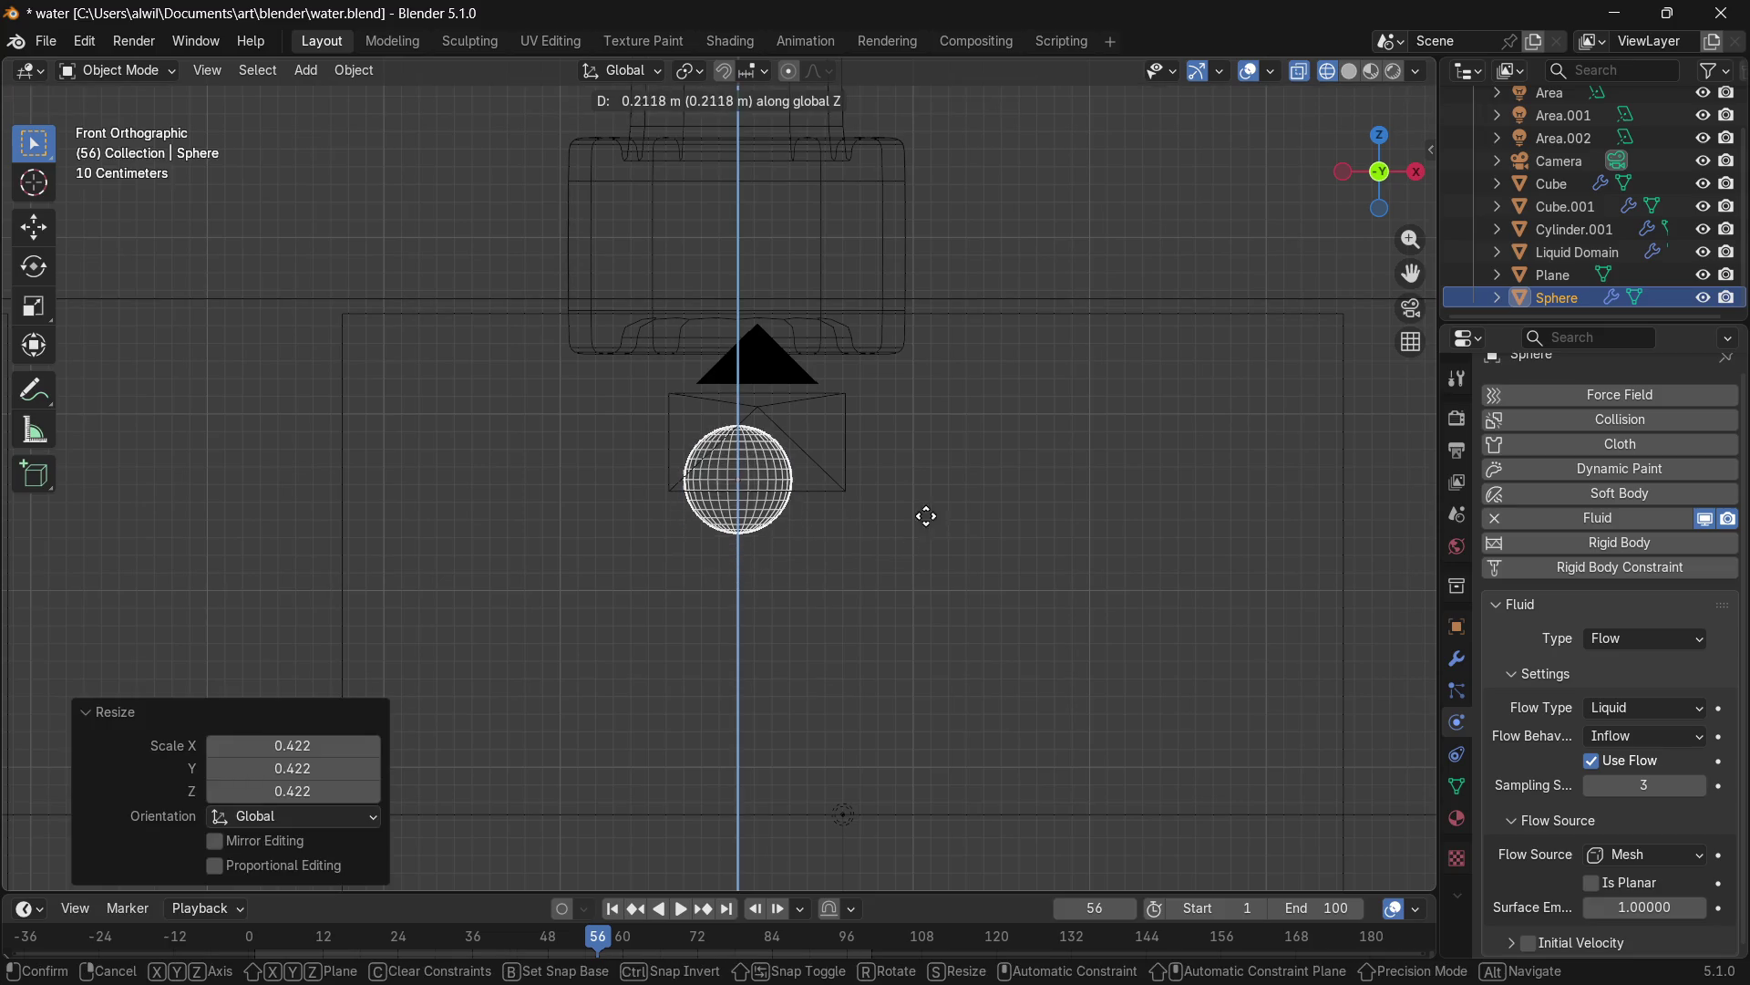
click(915, 485)
key(g)
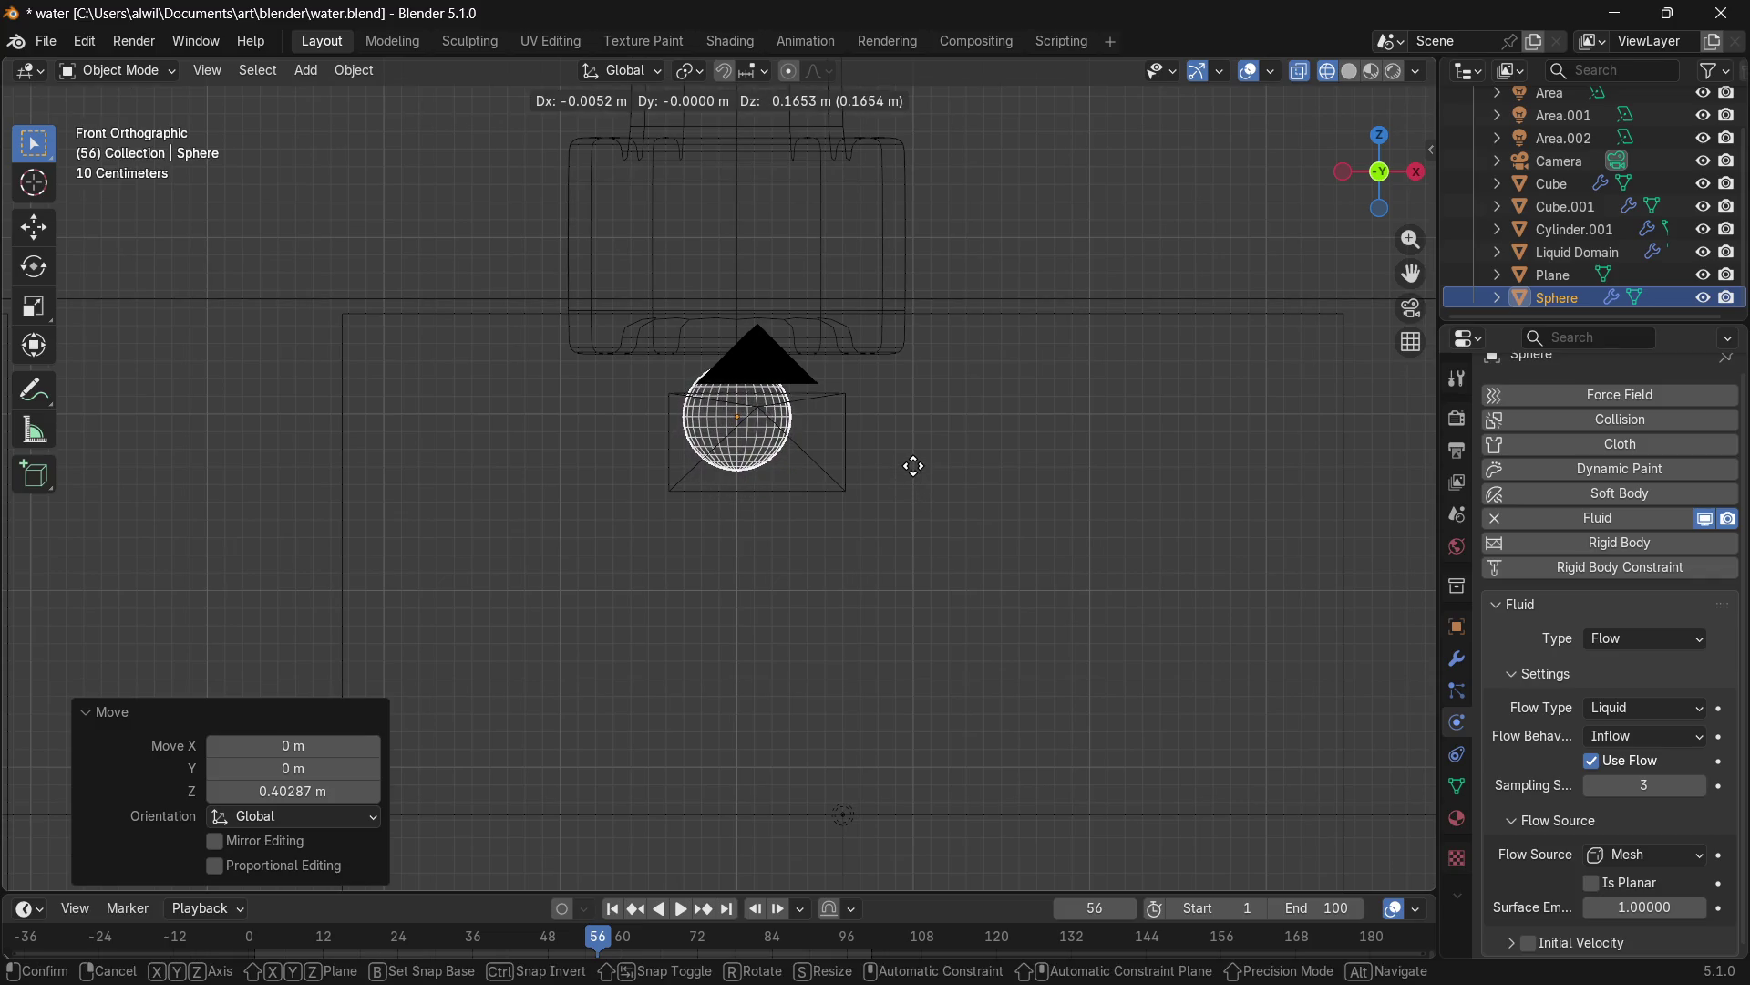
click(915, 467)
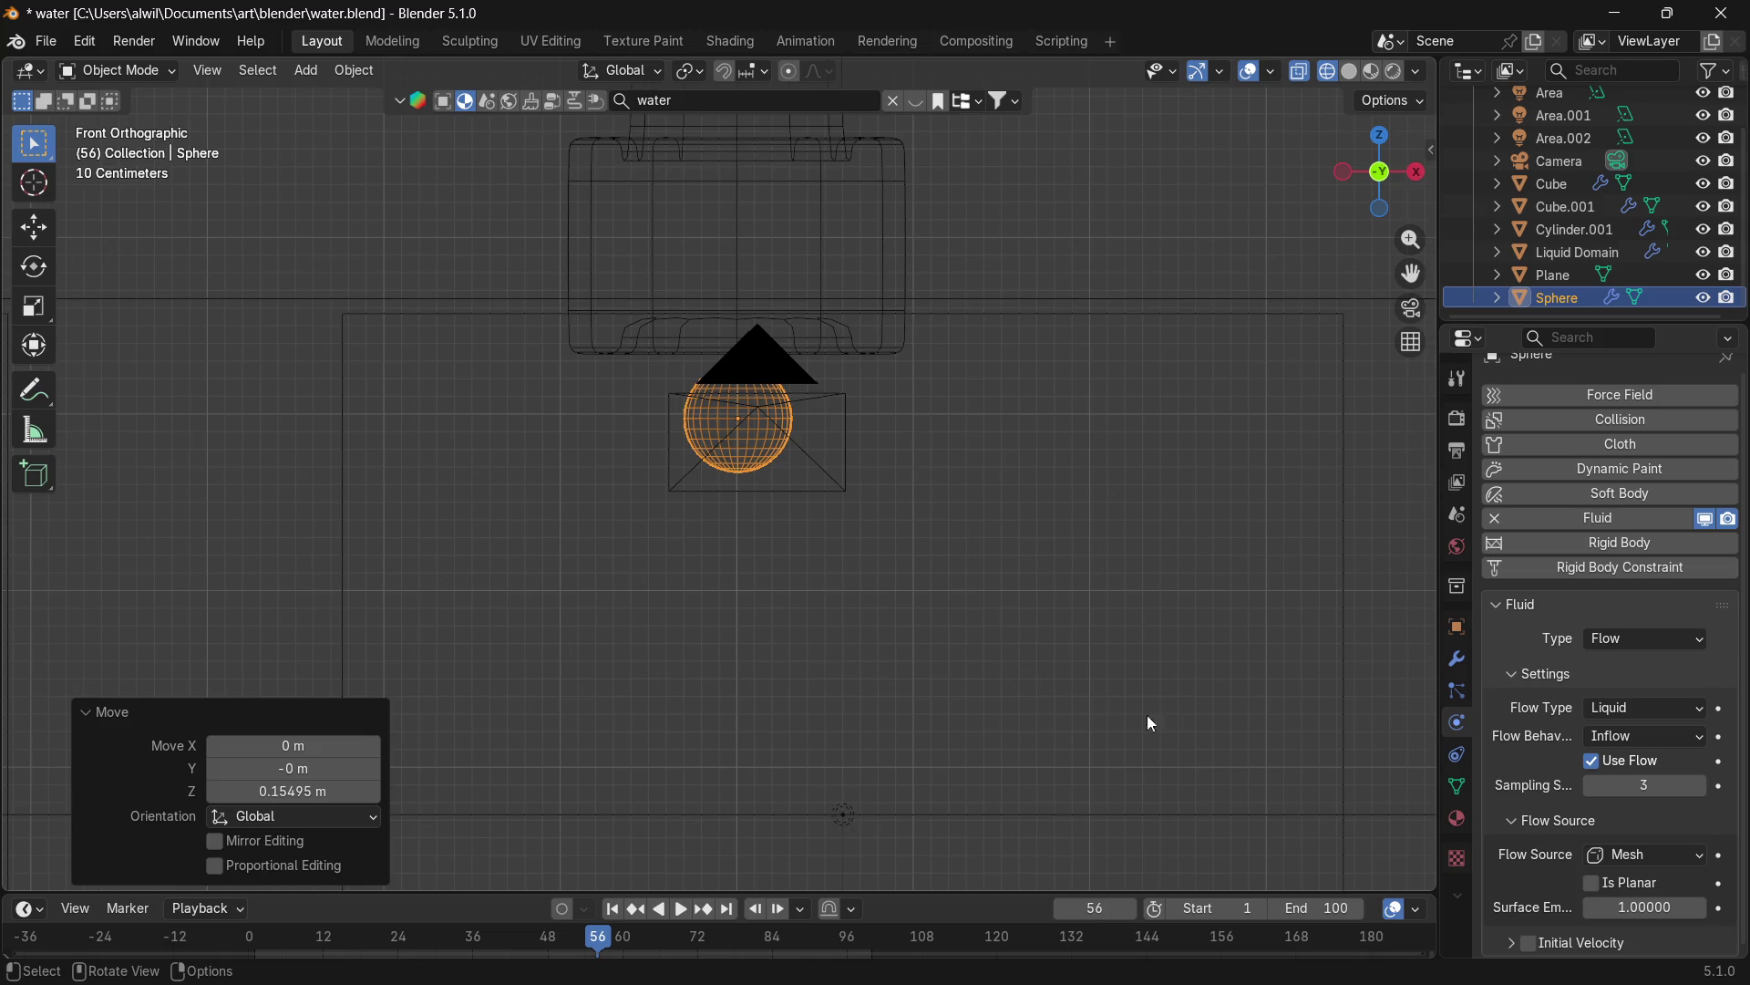
click(1591, 255)
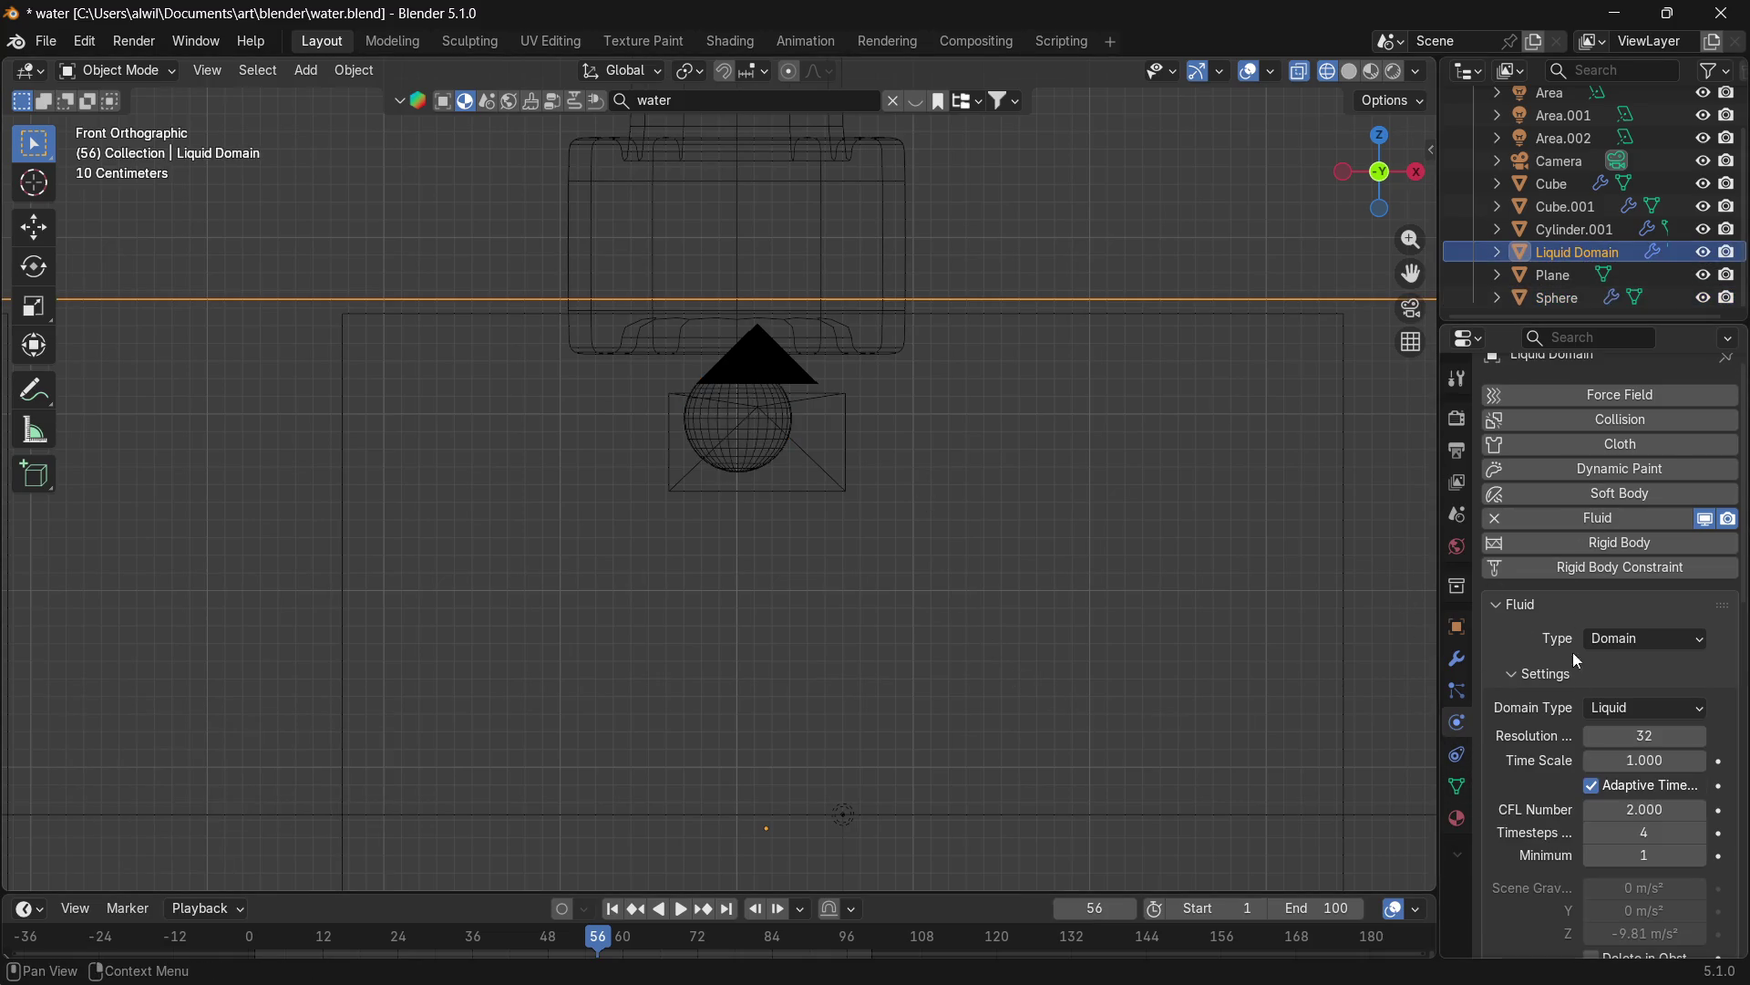
Collapse the domain's Settings and Liquid panels and Bake All in the Cache panel.
click(1516, 674)
click(1513, 704)
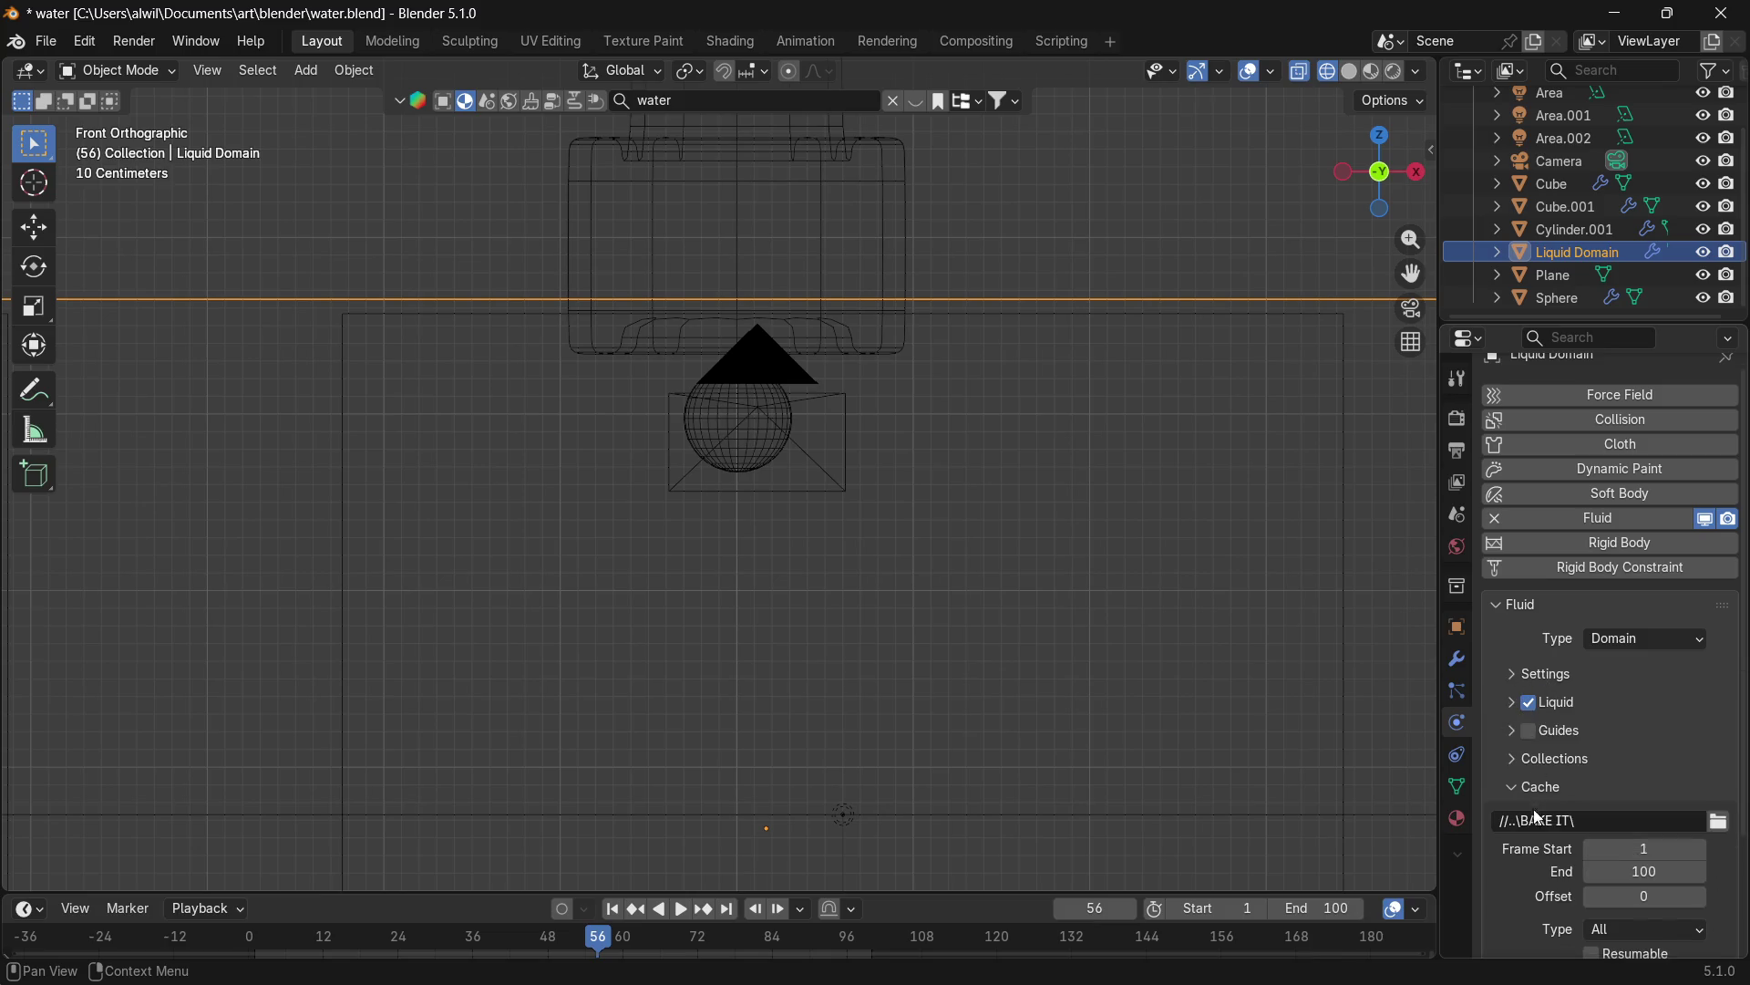
middle_drag(1561, 780, 1561, 650)
click(1582, 854)
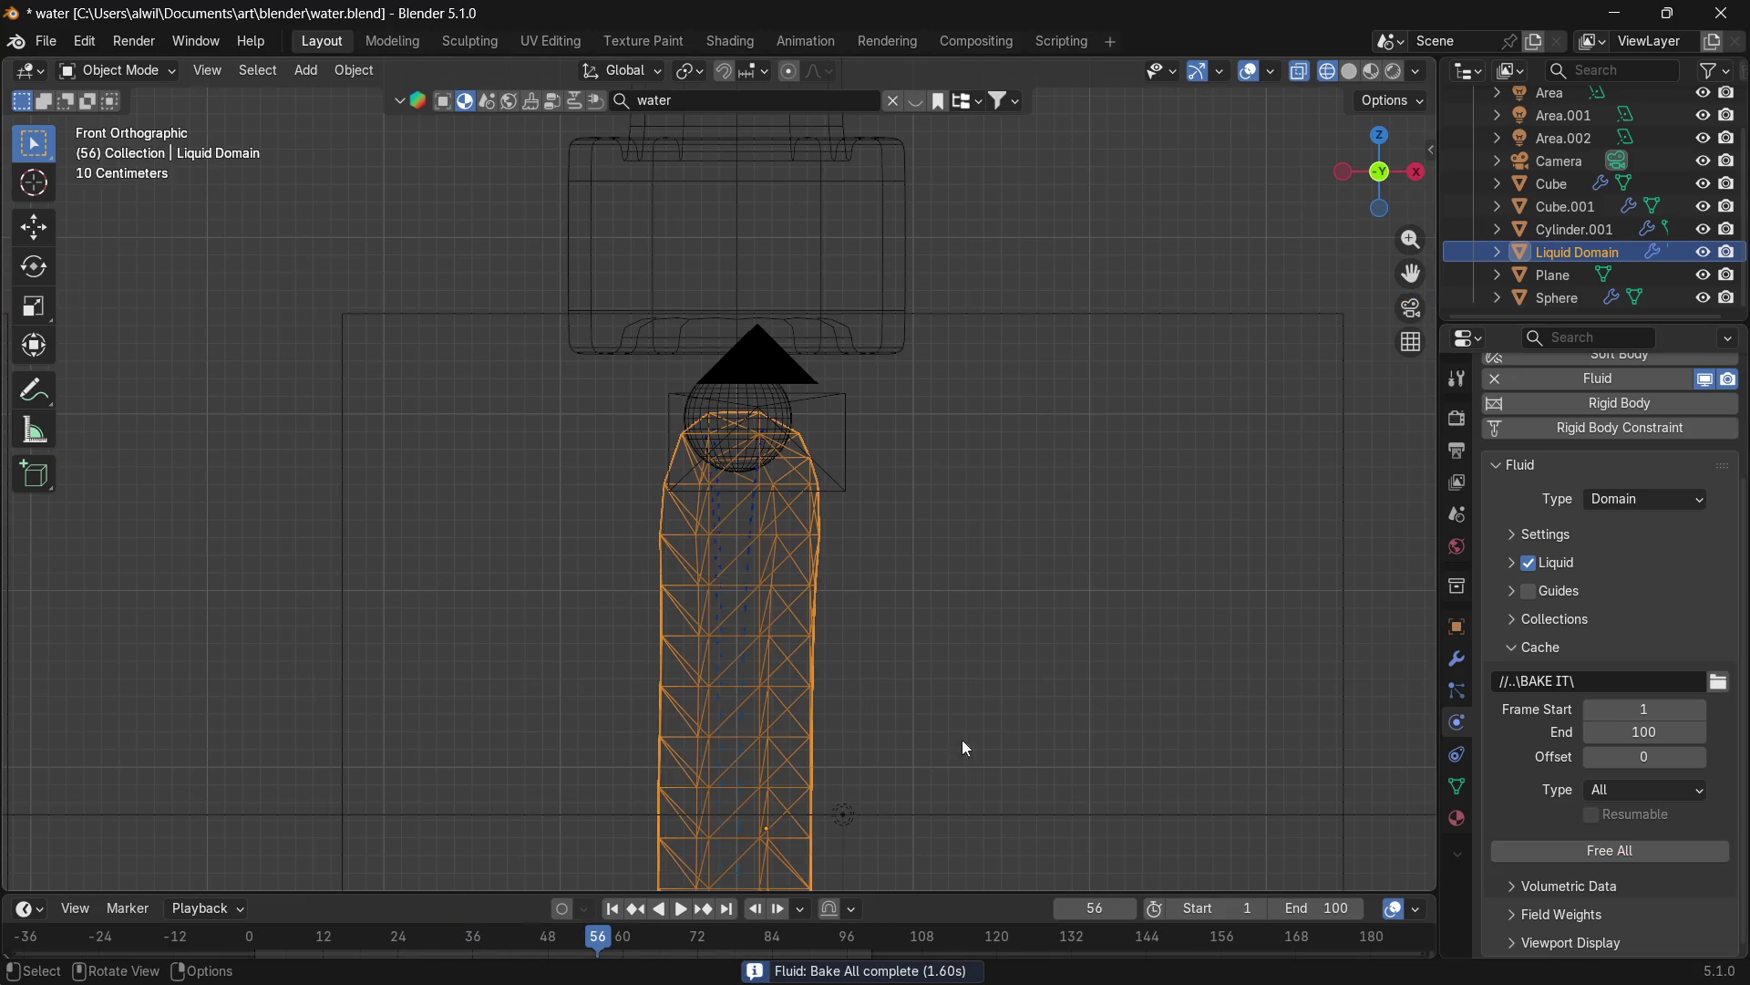
Switch to Material Preview shading and zoom out to a perspective view of the stream.
key(z)
click(891, 848)
scroll(967, 747, down, 4)
mouse_move(971, 741)
middle_down()
mouse_move(976, 697)
mouse_move(1005, 699)
mouse_move(999, 726)
mouse_move(1024, 486)
mouse_move(1021, 617)
middle_up()
scroll(965, 732, down, 3)
Play the baked animation and orbit around the tray to watch the liquid land and spread.
click(682, 909)
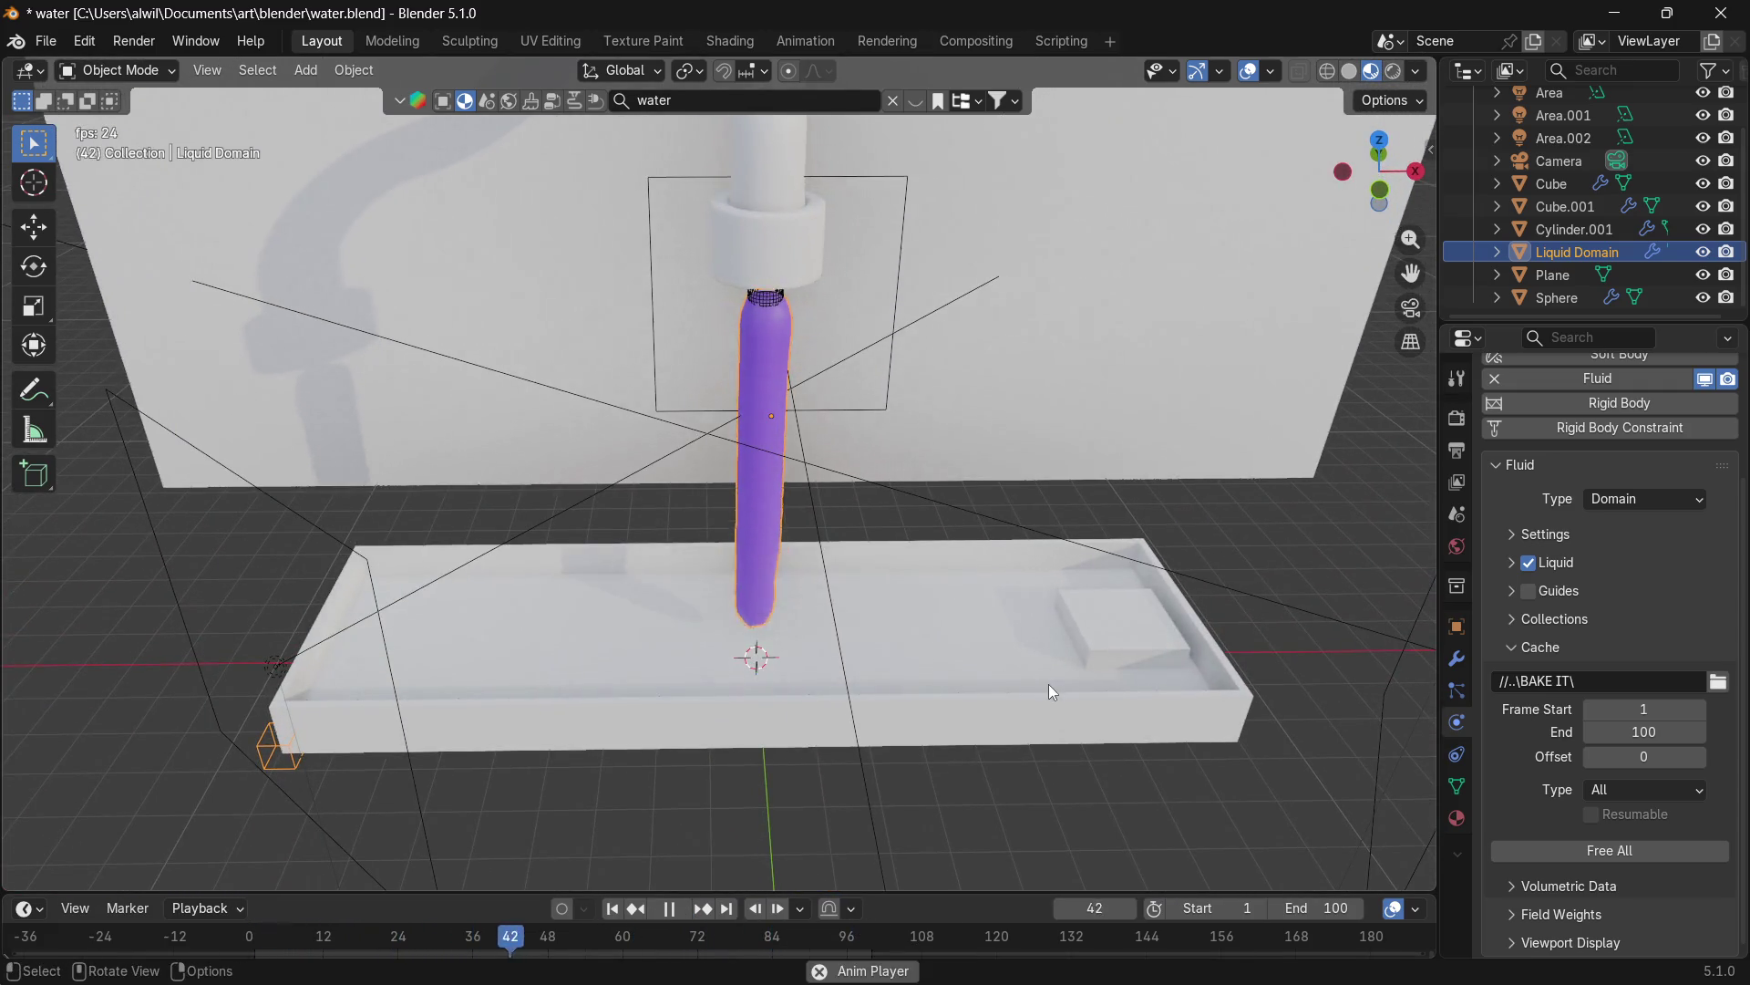
mouse_move(1019, 692)
middle_down()
mouse_move(1178, 696)
mouse_move(1110, 713)
mouse_move(1086, 626)
mouse_move(867, 520)
mouse_move(857, 594)
mouse_move(927, 615)
mouse_move(1007, 565)
mouse_move(1026, 527)
mouse_move(1211, 550)
middle_up()
scroll(857, 594, up, 5)
scroll(1008, 544, up, 4)
scroll(1057, 524, down, 4)
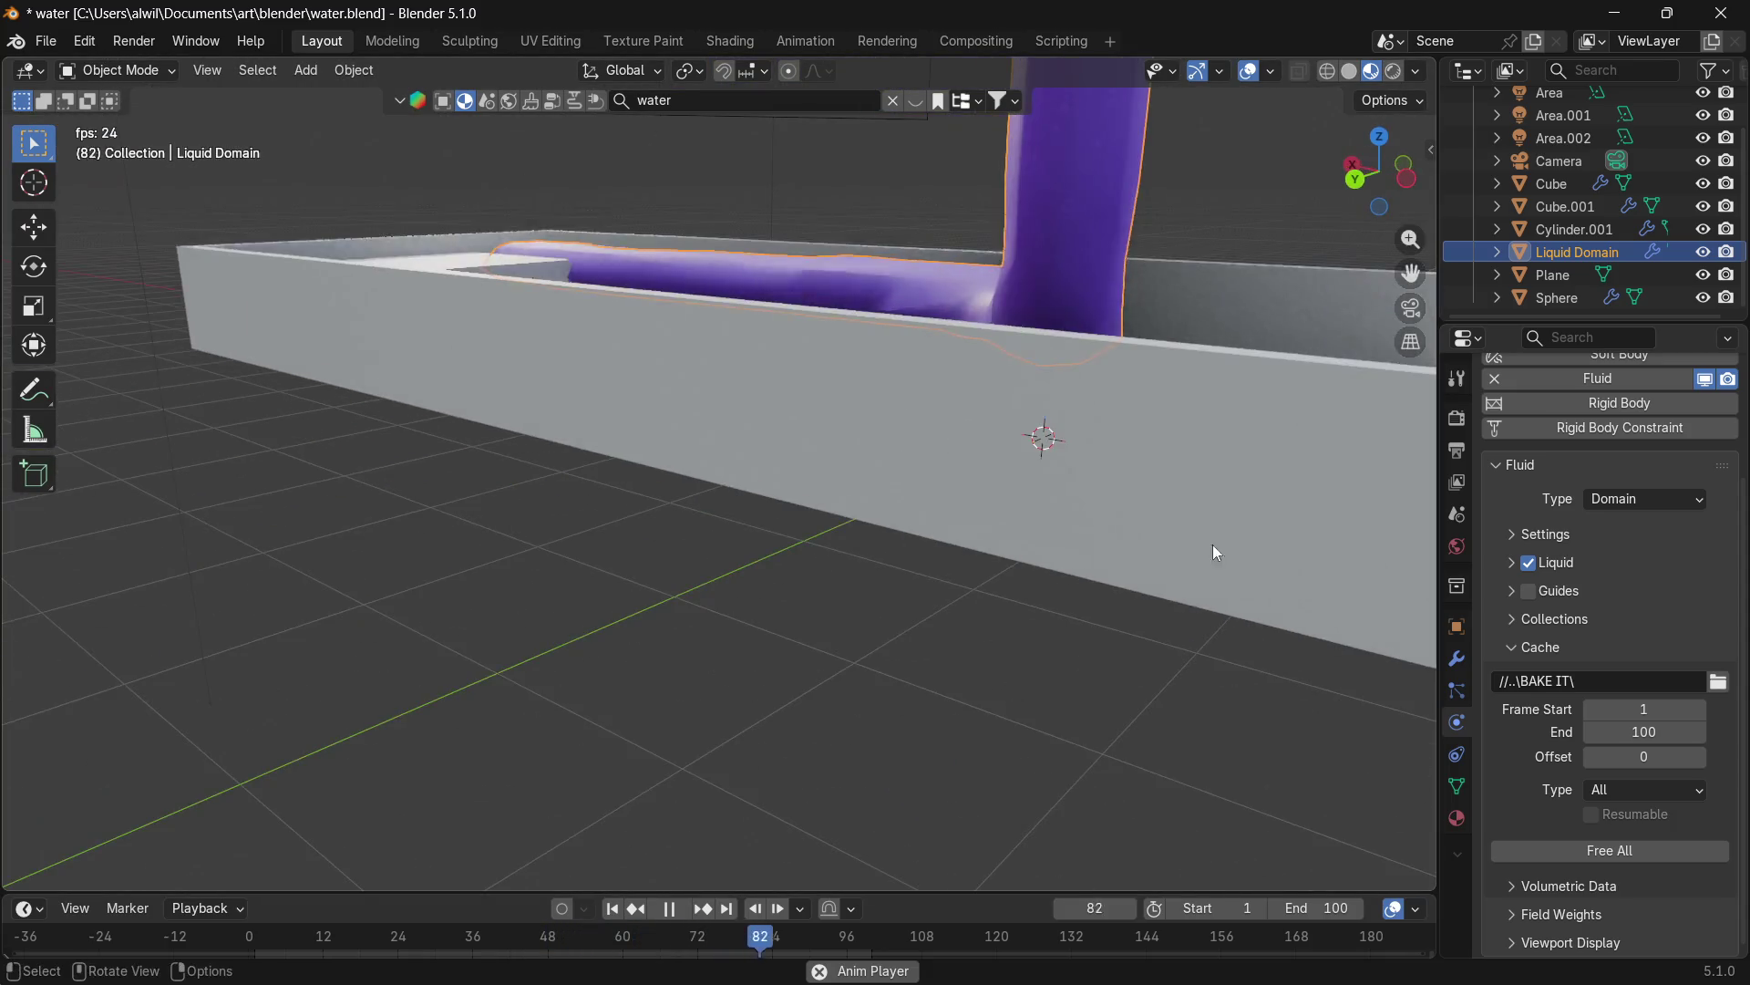
click(46, 41)
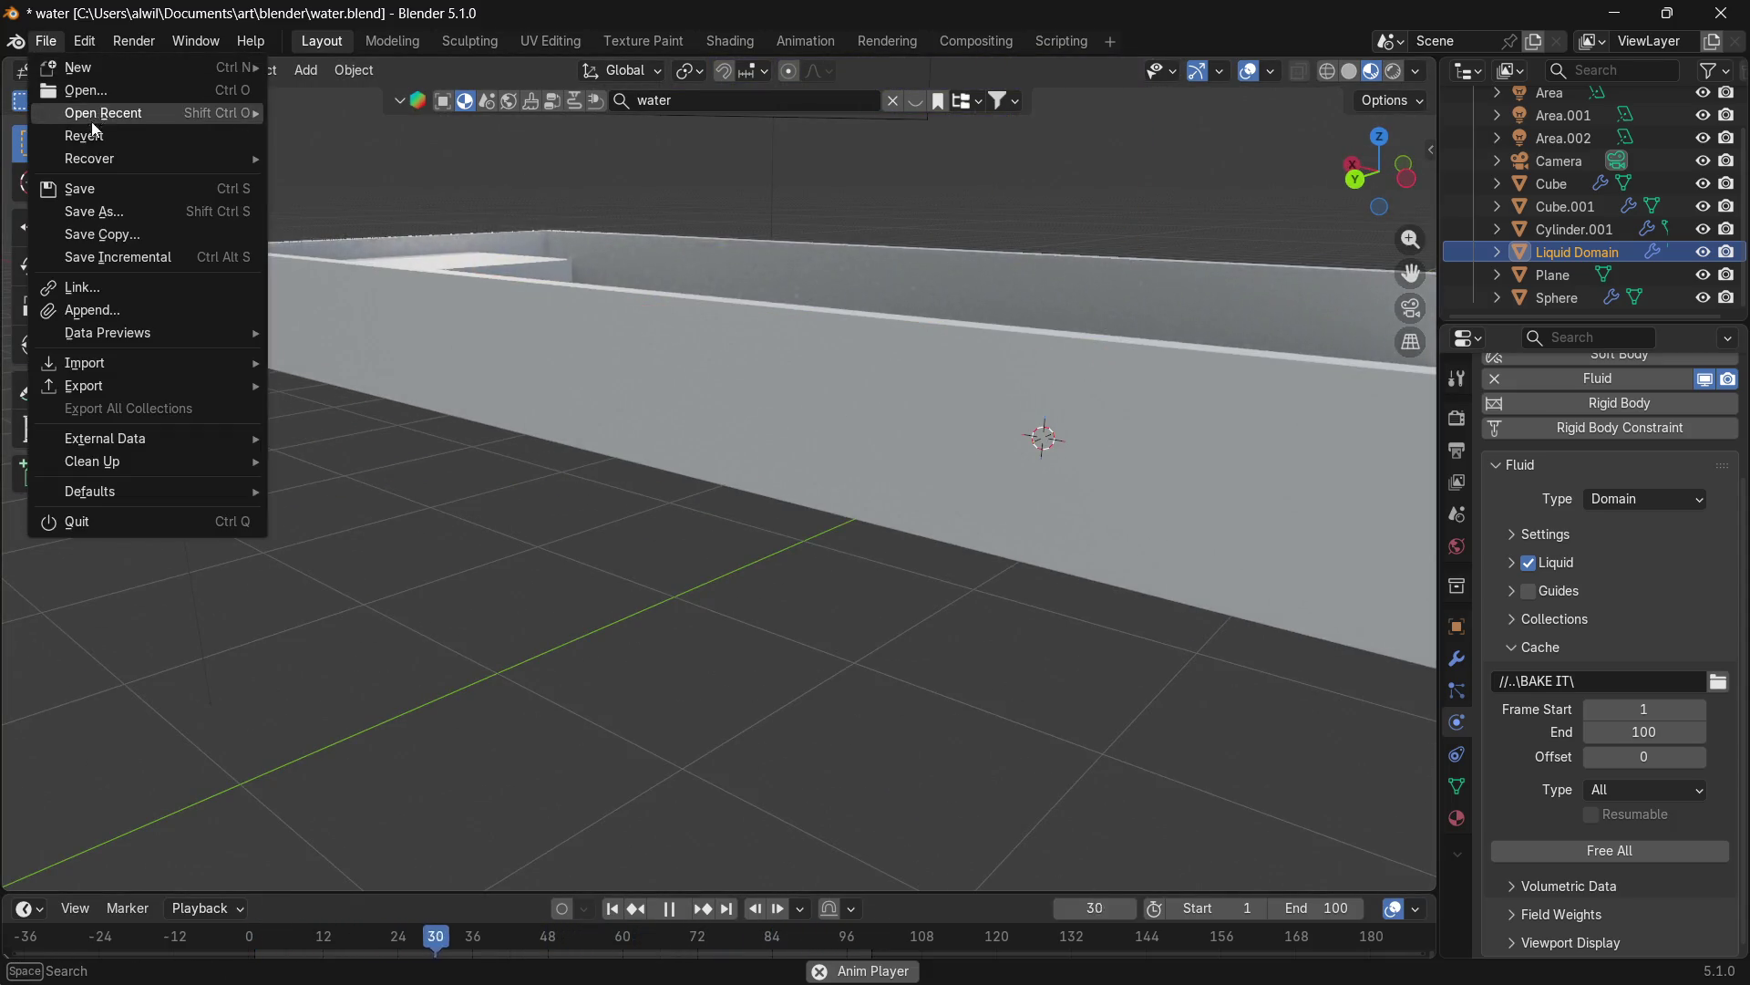
Save the water.blend file and orbit in close to the tray wall.
click(87, 187)
mouse_move(547, 407)
middle_down()
mouse_move(991, 452)
mouse_move(1051, 422)
middle_up()
scroll(969, 374, up, 4)
mouse_move(969, 375)
middle_down()
mouse_move(1060, 415)
mouse_move(994, 419)
mouse_move(929, 458)
mouse_move(838, 453)
mouse_move(798, 430)
mouse_move(731, 441)
middle_up()
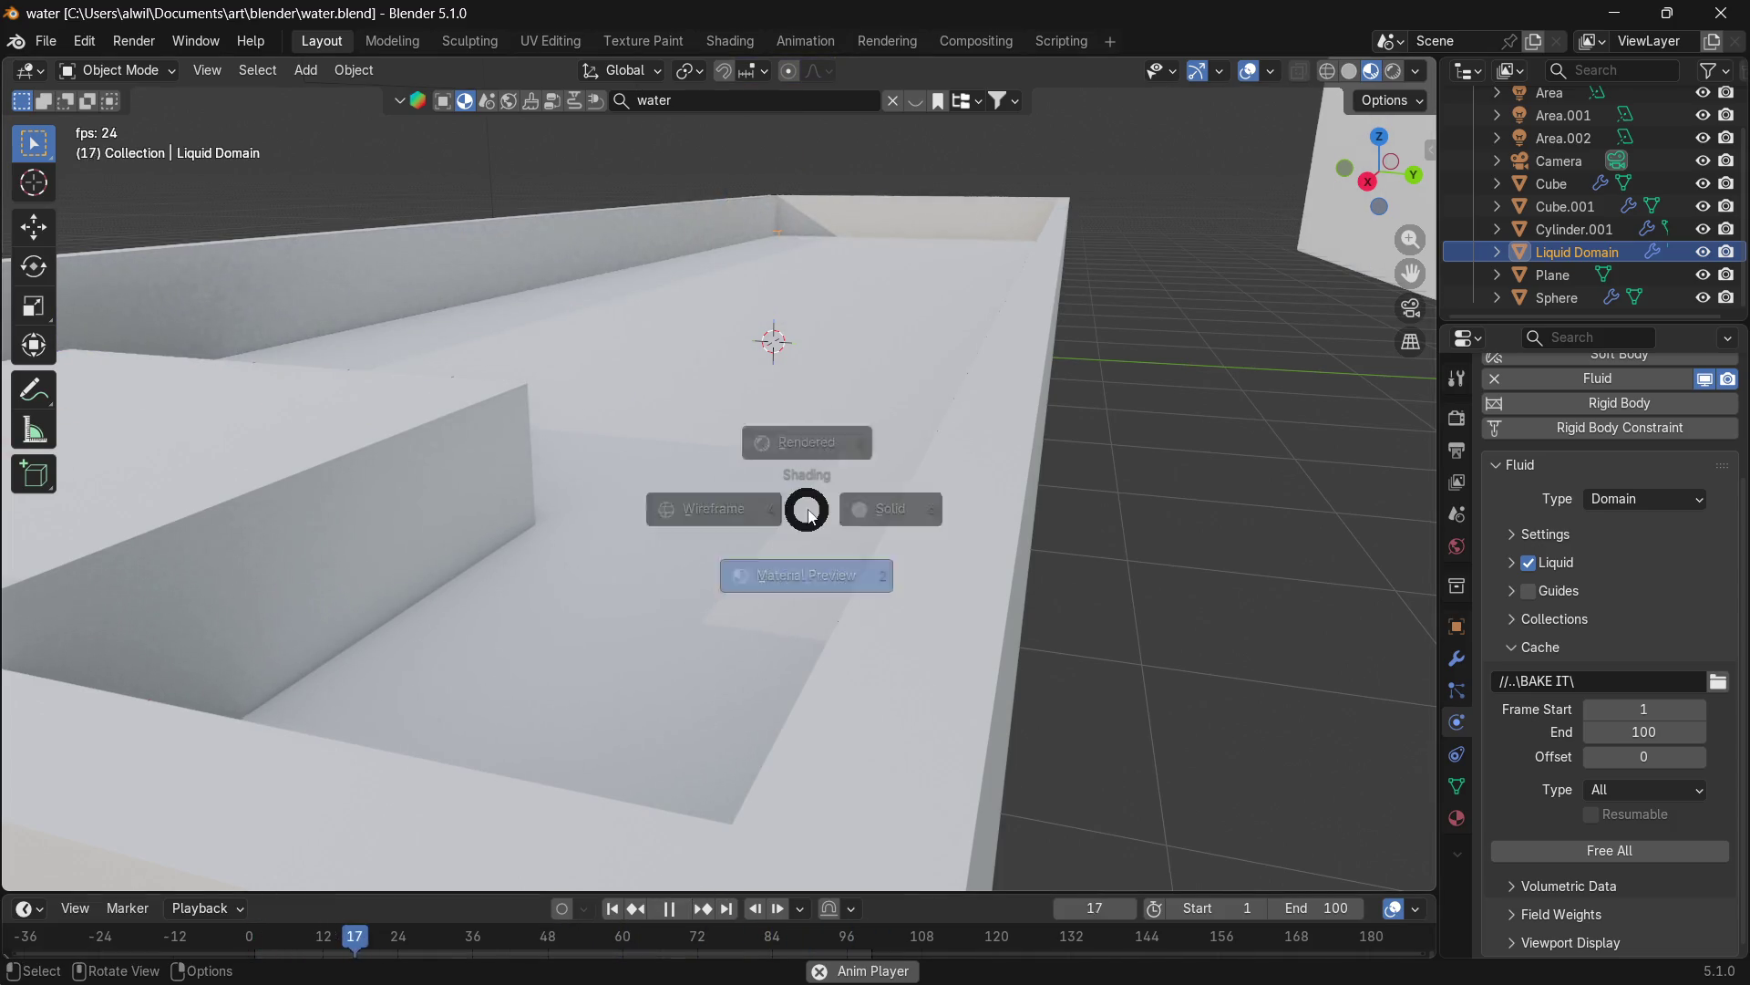
Switch to wireframe, stop playback and Free All of the liquid cache.
click(693, 515)
mouse_move(789, 444)
middle_down()
mouse_move(867, 441)
mouse_move(966, 511)
mouse_move(817, 433)
mouse_move(856, 422)
mouse_move(750, 301)
mouse_move(821, 528)
mouse_move(805, 501)
middle_up()
scroll(780, 436, up, 5)
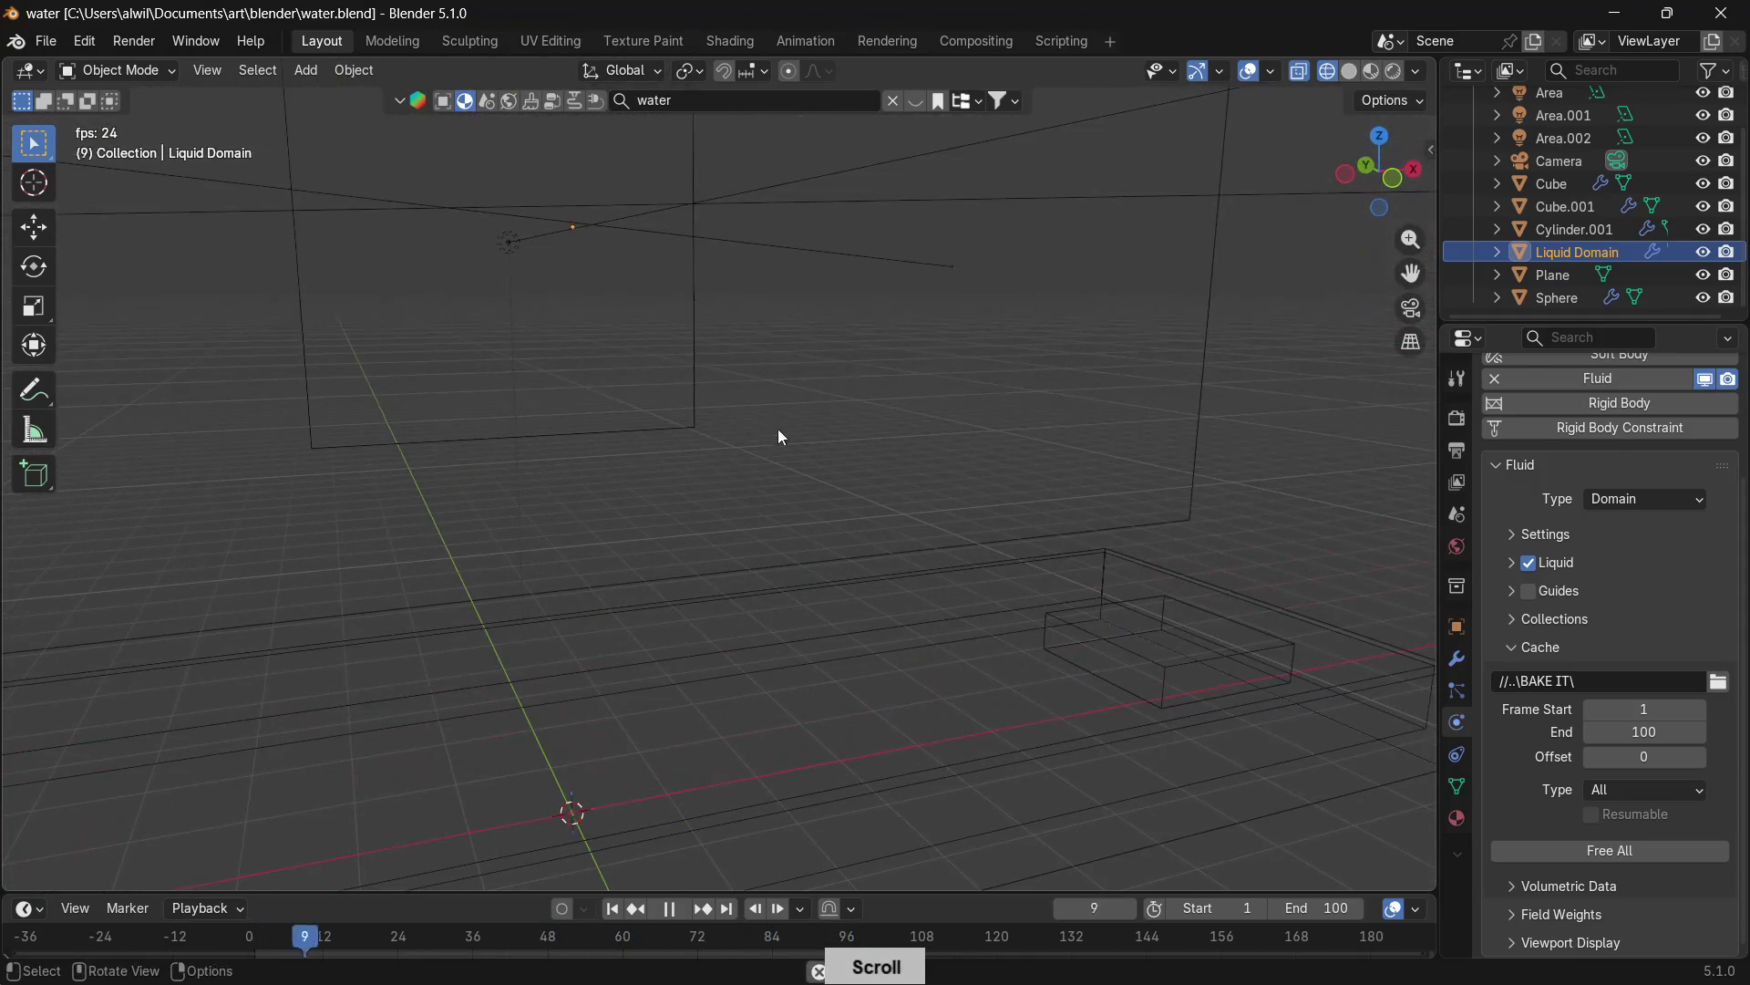
middle_drag(767, 338, 840, 605)
scroll(834, 605, up, 3)
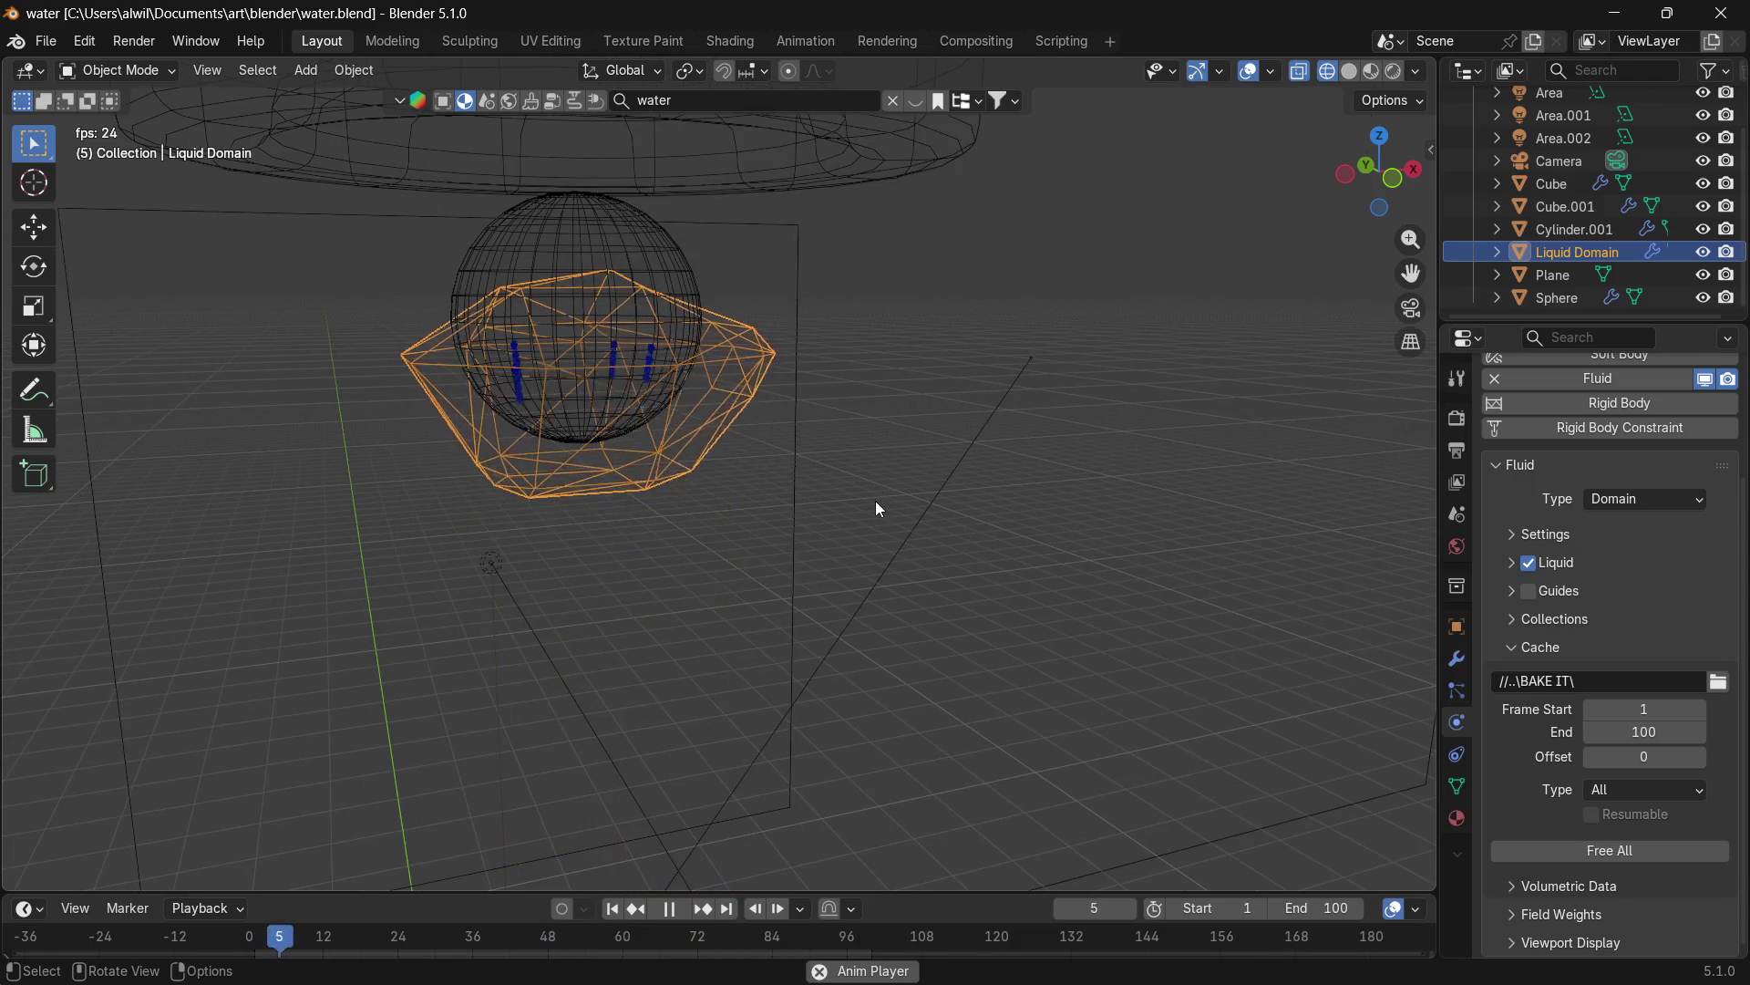
middle_drag(879, 508, 846, 602)
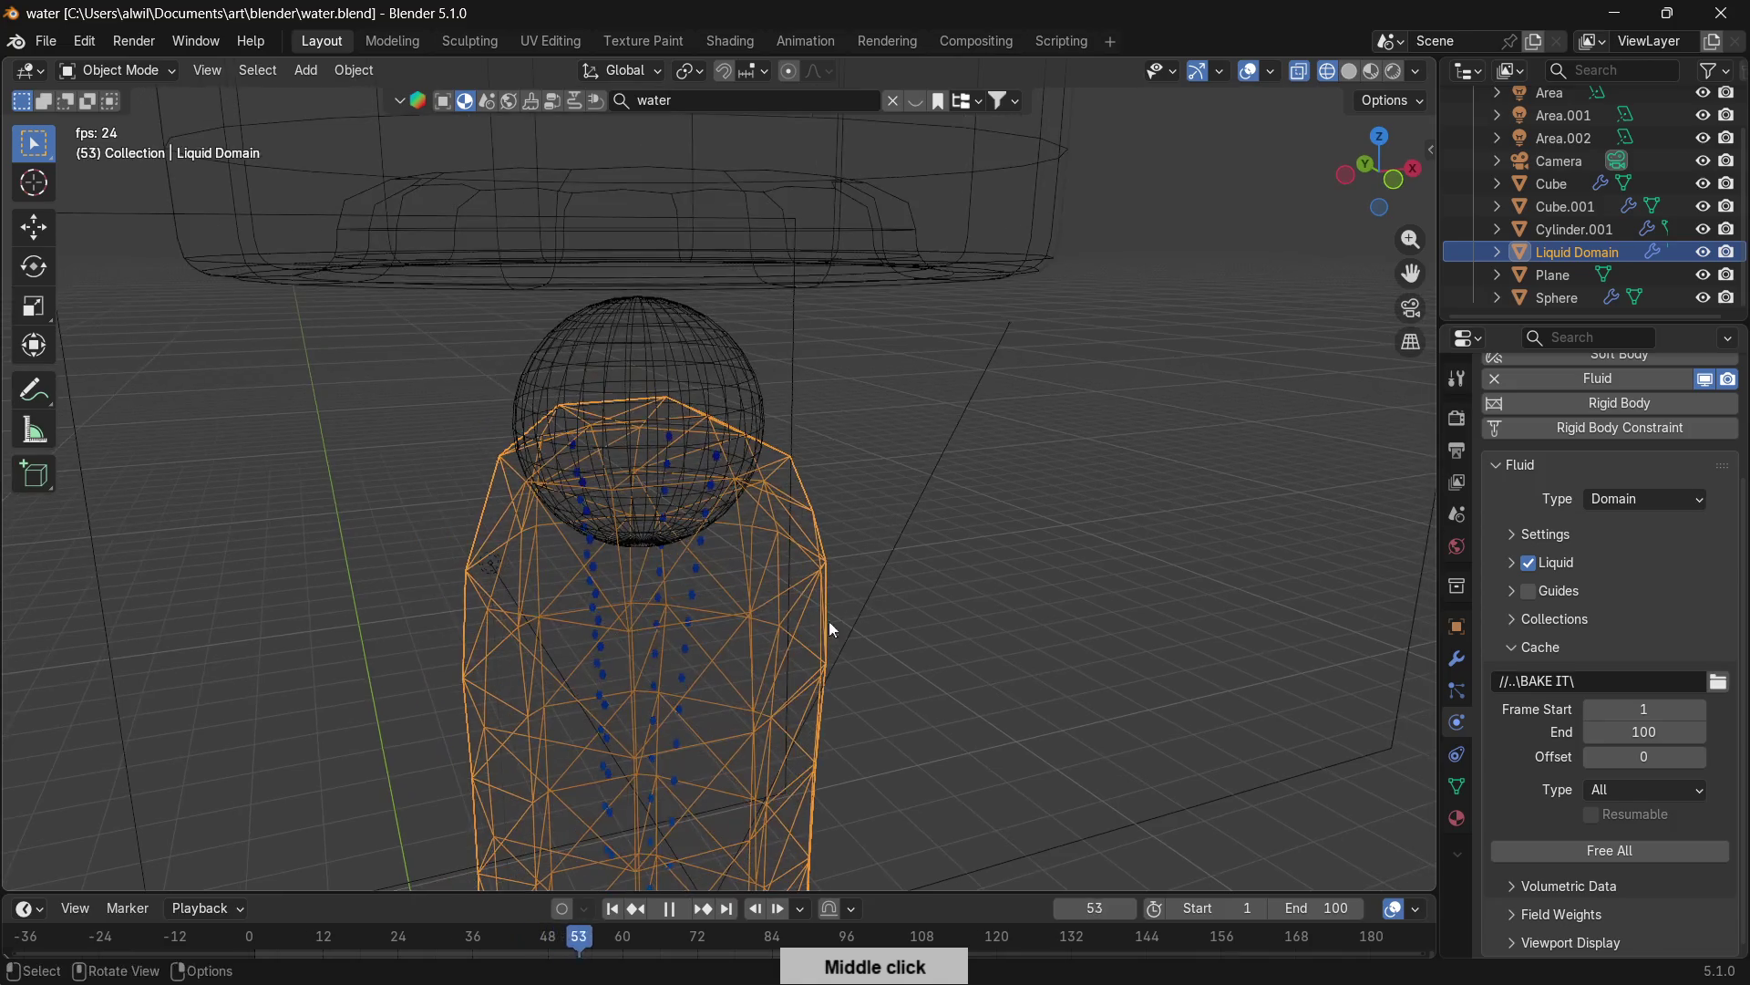
click(663, 911)
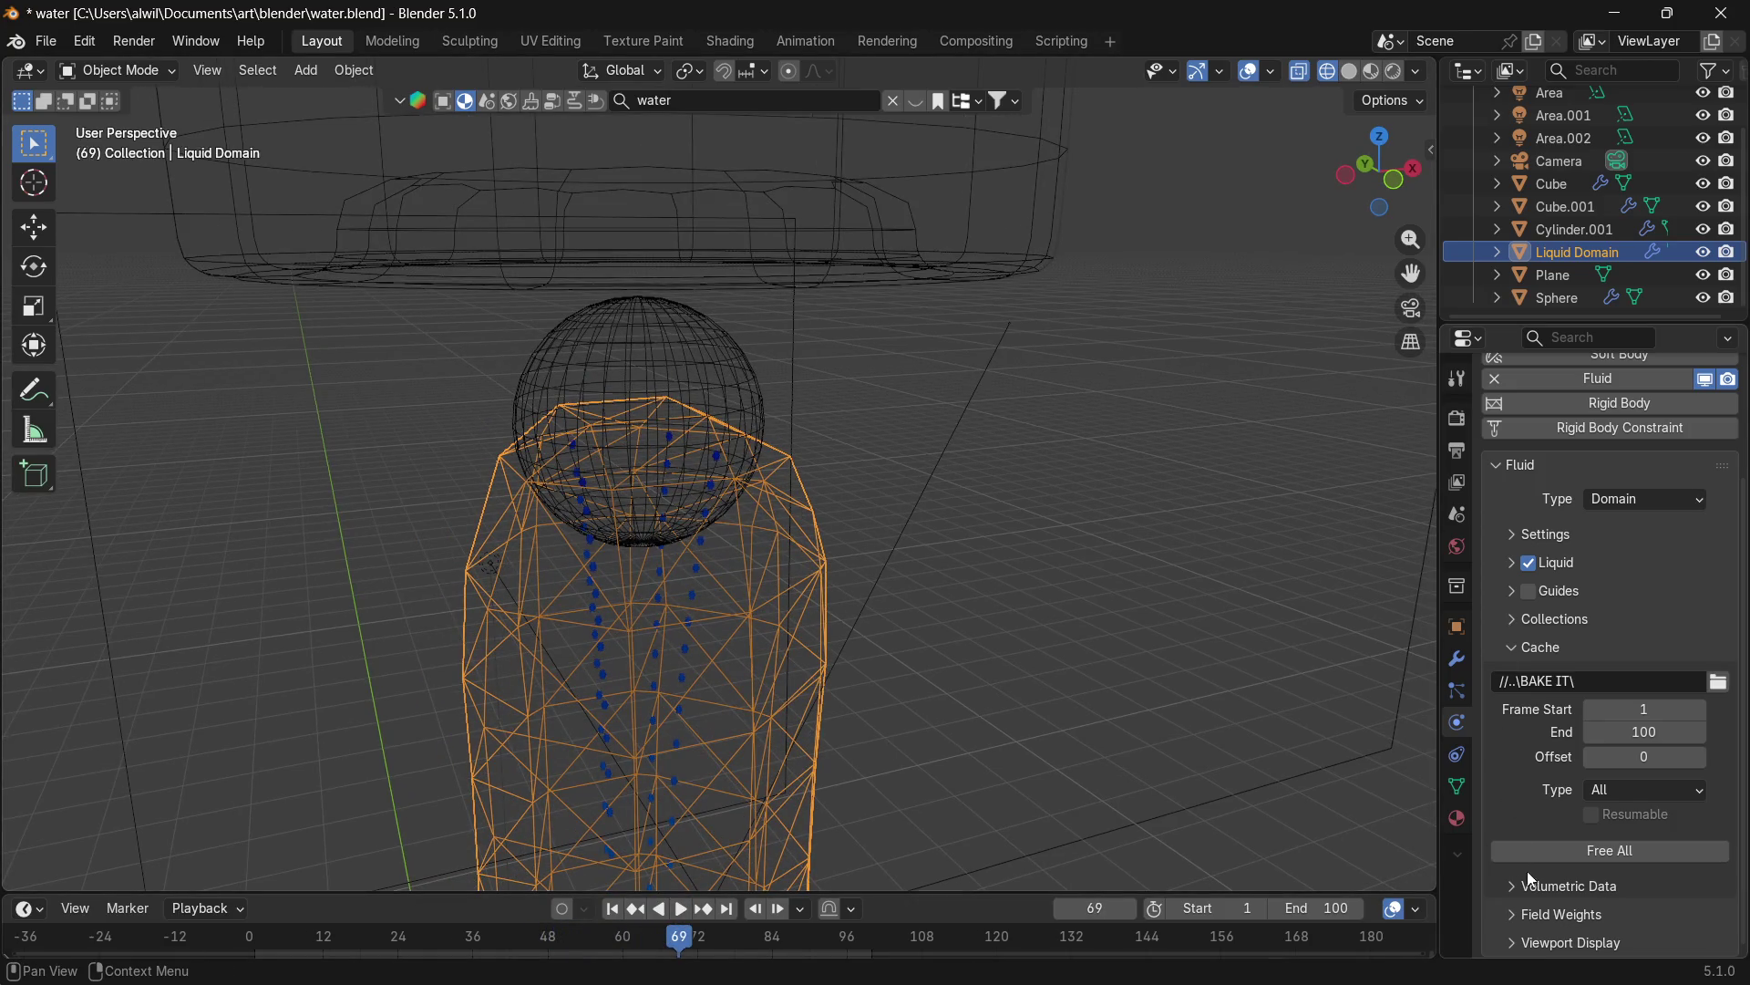
click(1596, 855)
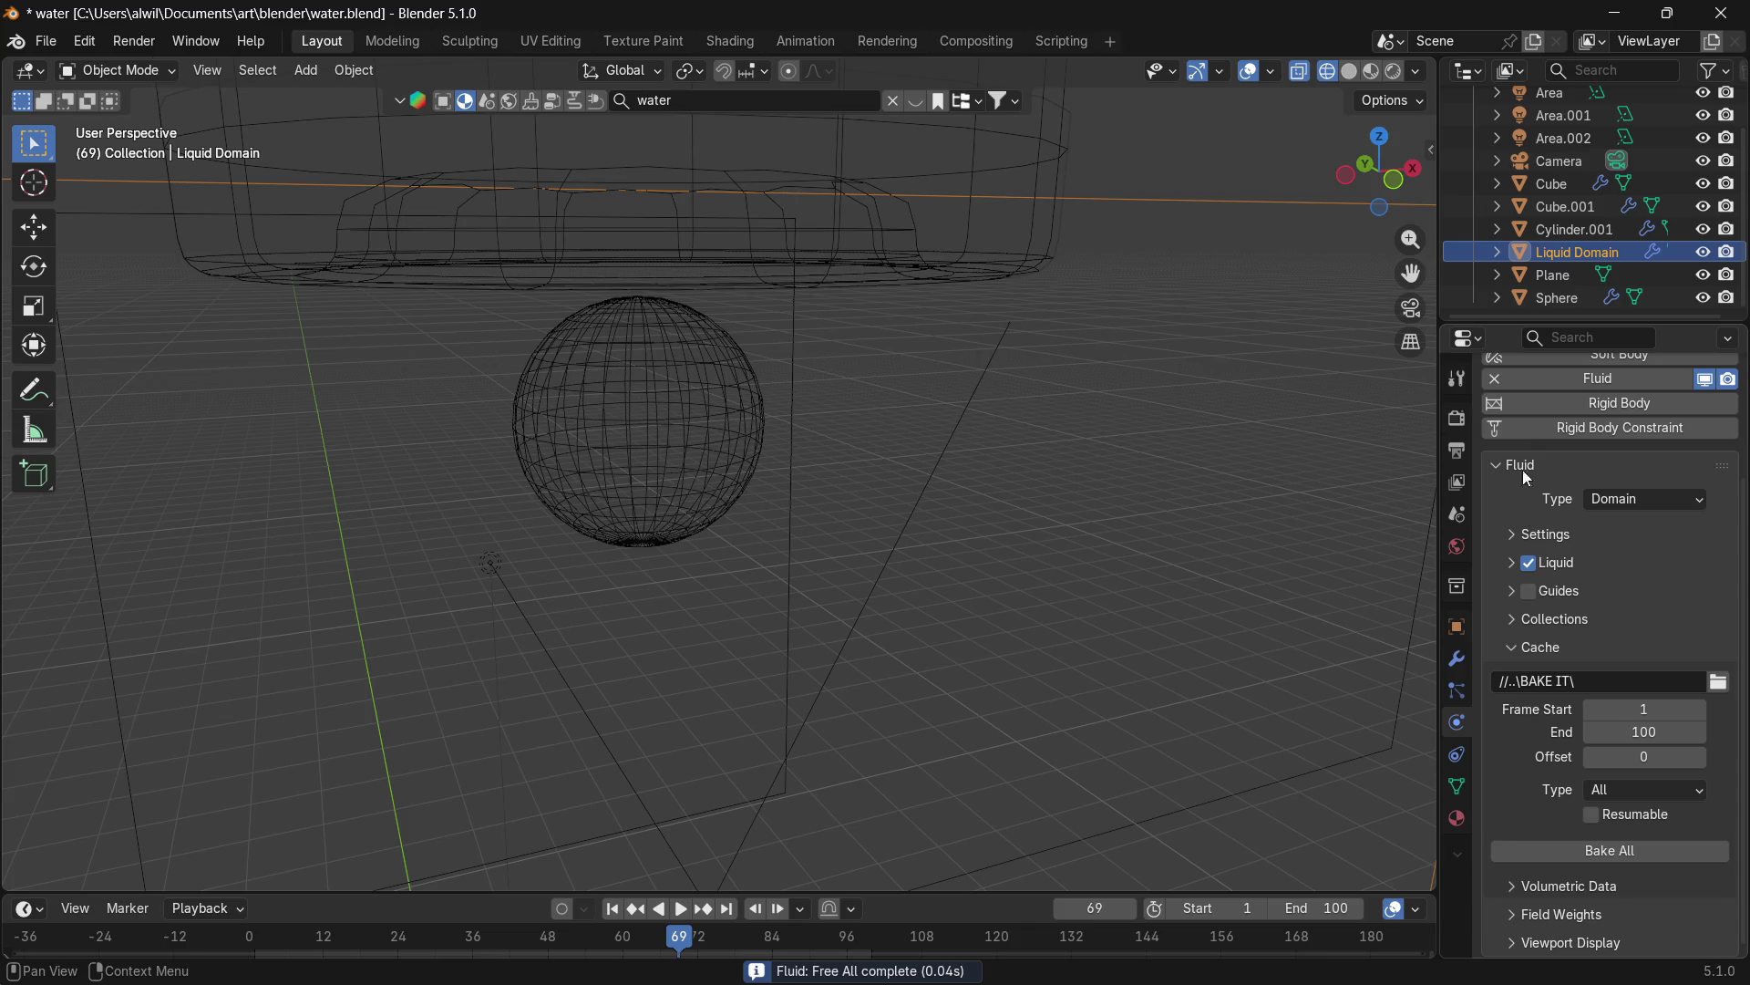
Expand the domain Settings, increase the Resolution Divisions, then collapse the panel again.
click(1515, 569)
click(1509, 540)
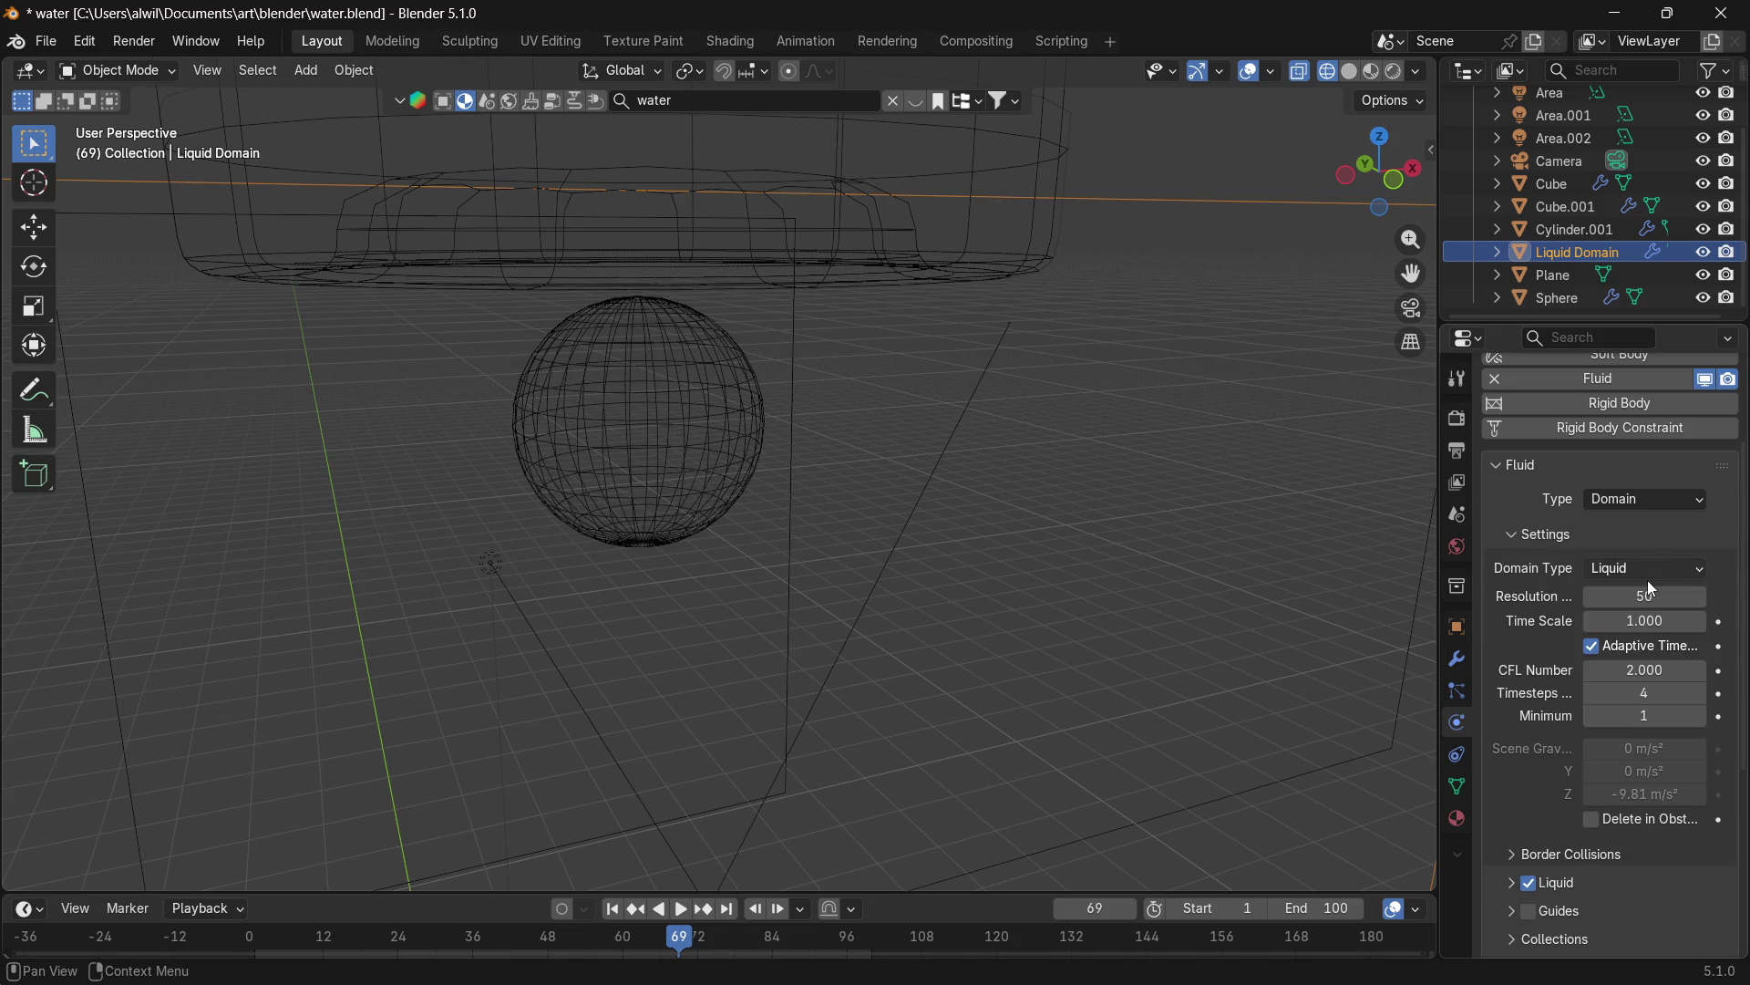
click(1520, 535)
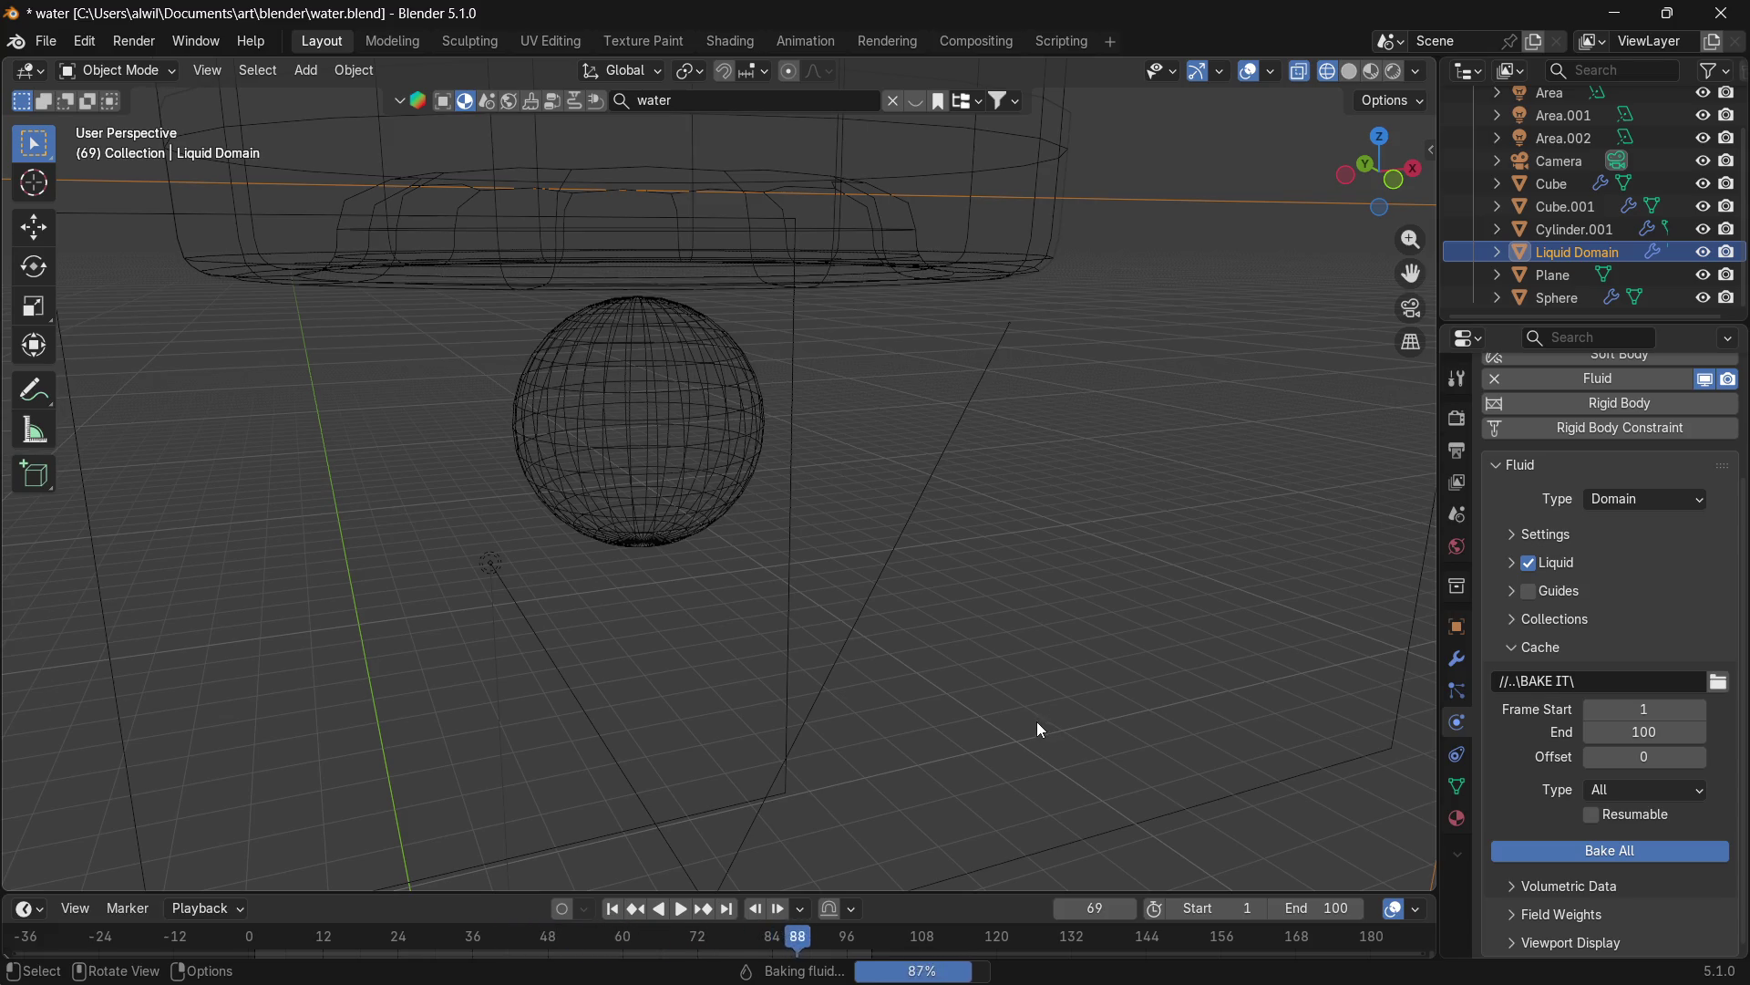
Switch to Material Preview shading and orbit onto the baked liquid.
key(z)
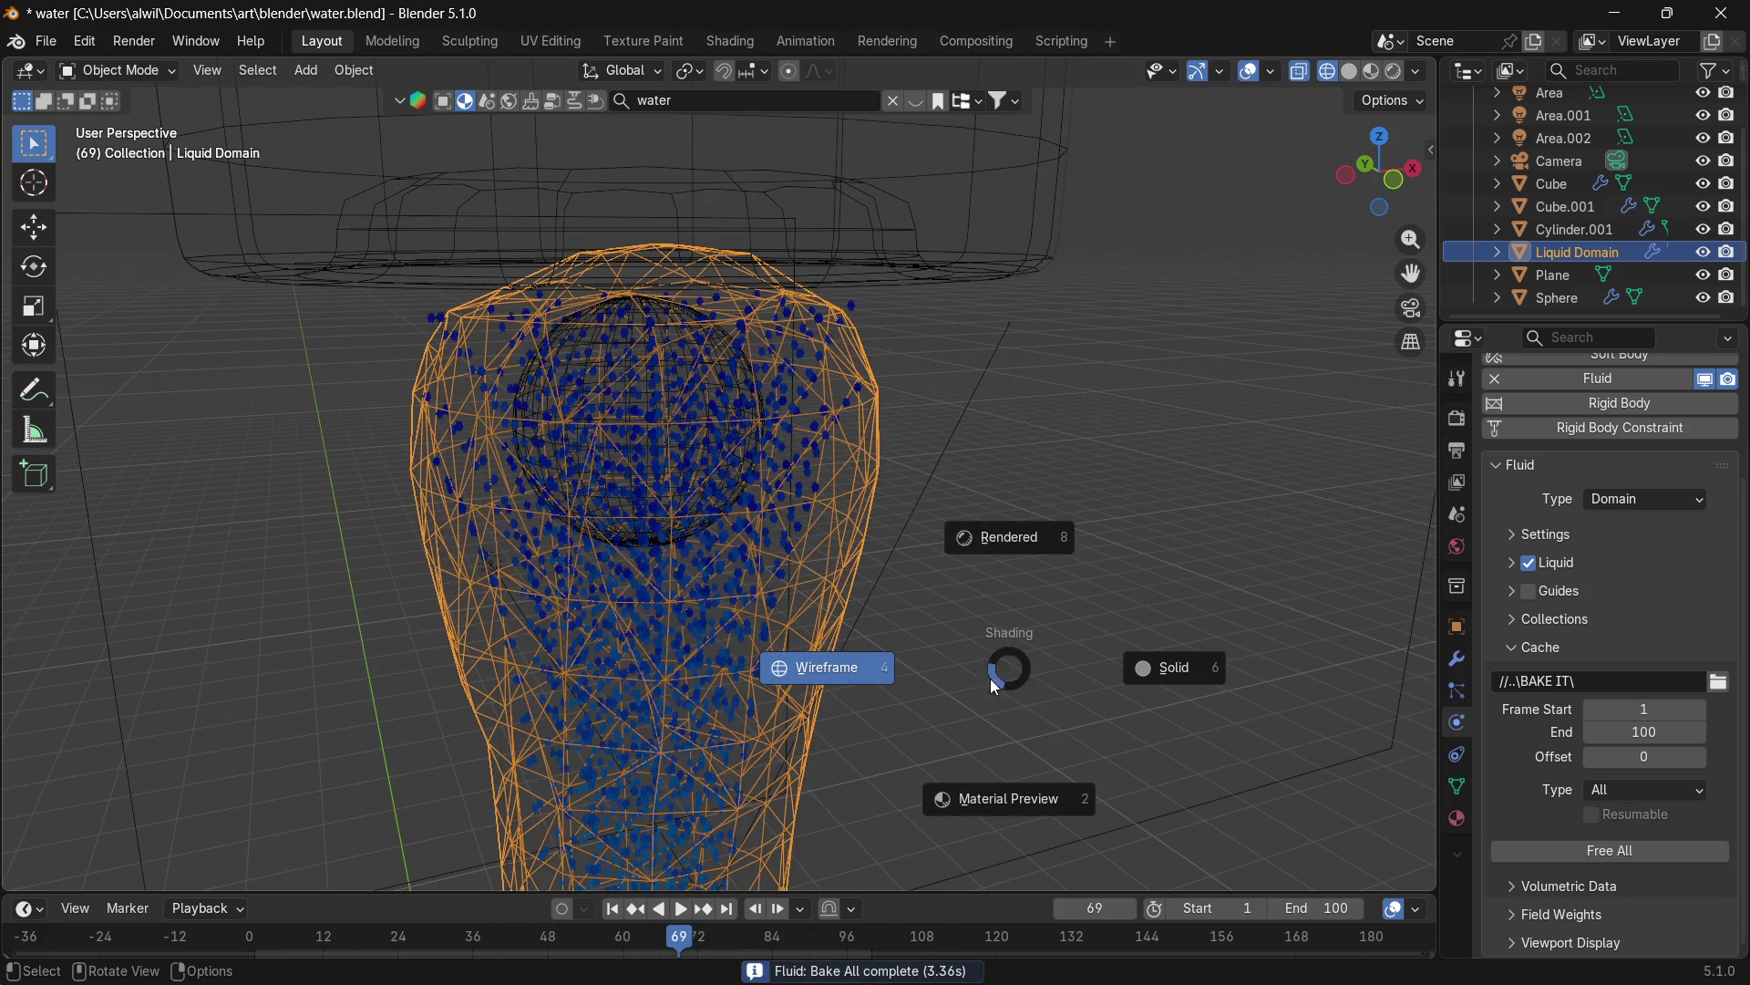
click(979, 800)
mouse_move(1001, 799)
middle_down()
mouse_move(1010, 724)
mouse_move(995, 684)
mouse_move(976, 700)
middle_up()
scroll(1003, 725, down, 3)
Play the simulation, orbiting low and overhead to watch the purple liquid flood the tray.
click(685, 908)
mouse_move(821, 802)
middle_down()
mouse_move(928, 762)
mouse_move(928, 467)
mouse_move(933, 516)
mouse_move(1010, 532)
middle_up()
scroll(1023, 561, down, 4)
mouse_move(997, 604)
middle_down()
mouse_move(967, 676)
mouse_move(1052, 643)
mouse_move(1097, 651)
middle_up()
scroll(971, 643, up, 5)
scroll(961, 669, down, 2)
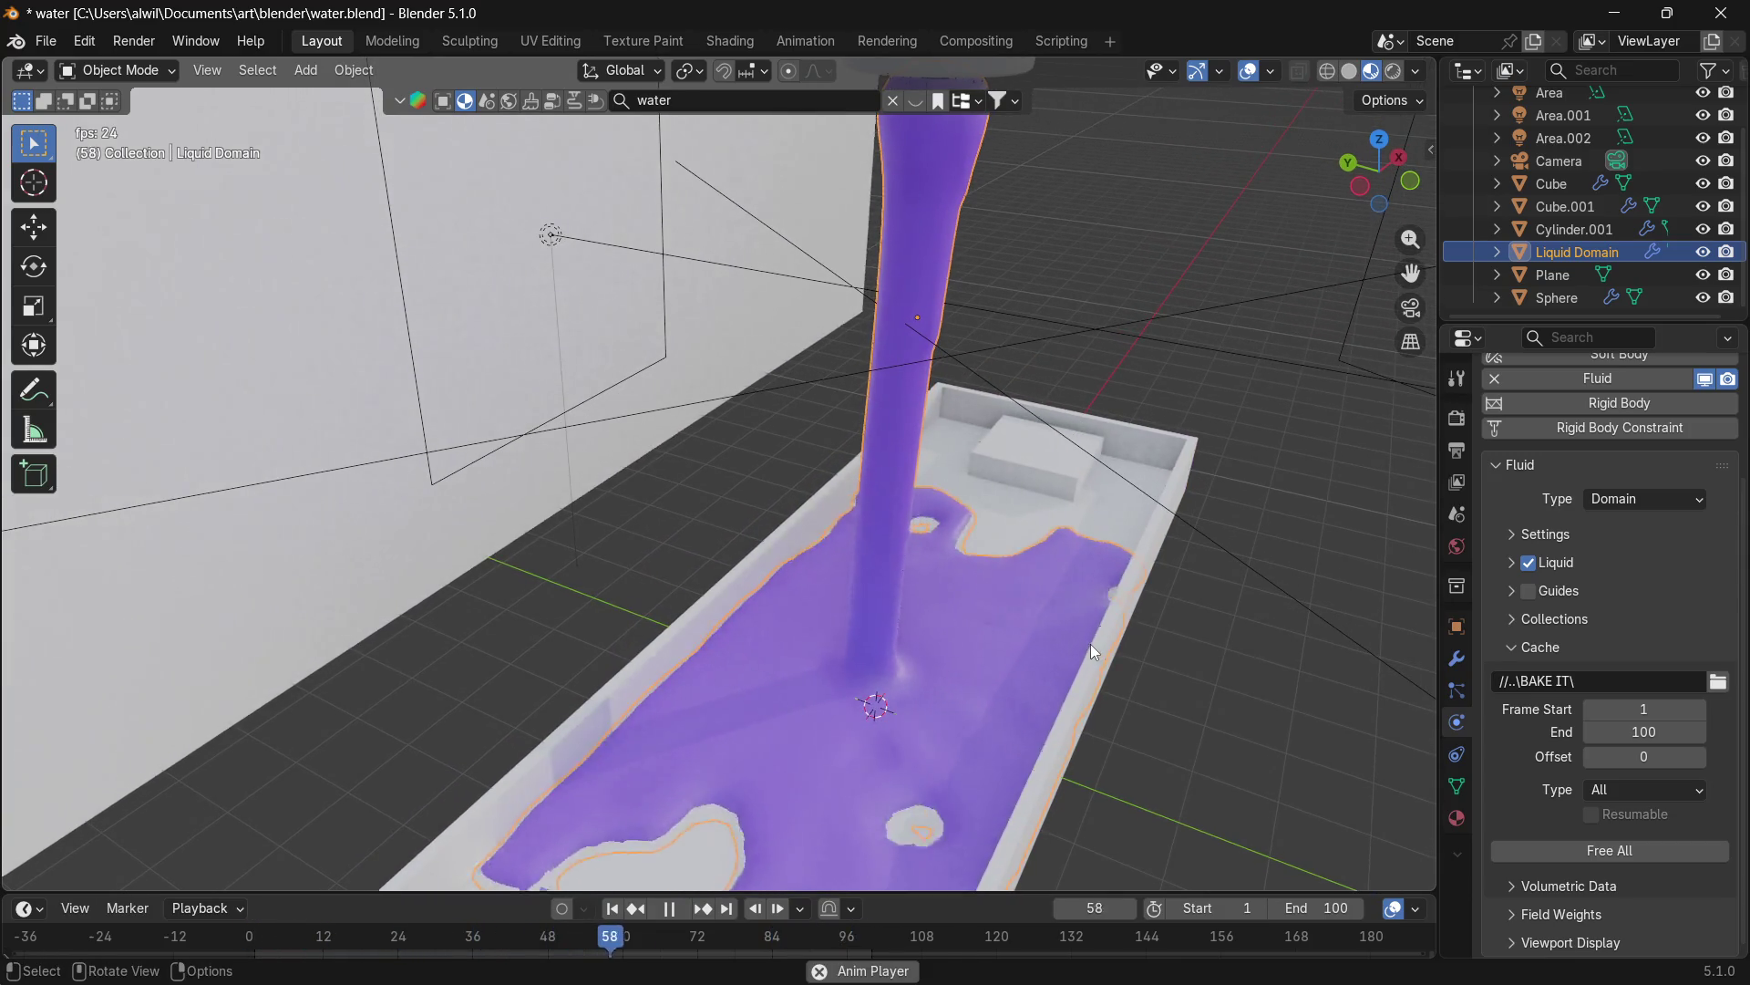
mouse_move(1089, 657)
middle_down()
mouse_move(1103, 640)
mouse_move(1088, 555)
middle_up()
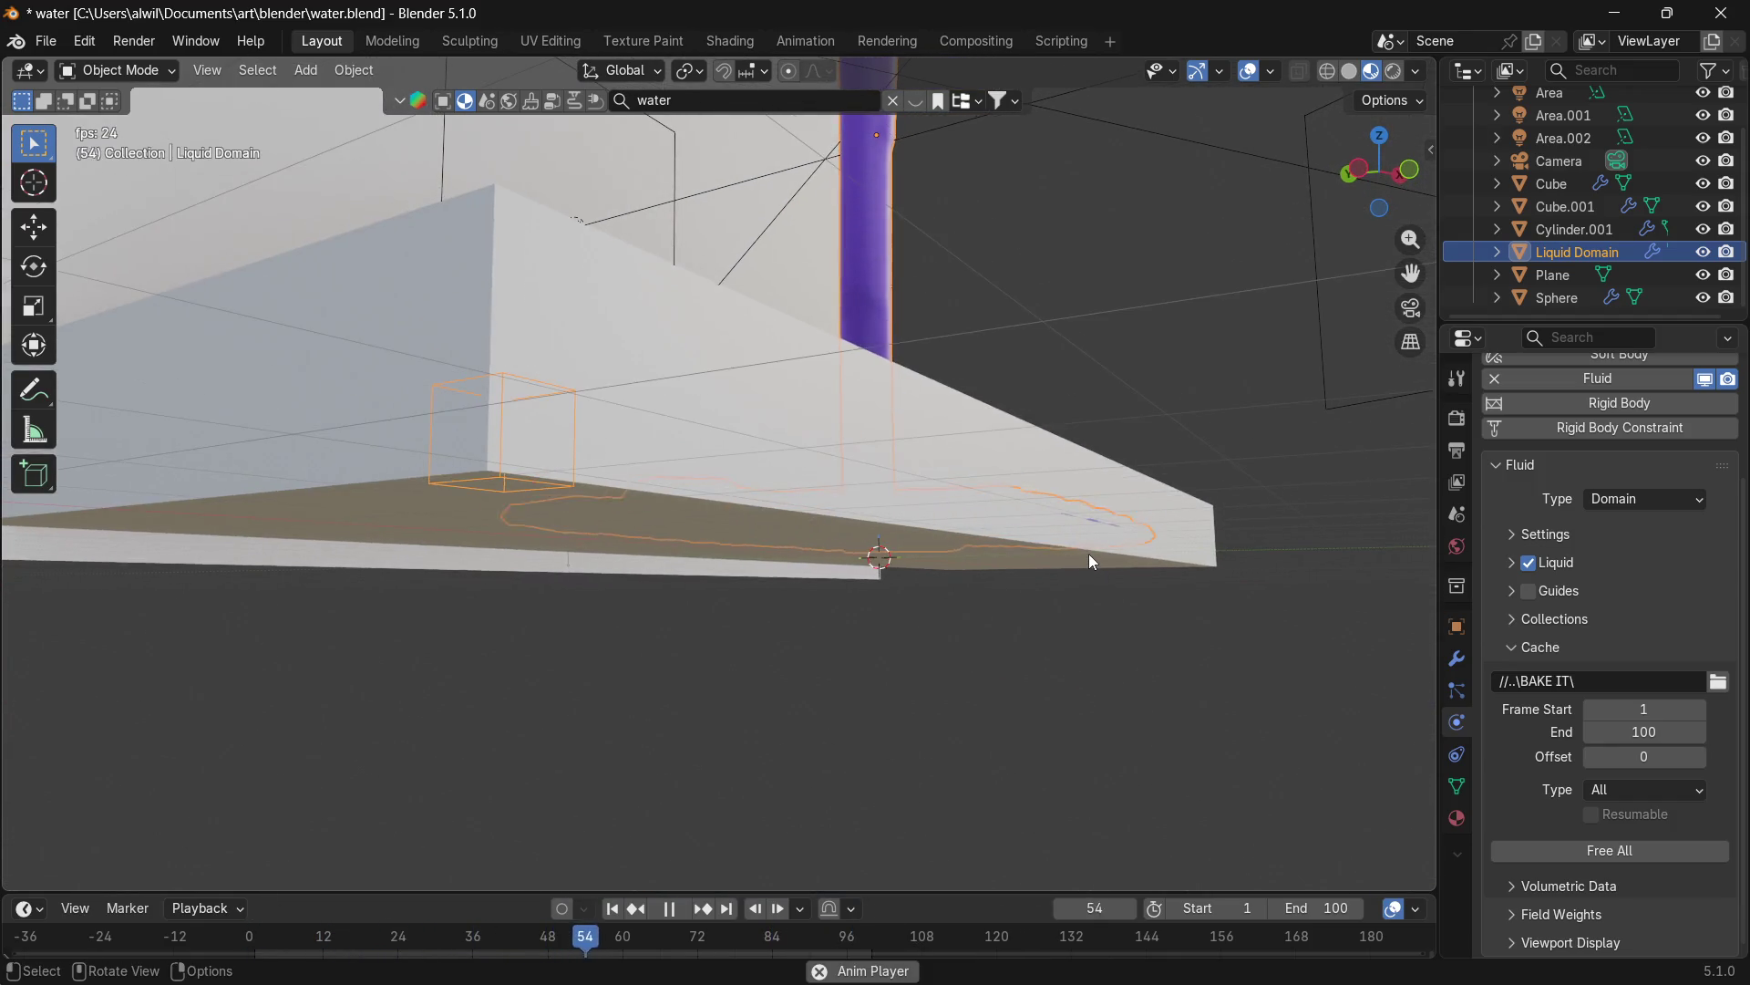
mouse_move(1174, 473)
middle_down()
mouse_move(1168, 500)
mouse_move(1207, 543)
middle_up()
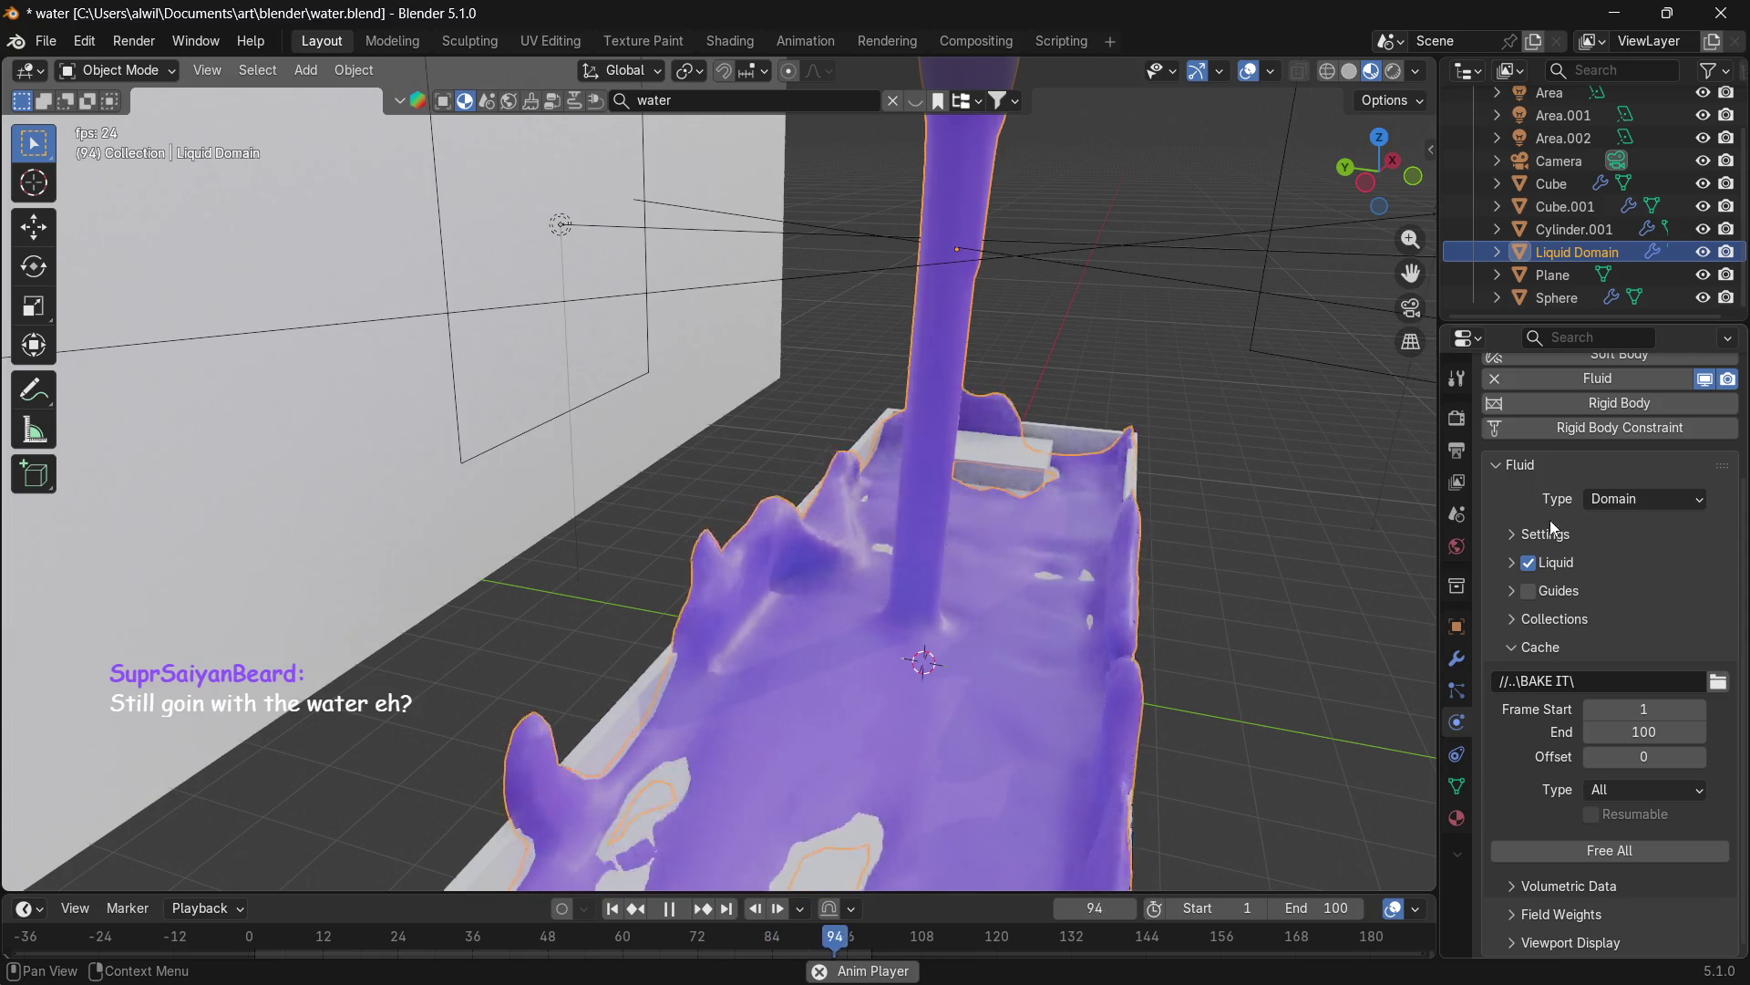
Free the baked fluid cache, stop playback at frame 93 and switch to wireframe shading.
click(1594, 851)
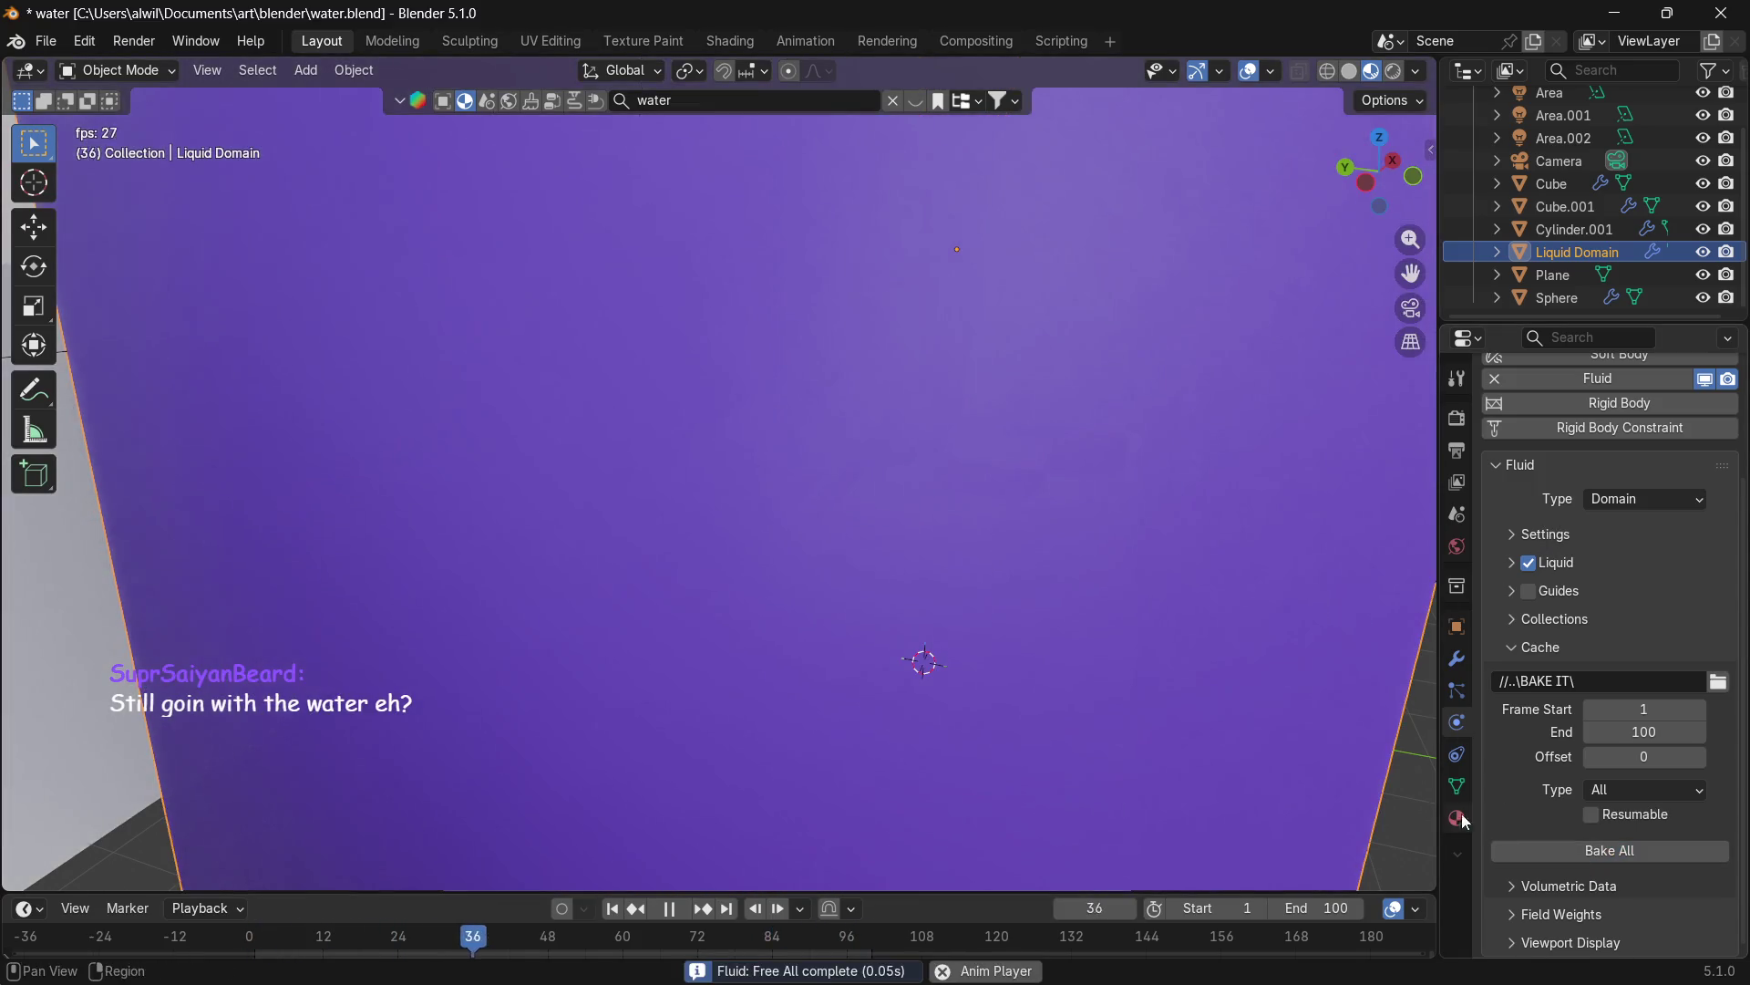
click(680, 910)
key(z)
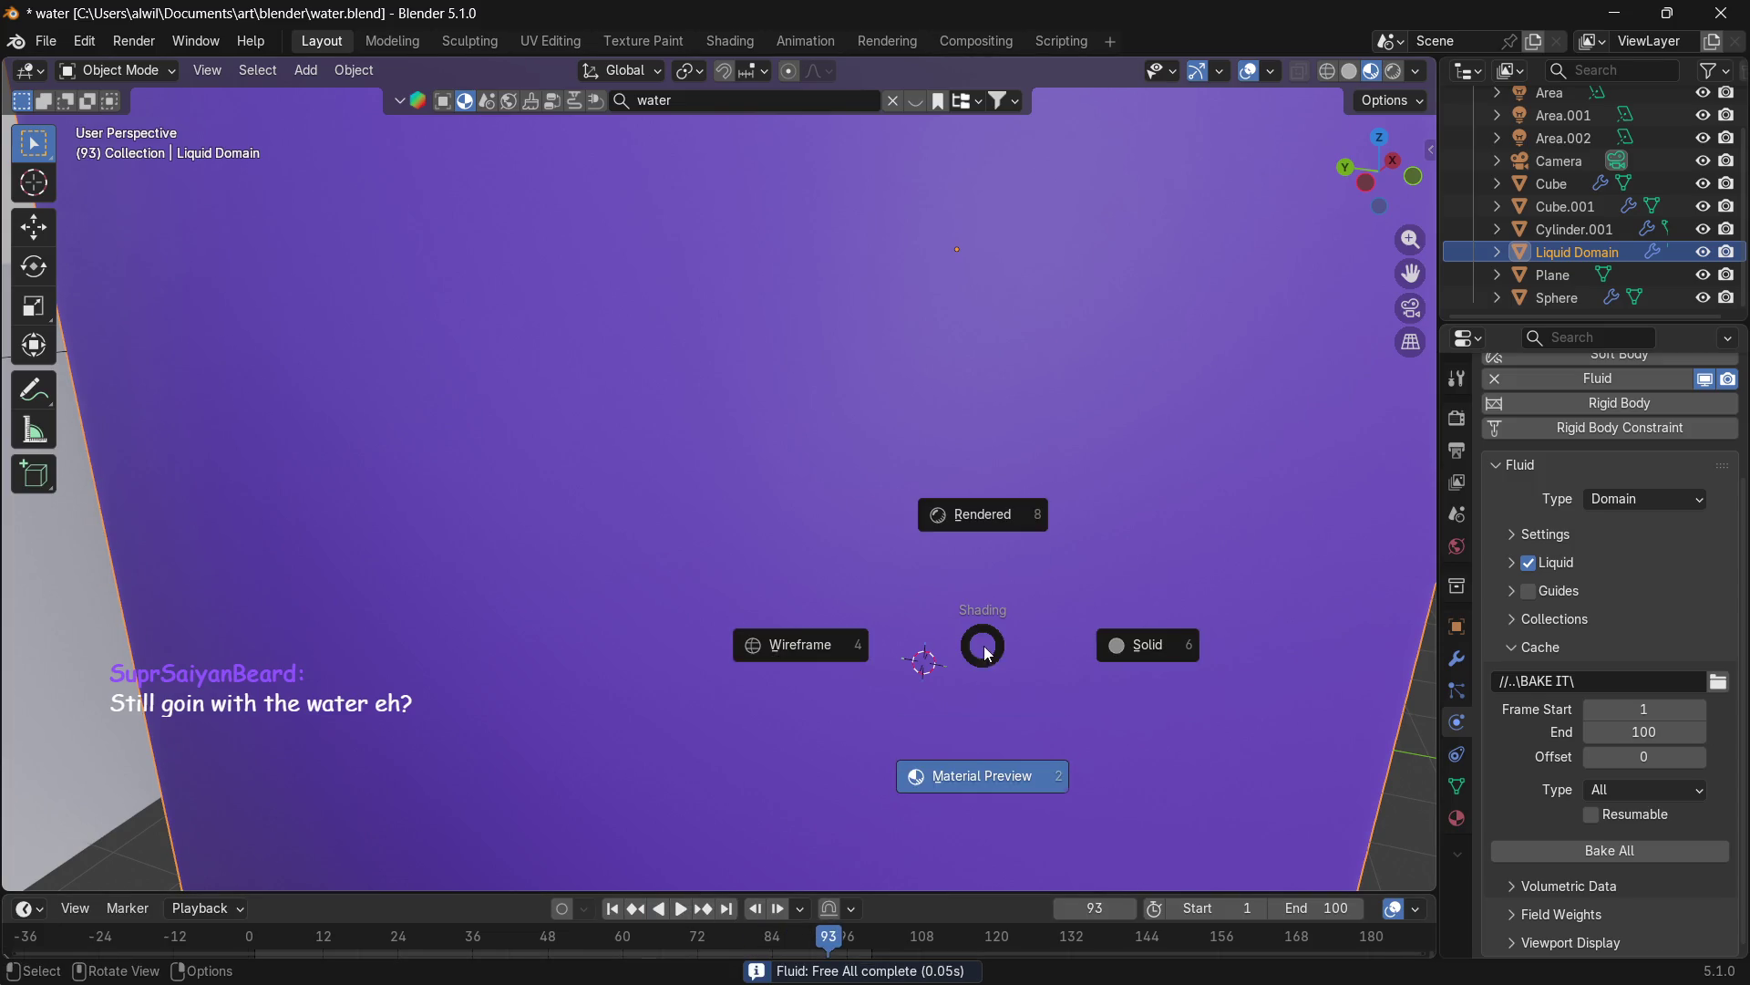
click(873, 658)
middle_click(1157, 582)
scroll(1157, 580, up, 3)
mouse_move(1190, 583)
middle_down()
mouse_move(1237, 551)
mouse_move(1185, 562)
mouse_move(1186, 529)
mouse_move(1116, 534)
mouse_move(1156, 550)
mouse_move(1067, 746)
middle_up()
scroll(1202, 550, down, 2)
Select the tray Cube effector and enter Edit Mode on its mesh.
click(1153, 665)
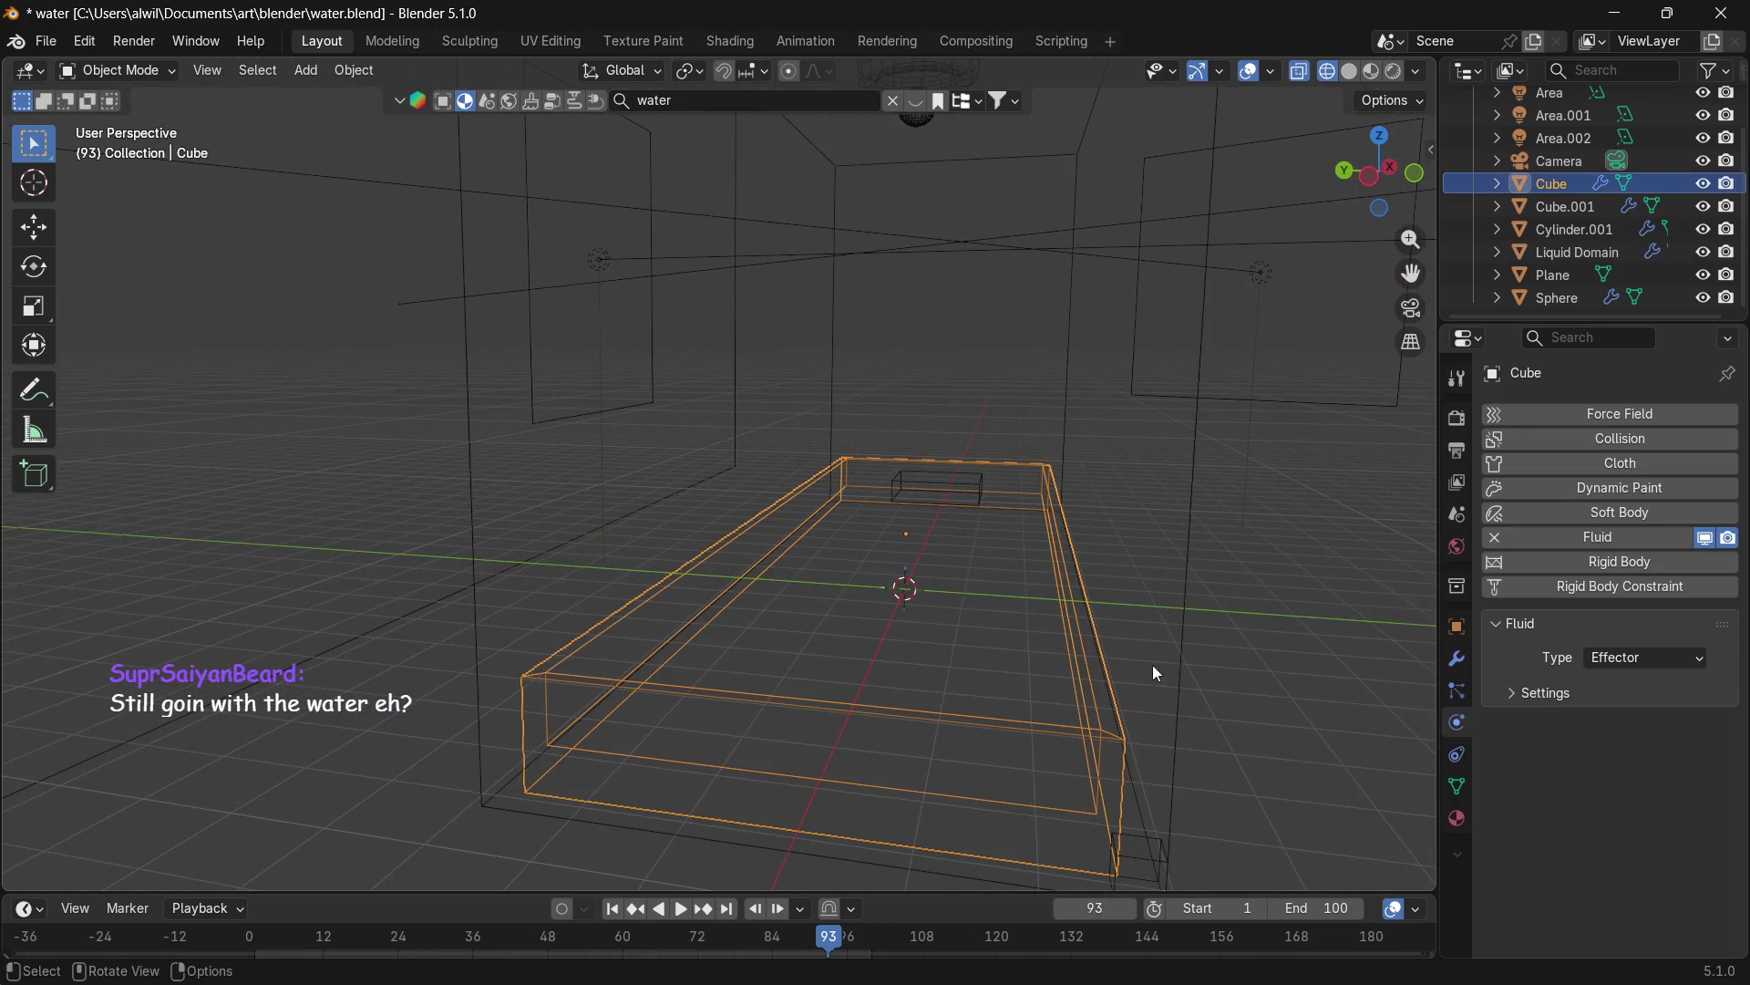
mouse_move(1234, 607)
middle_down()
mouse_move(1176, 484)
mouse_move(1152, 487)
middle_up()
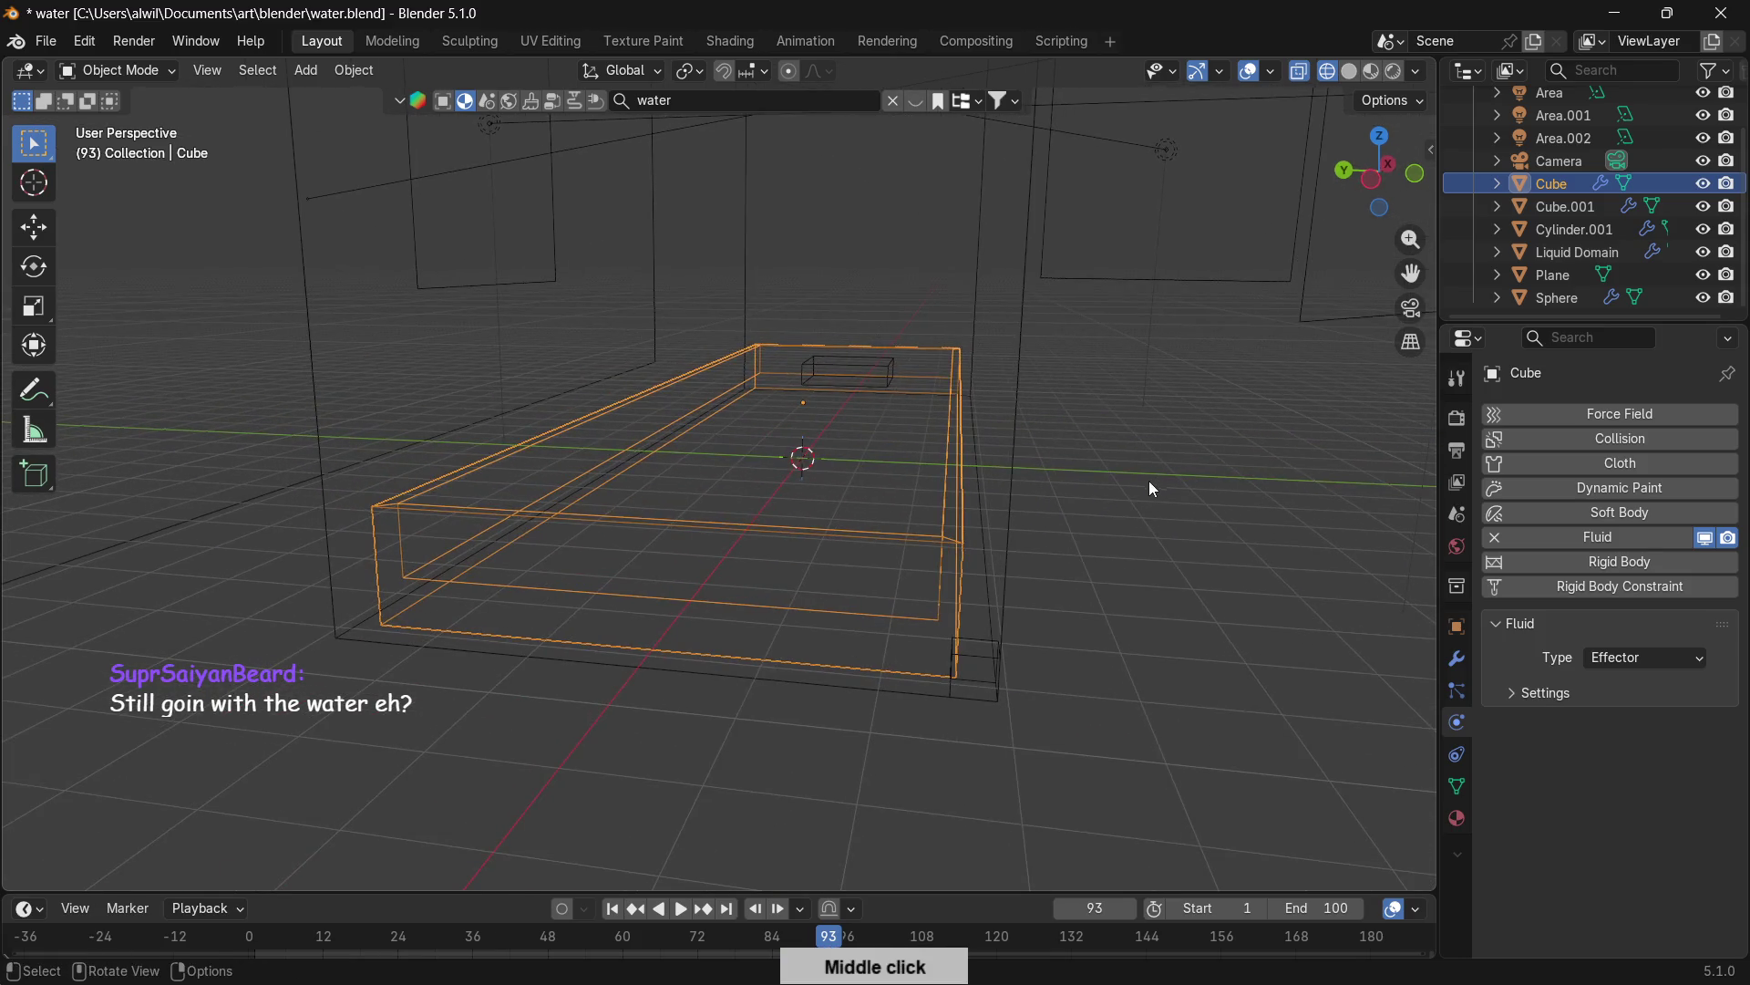
key(Tab)
mouse_move(1027, 539)
middle_down()
mouse_move(1121, 555)
mouse_move(1111, 543)
middle_up()
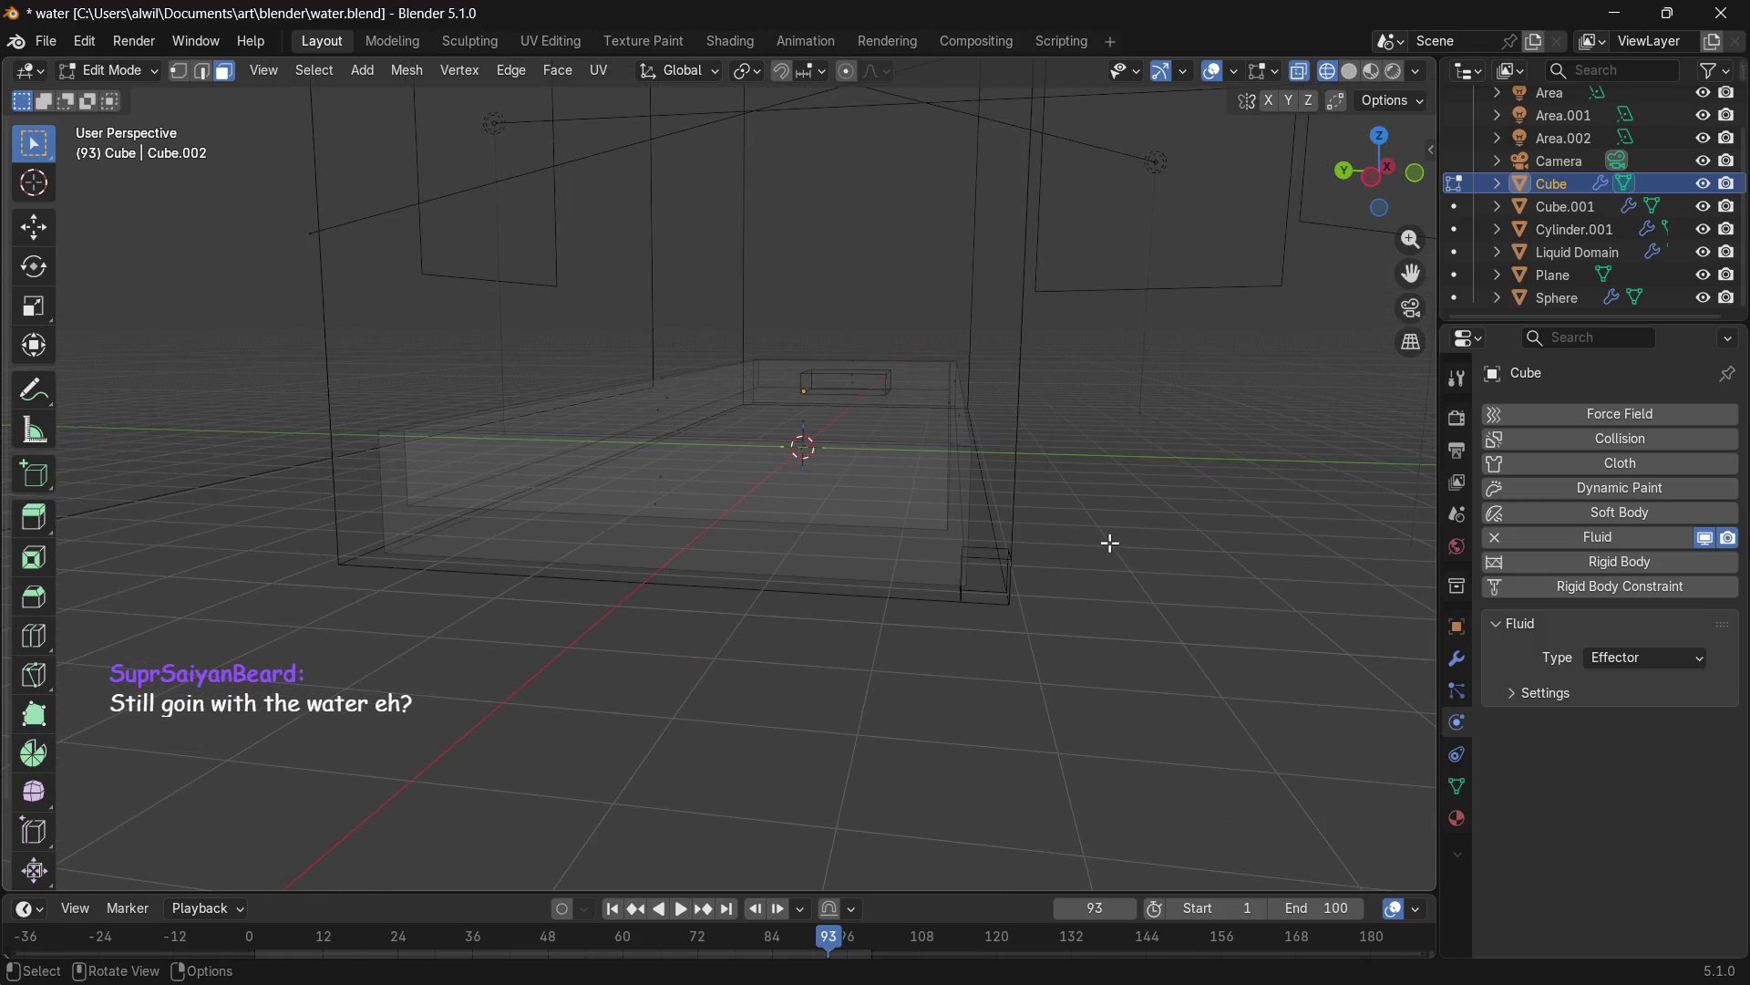
key(KP_3)
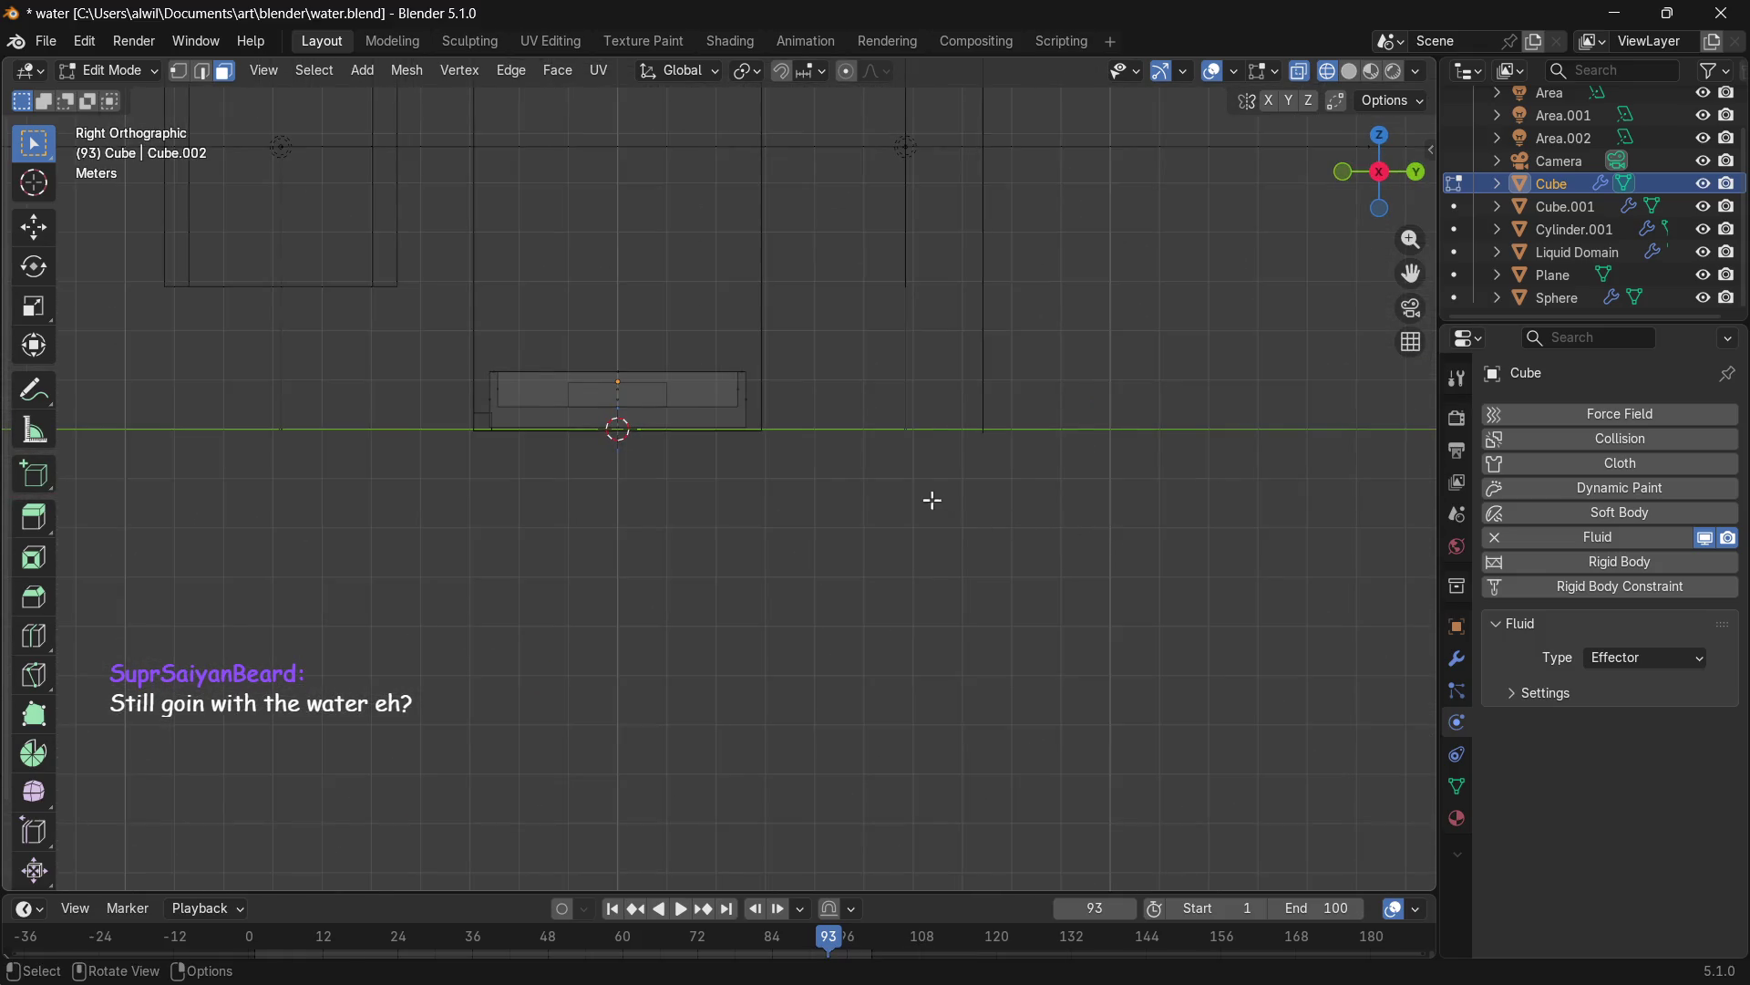
scroll(920, 483, up, 4)
shift+middle_drag(950, 298, 936, 489)
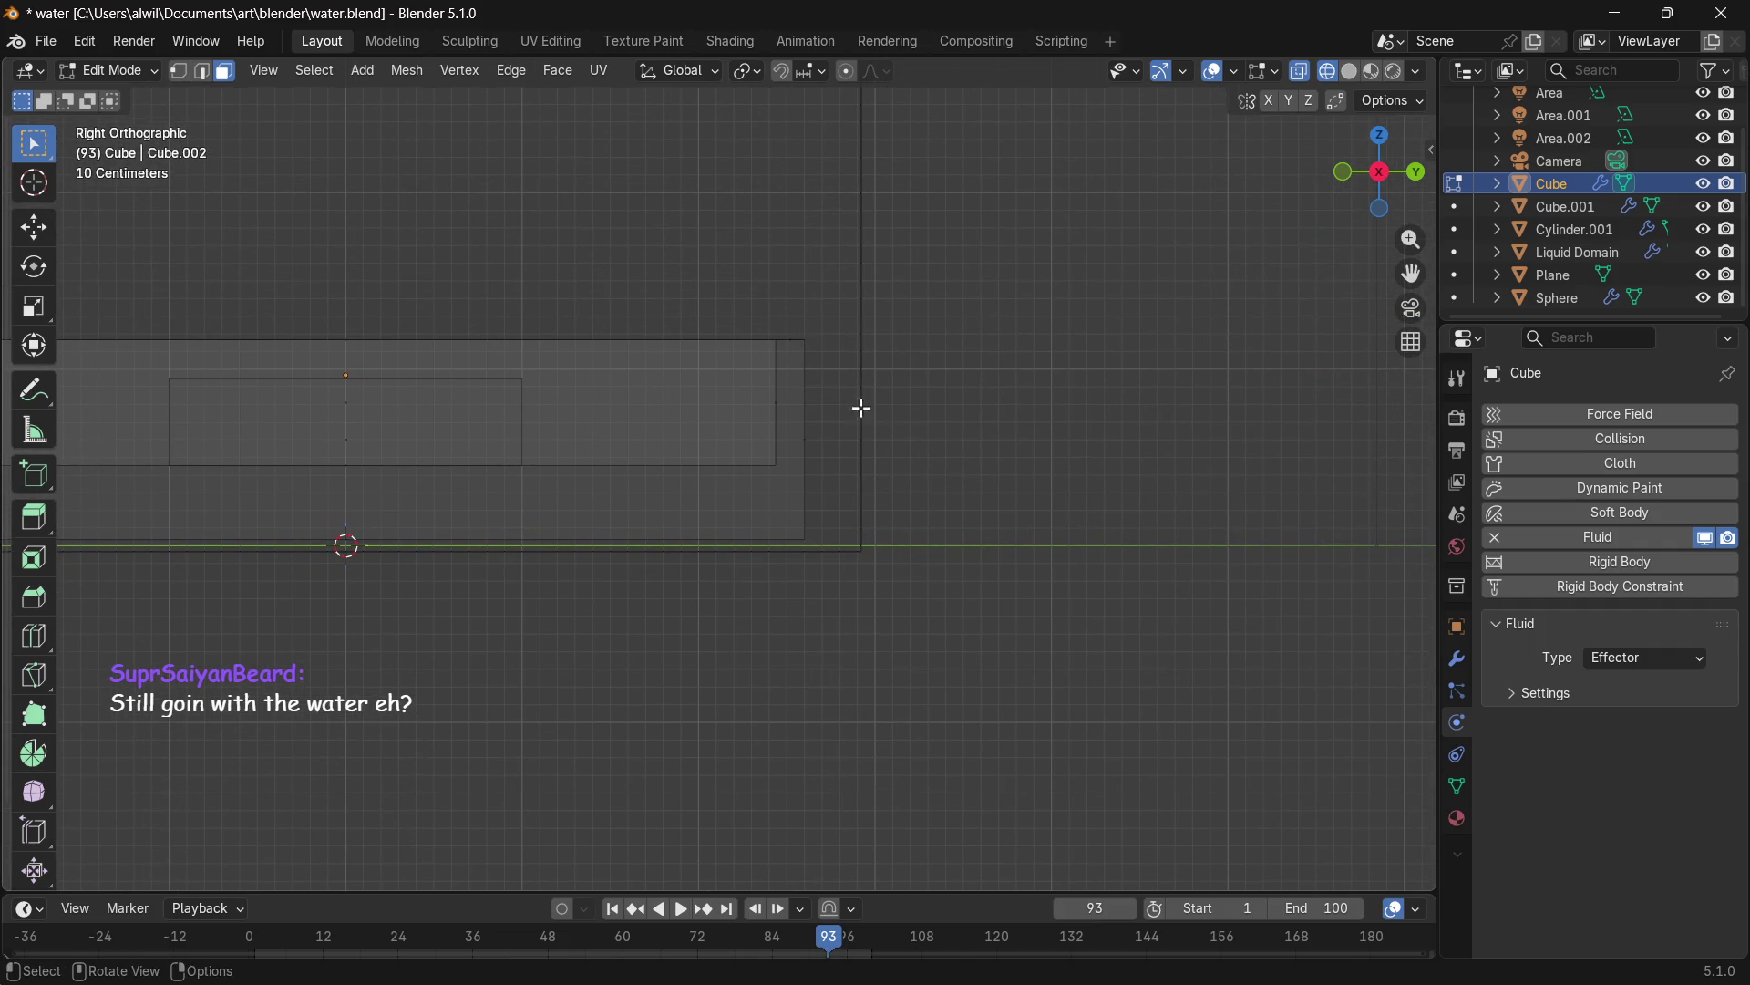
drag(792, 323, 843, 542)
shift+middle_drag(594, 595, 1165, 599)
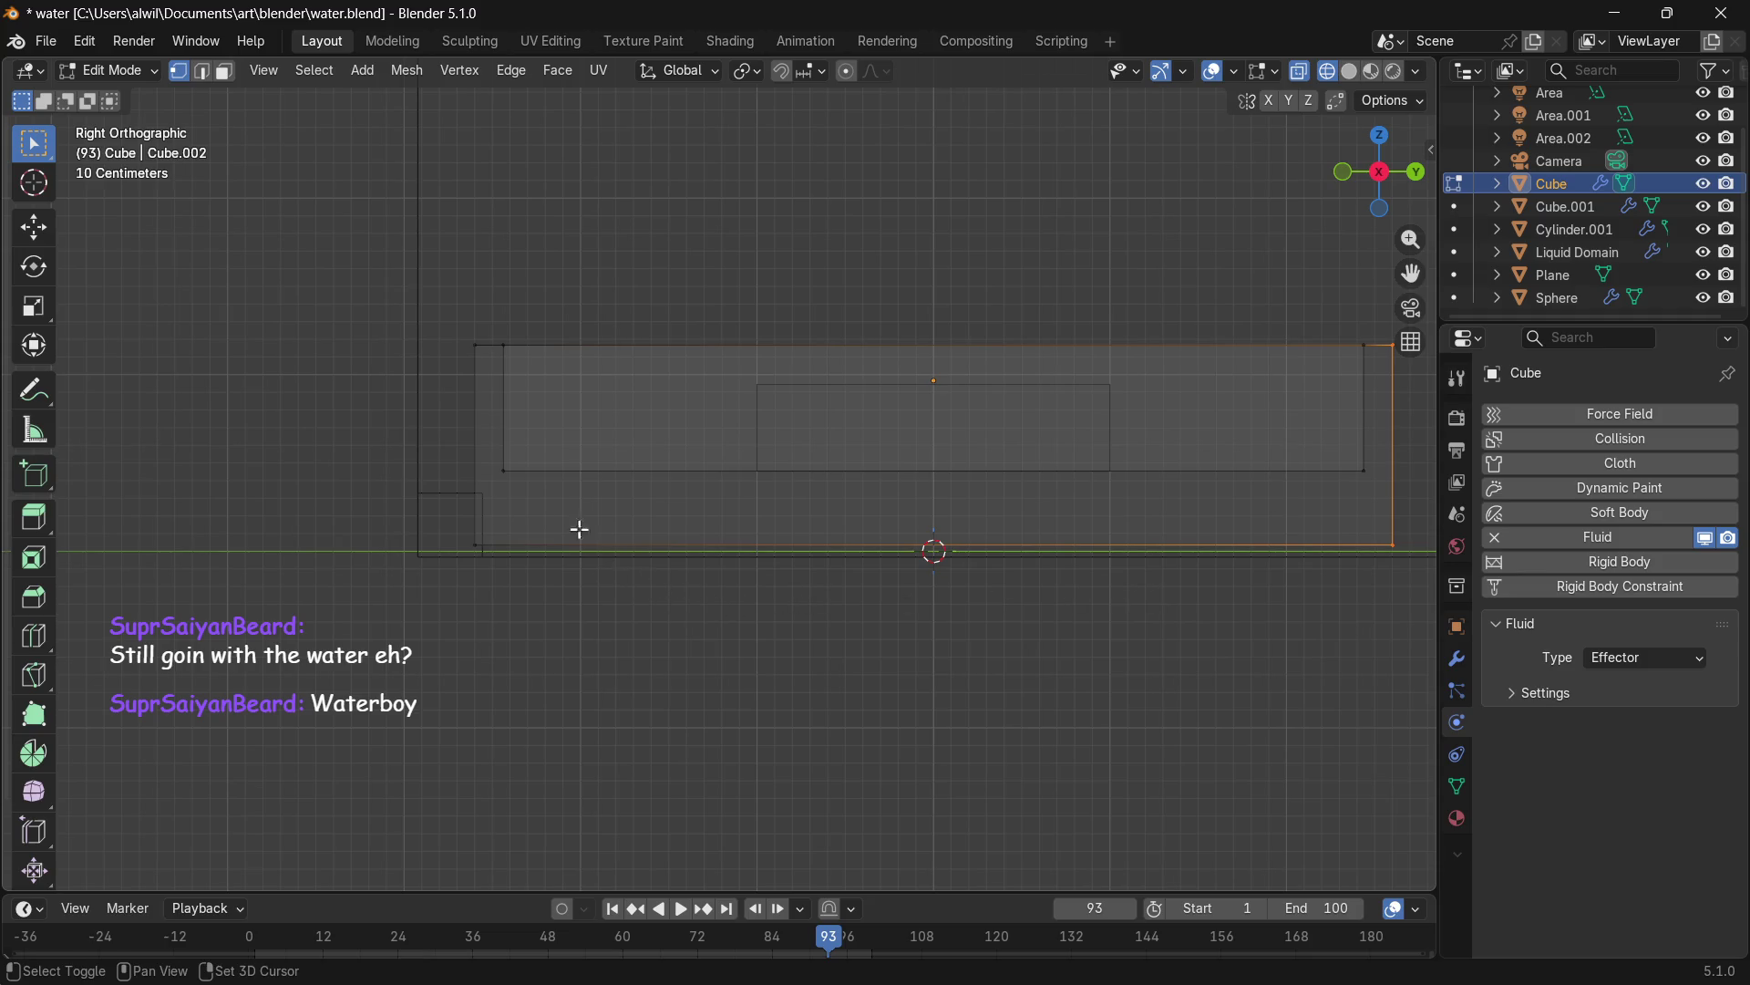
drag(487, 595, 488, 598)
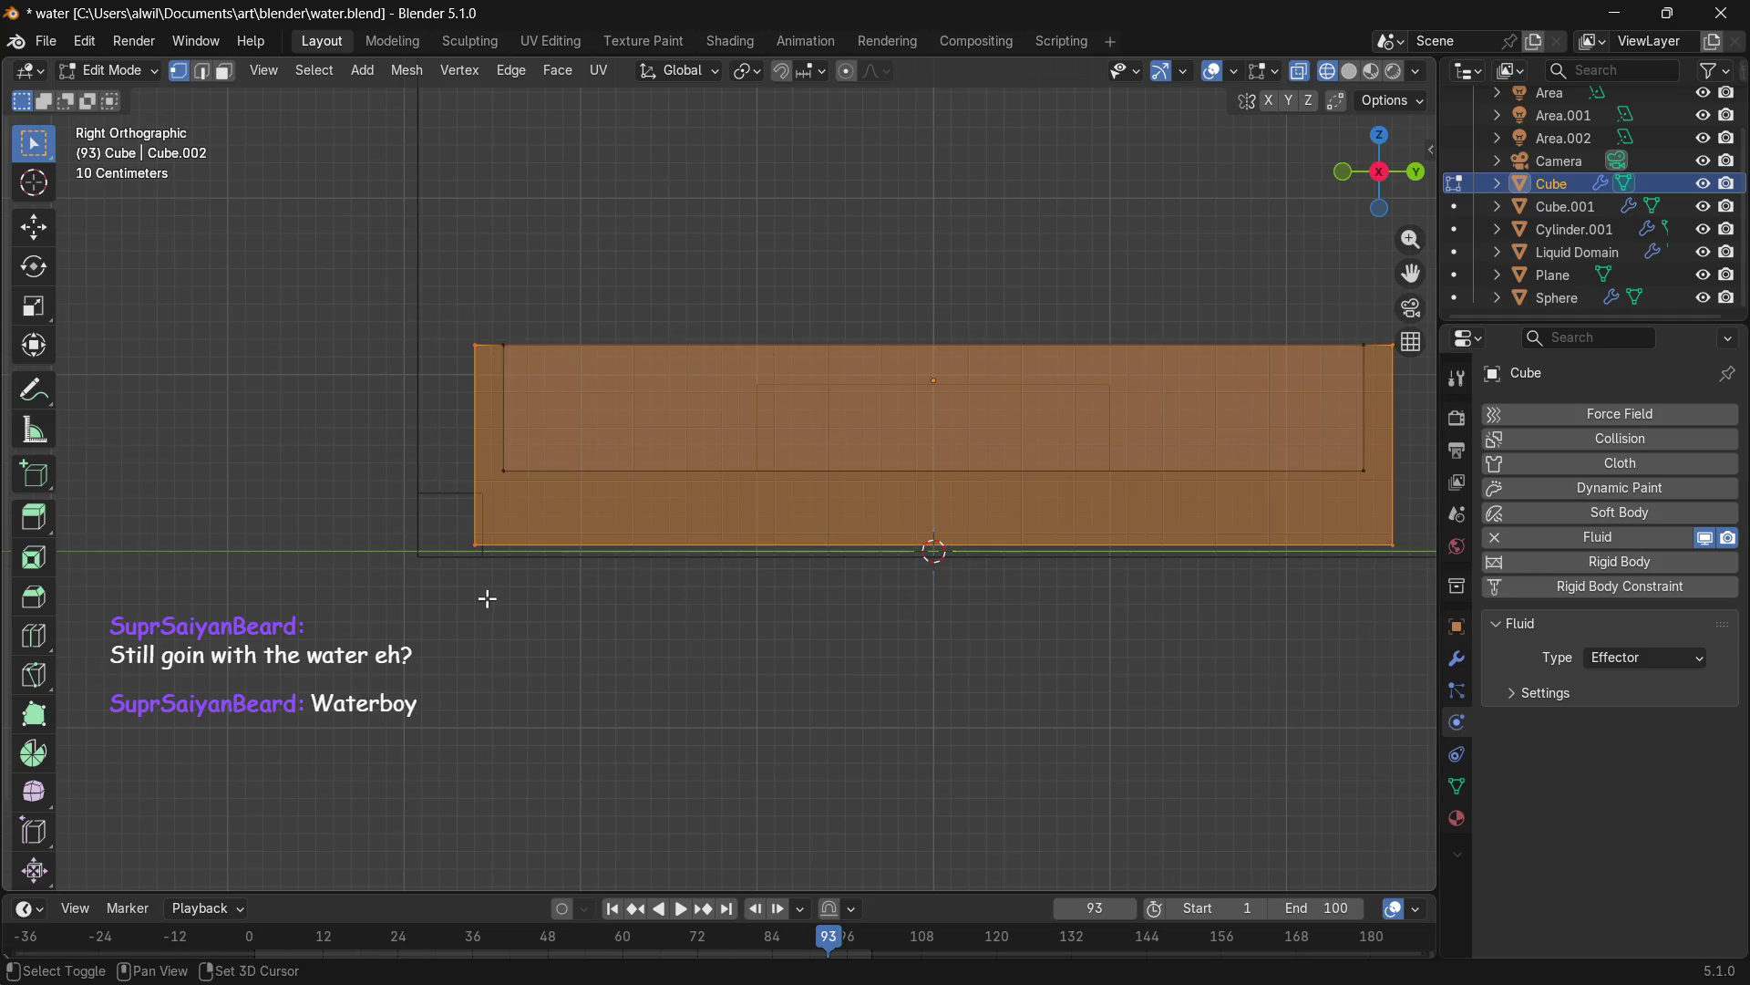
mouse_move(696, 605)
middle_down()
mouse_move(707, 672)
mouse_move(720, 625)
mouse_move(739, 653)
mouse_move(723, 637)
mouse_move(703, 660)
mouse_move(707, 719)
middle_up()
scroll(717, 626, down, 5)
click(718, 715)
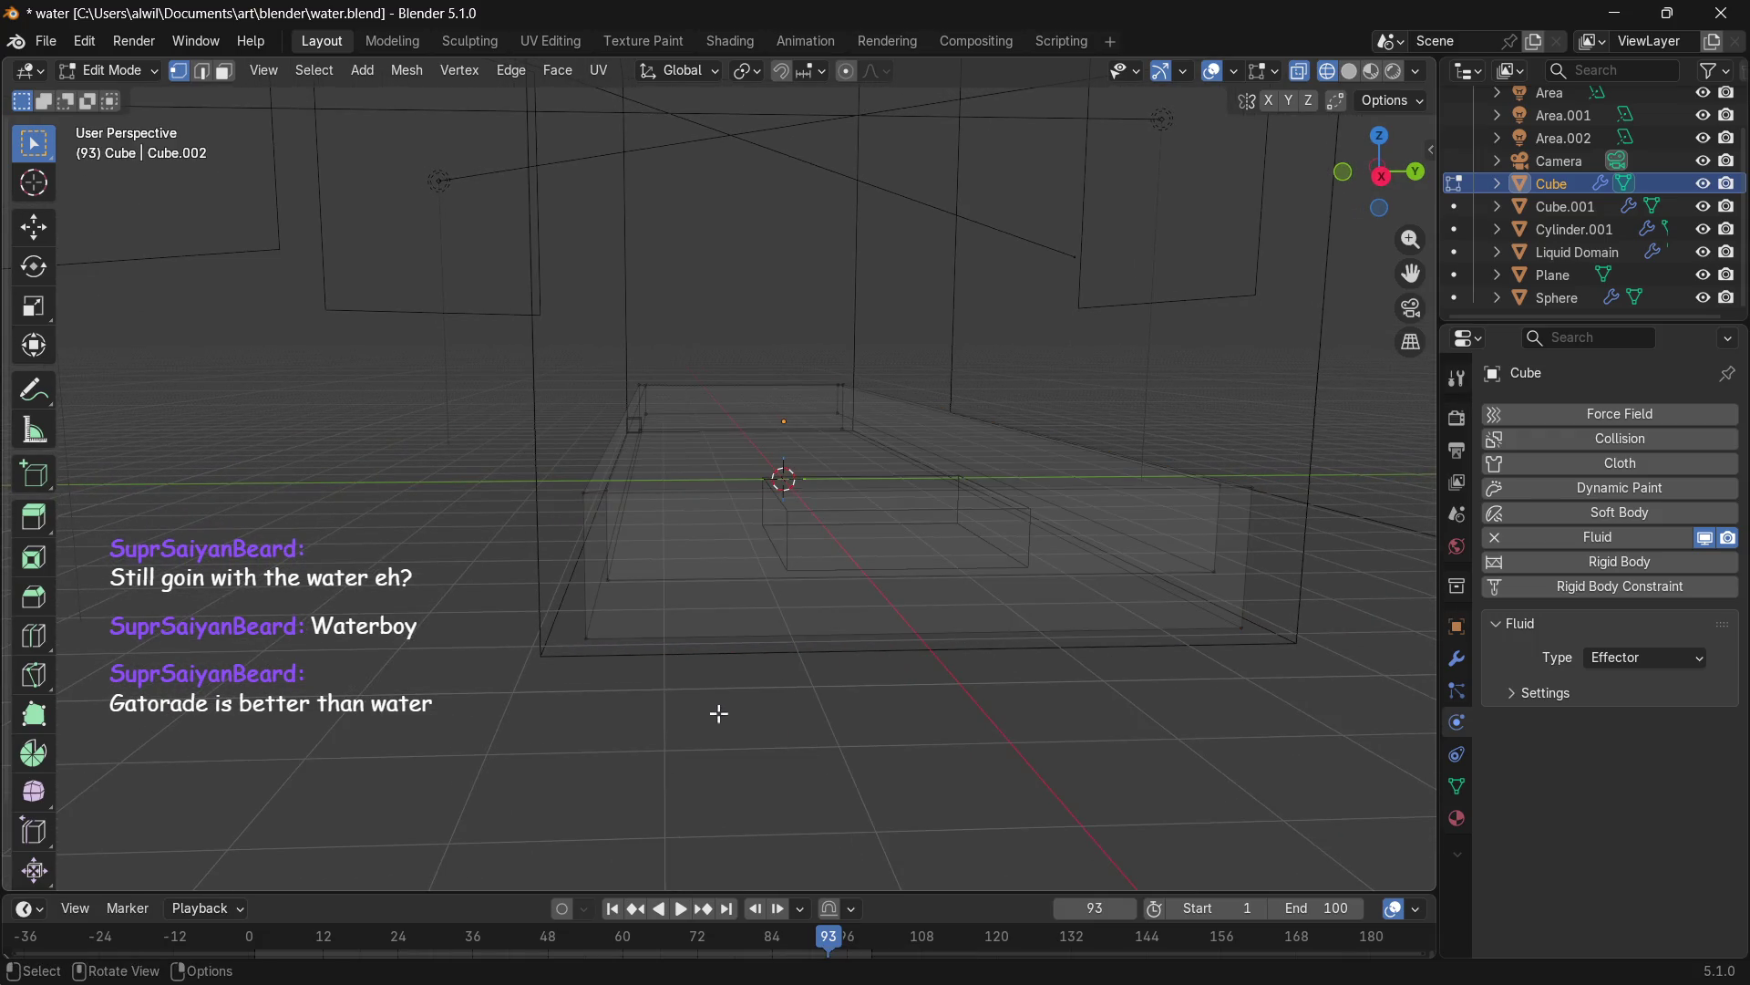
In Right Orthographic view, box-select all the tray's vertices from both ends.
mouse_move(806, 691)
middle_down()
mouse_move(830, 673)
mouse_move(807, 664)
middle_up()
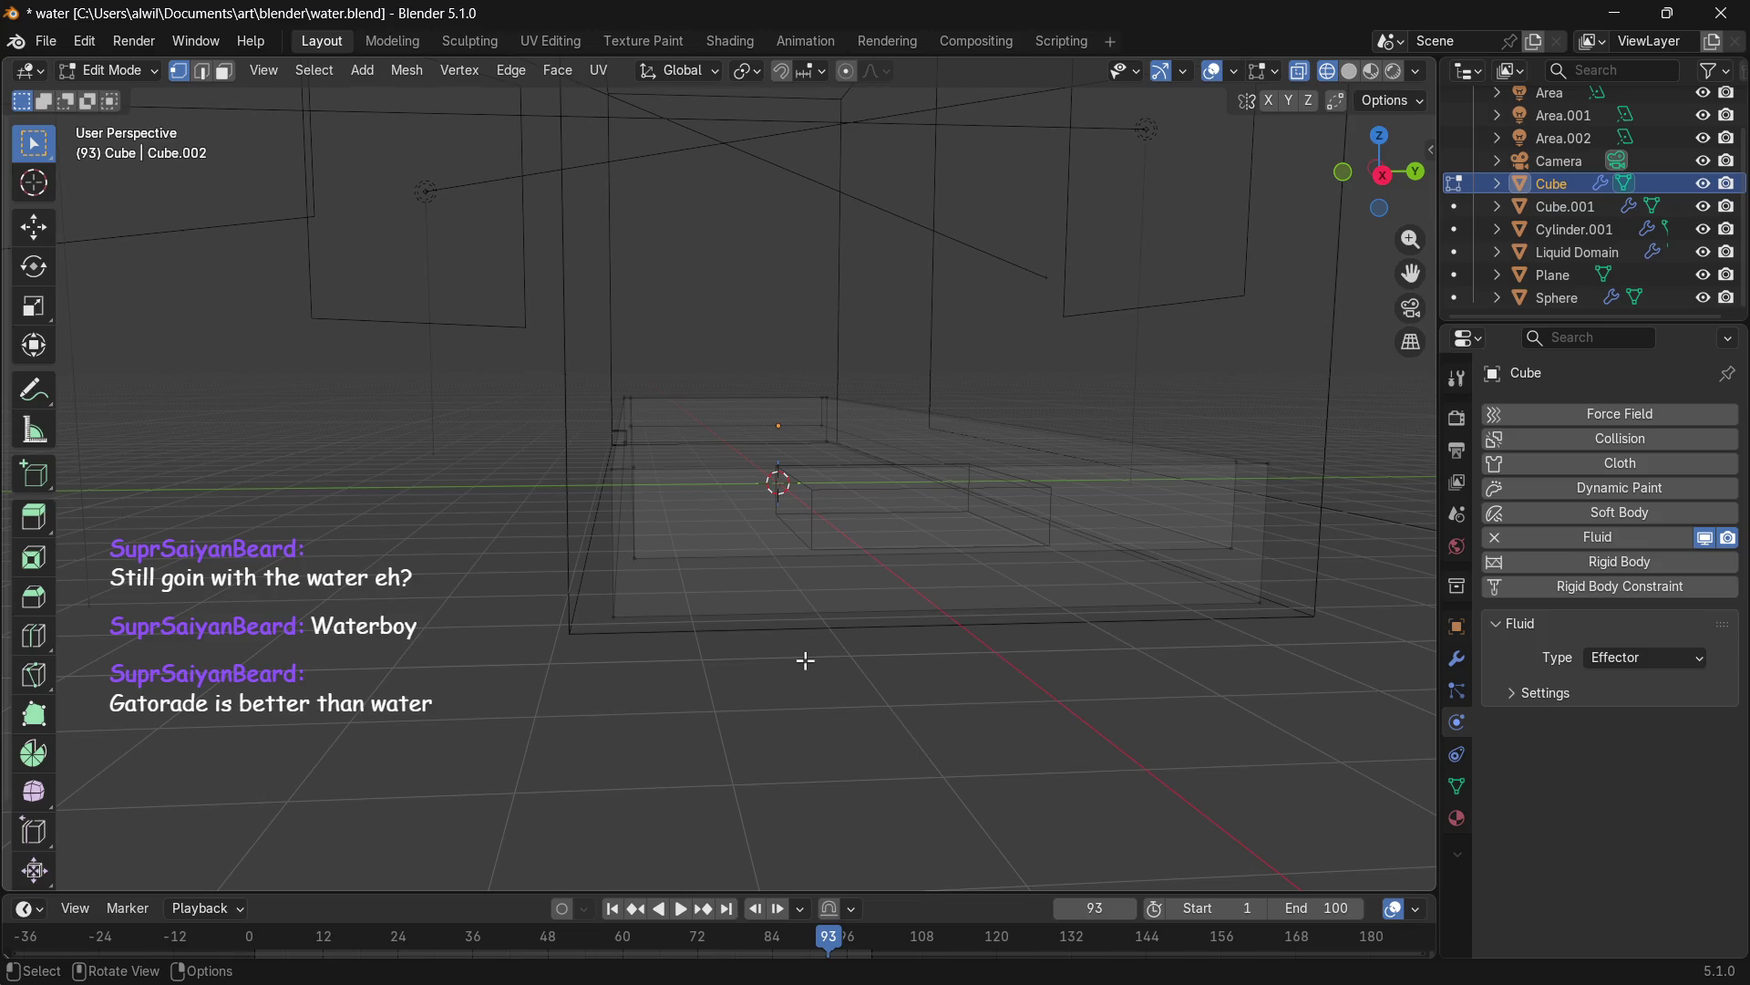
key(KP_3)
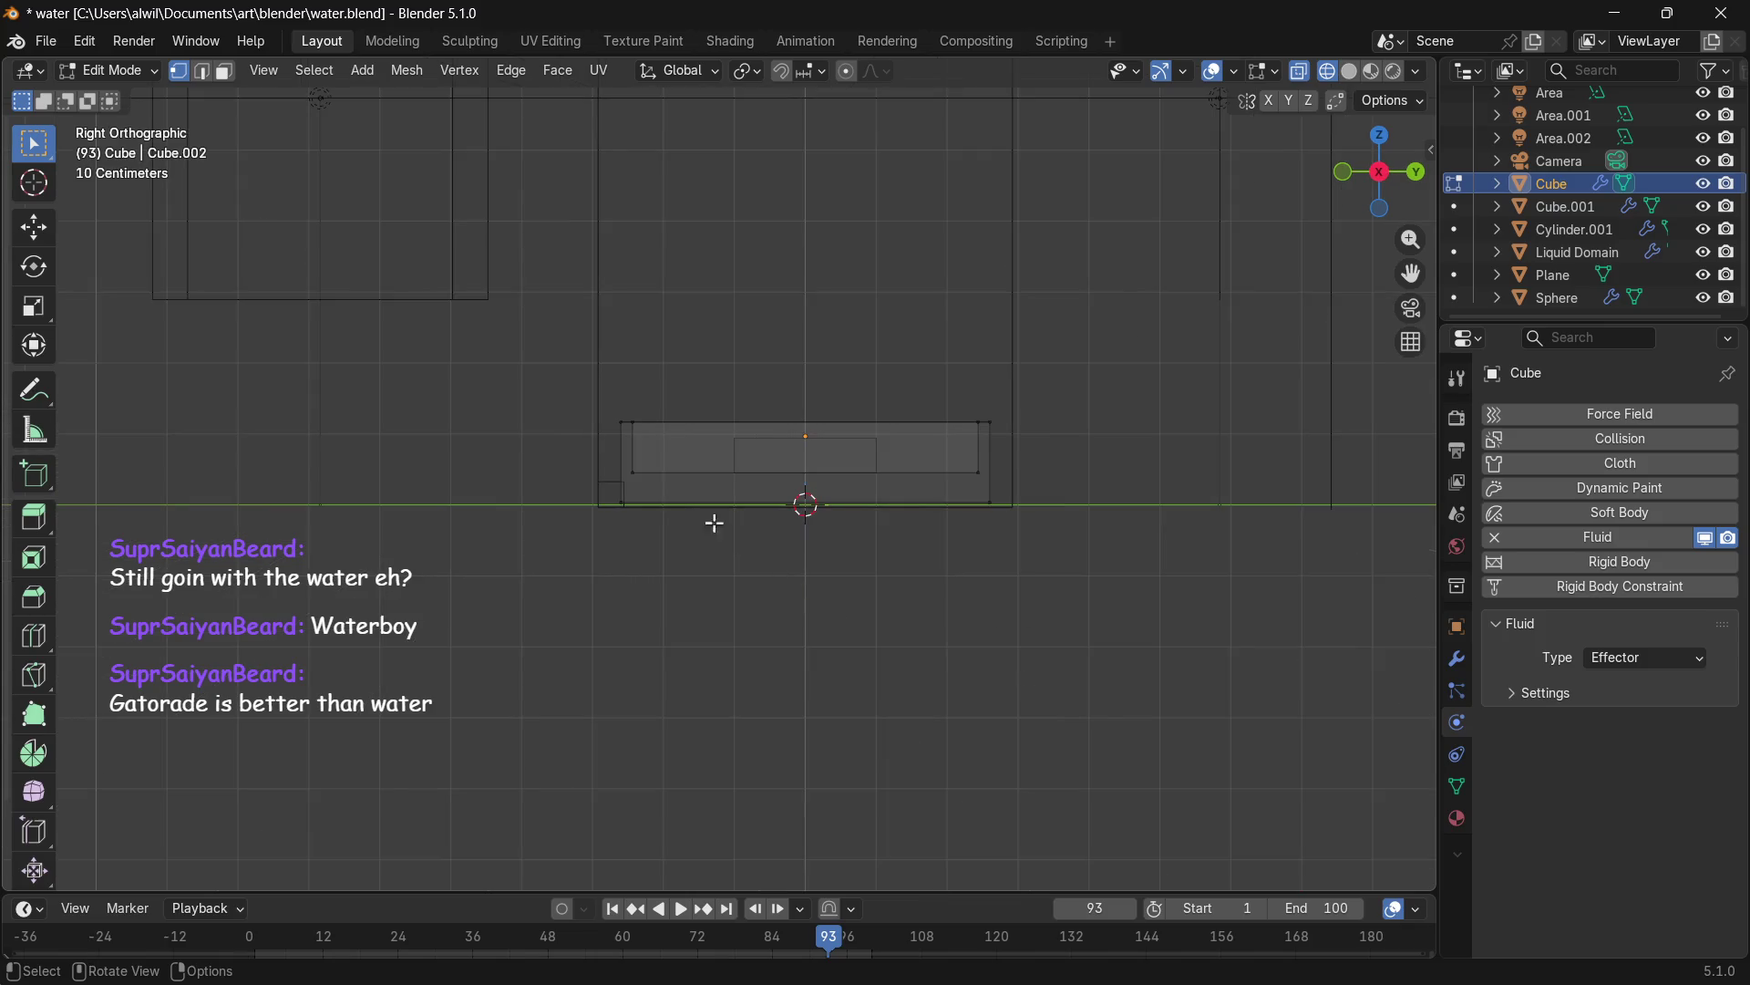
scroll(675, 483, up, 4)
drag(482, 341, 530, 584)
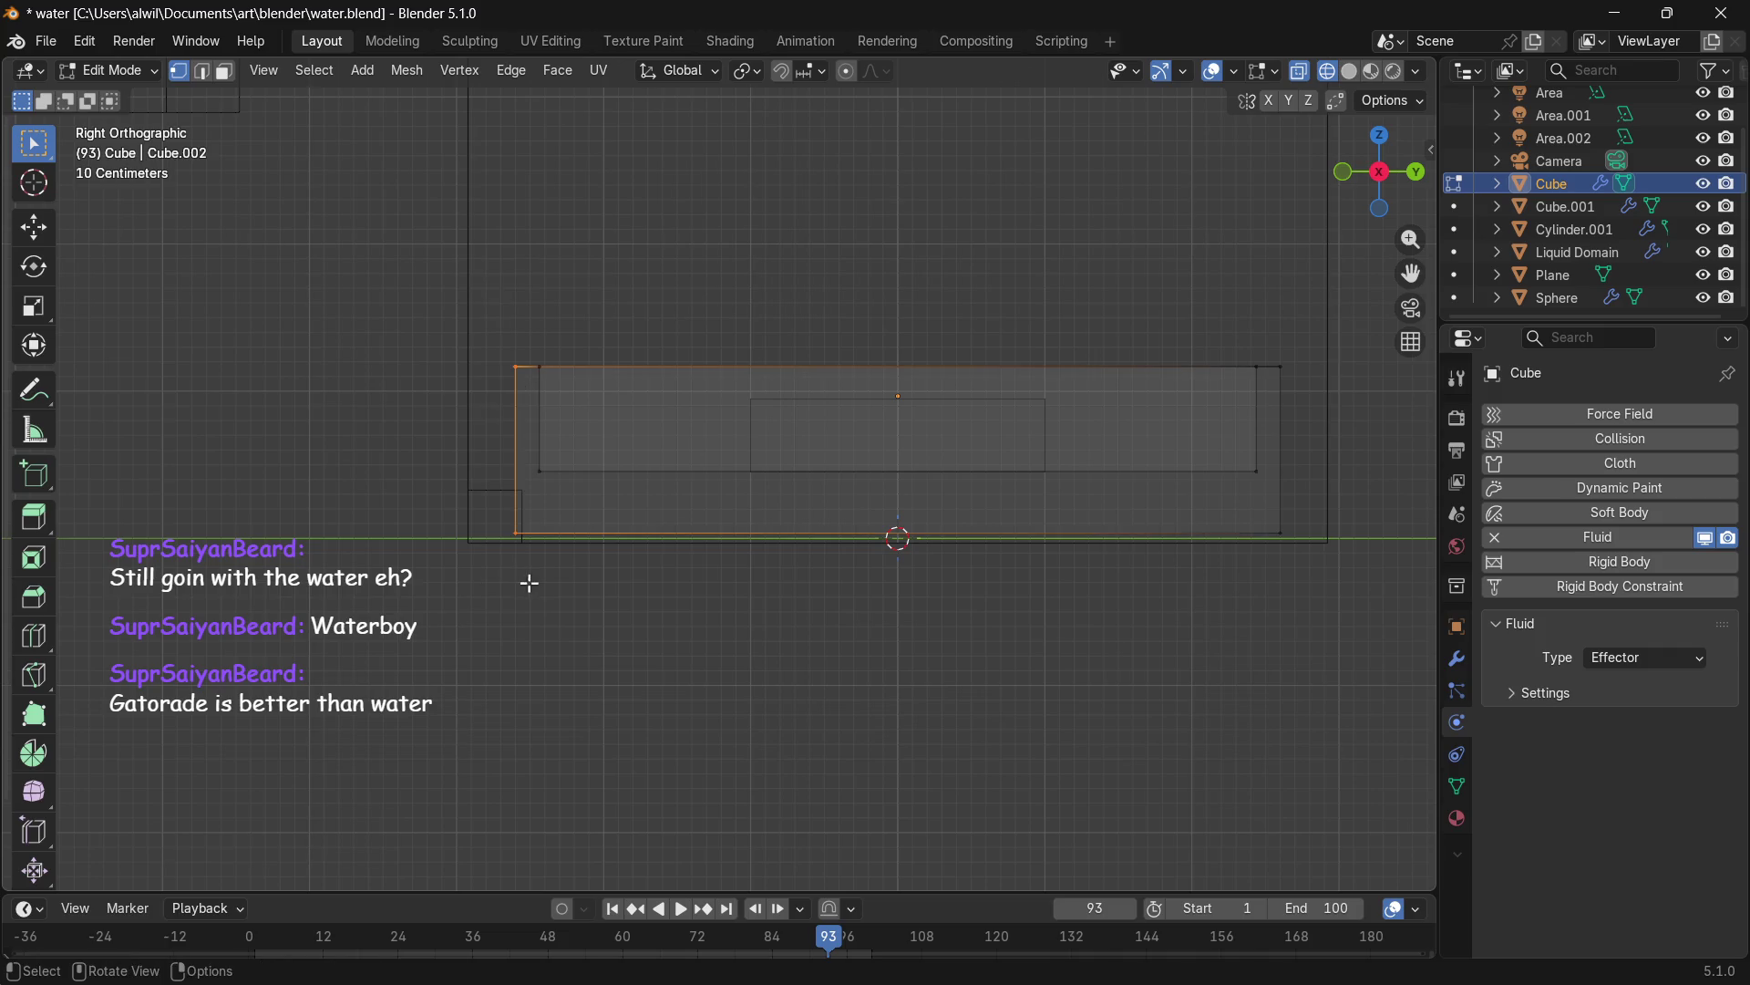
shift+drag(1272, 345, 1326, 568)
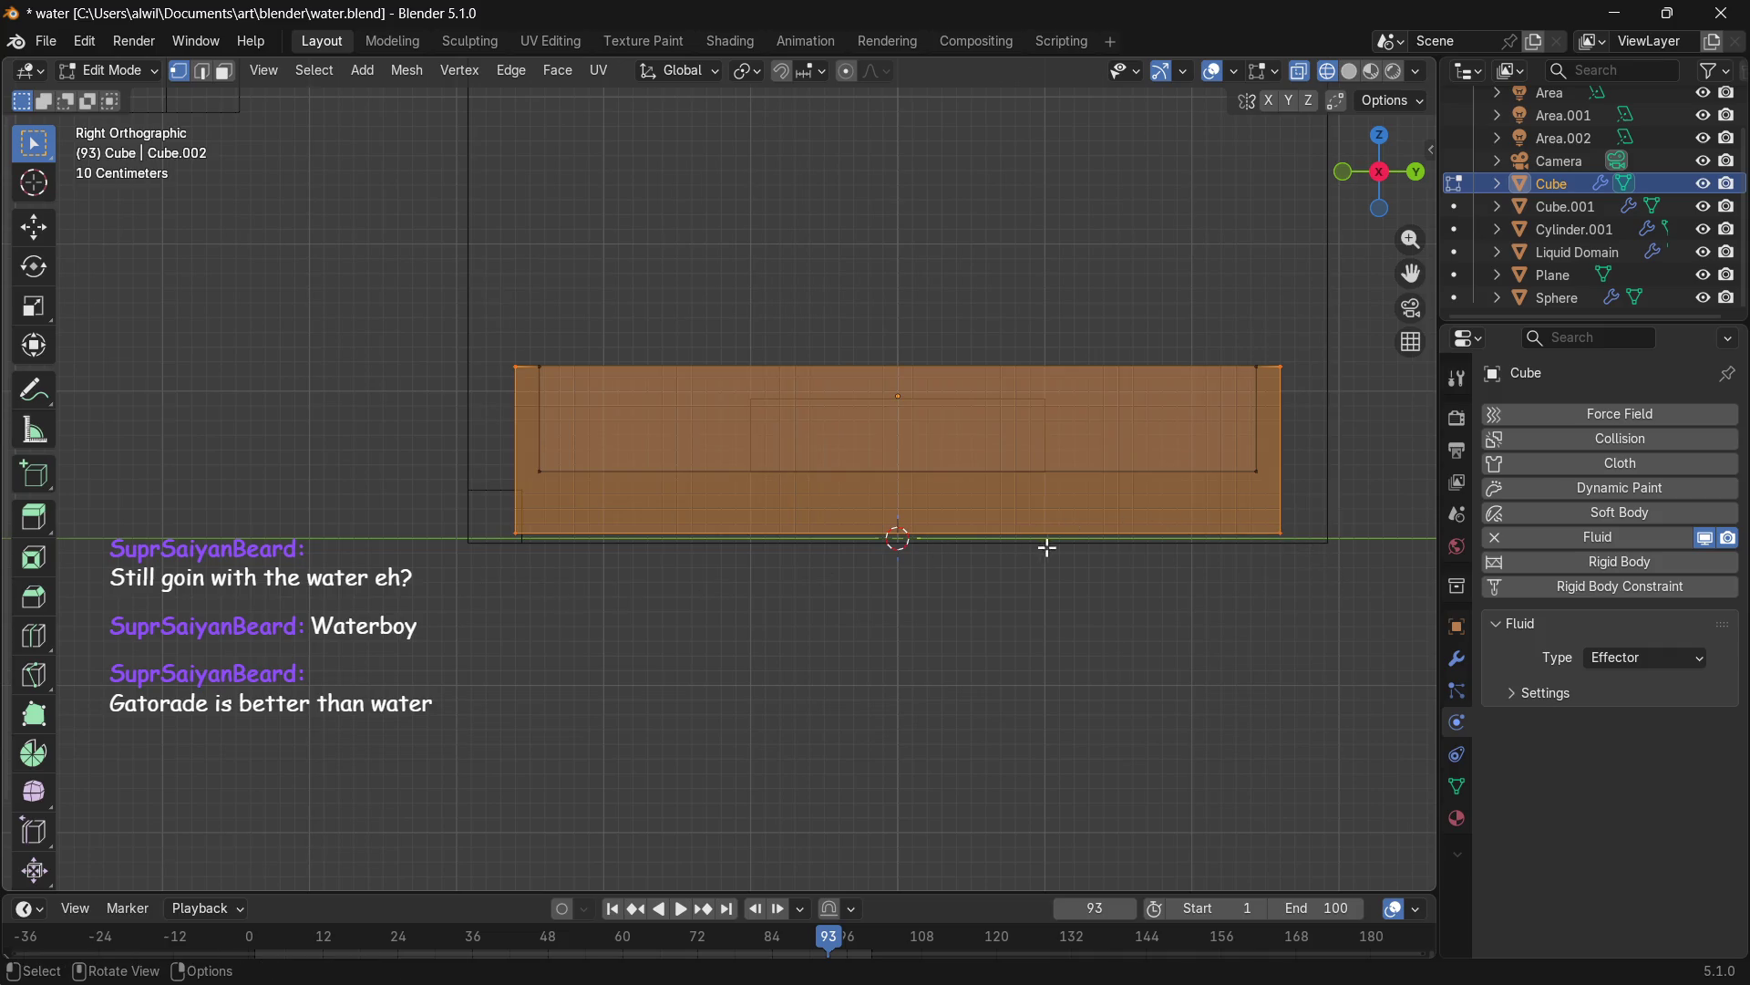
Scale the selected tray mesh along Y to 1.084, inspect it, then deselect.
key(s)
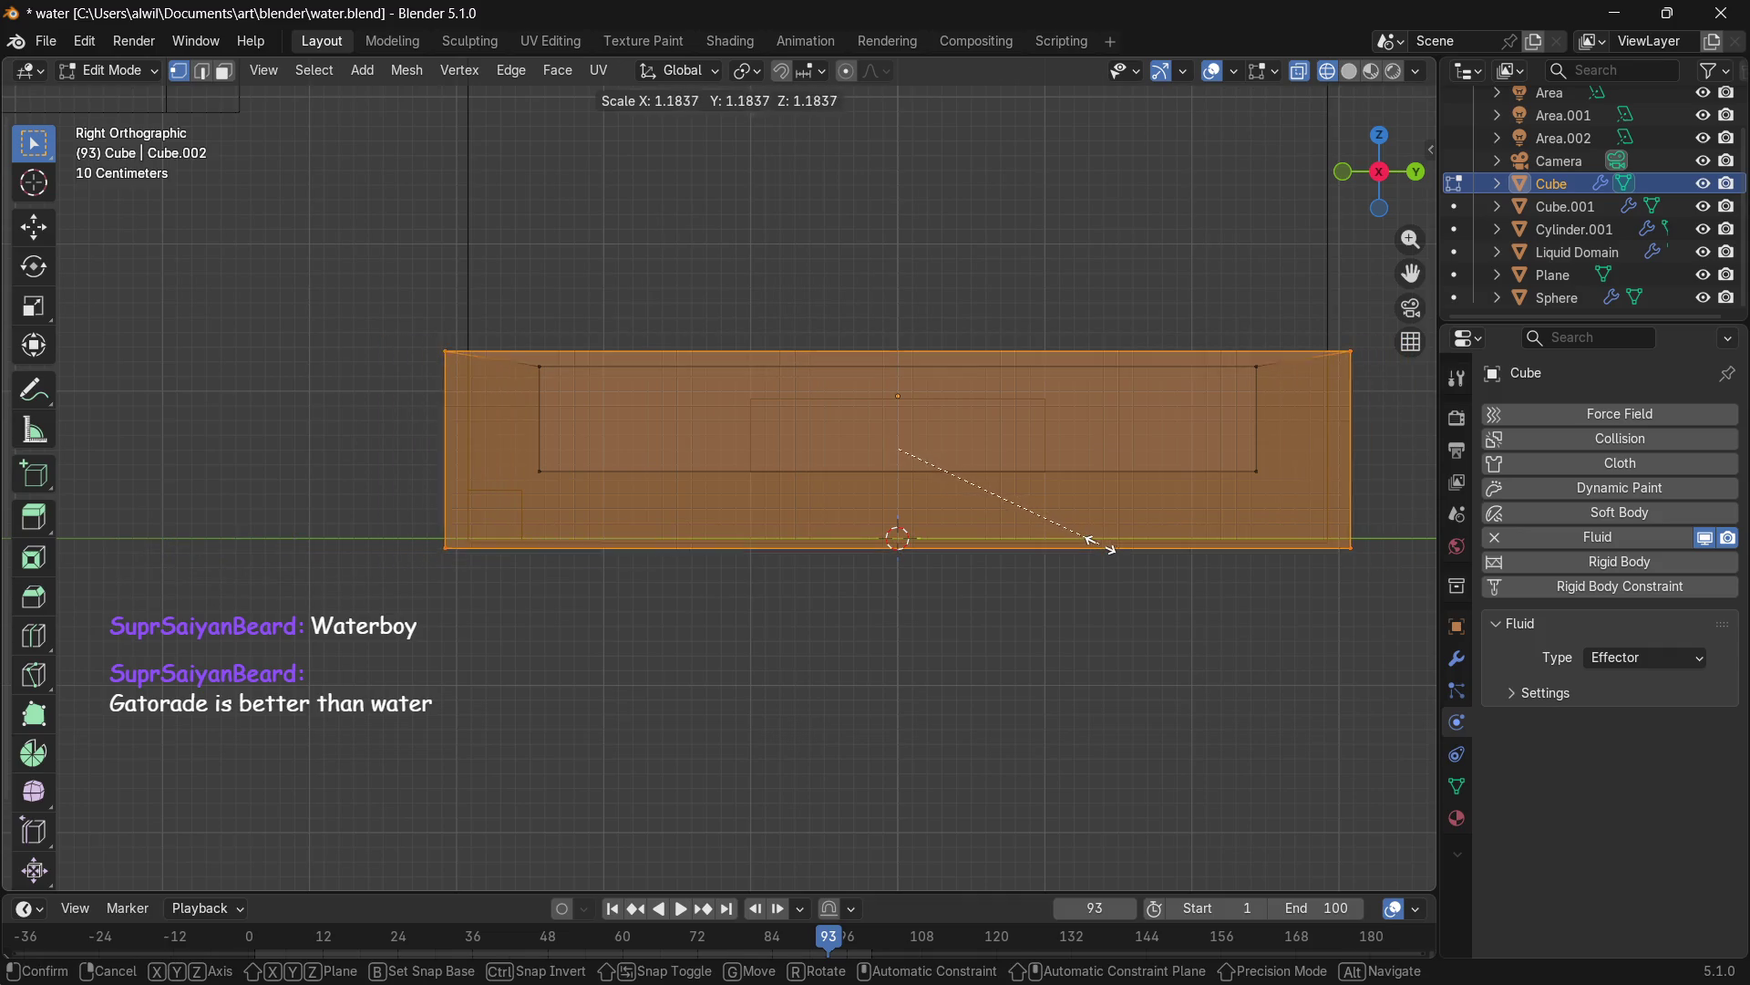
key(y)
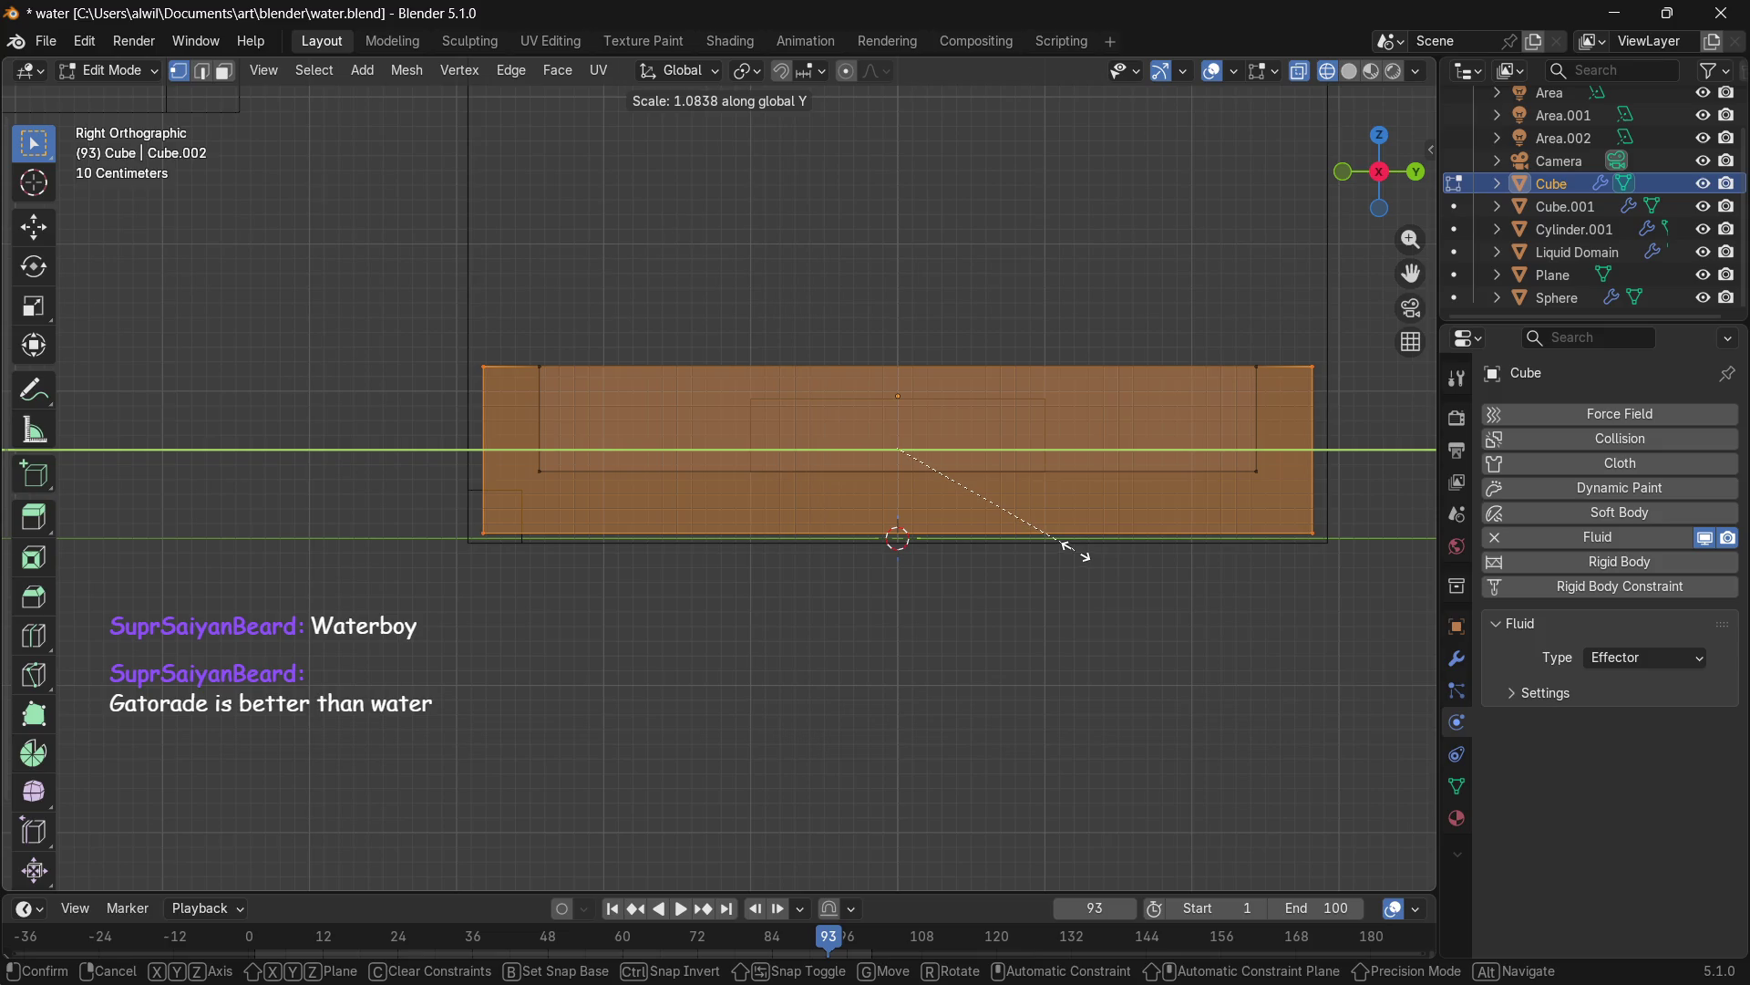
click(1076, 550)
mouse_move(1024, 585)
middle_down()
mouse_move(1023, 614)
mouse_move(1064, 641)
mouse_move(1043, 629)
mouse_move(1129, 605)
middle_up()
scroll(984, 613, down, 5)
middle_drag(985, 613, 959, 674)
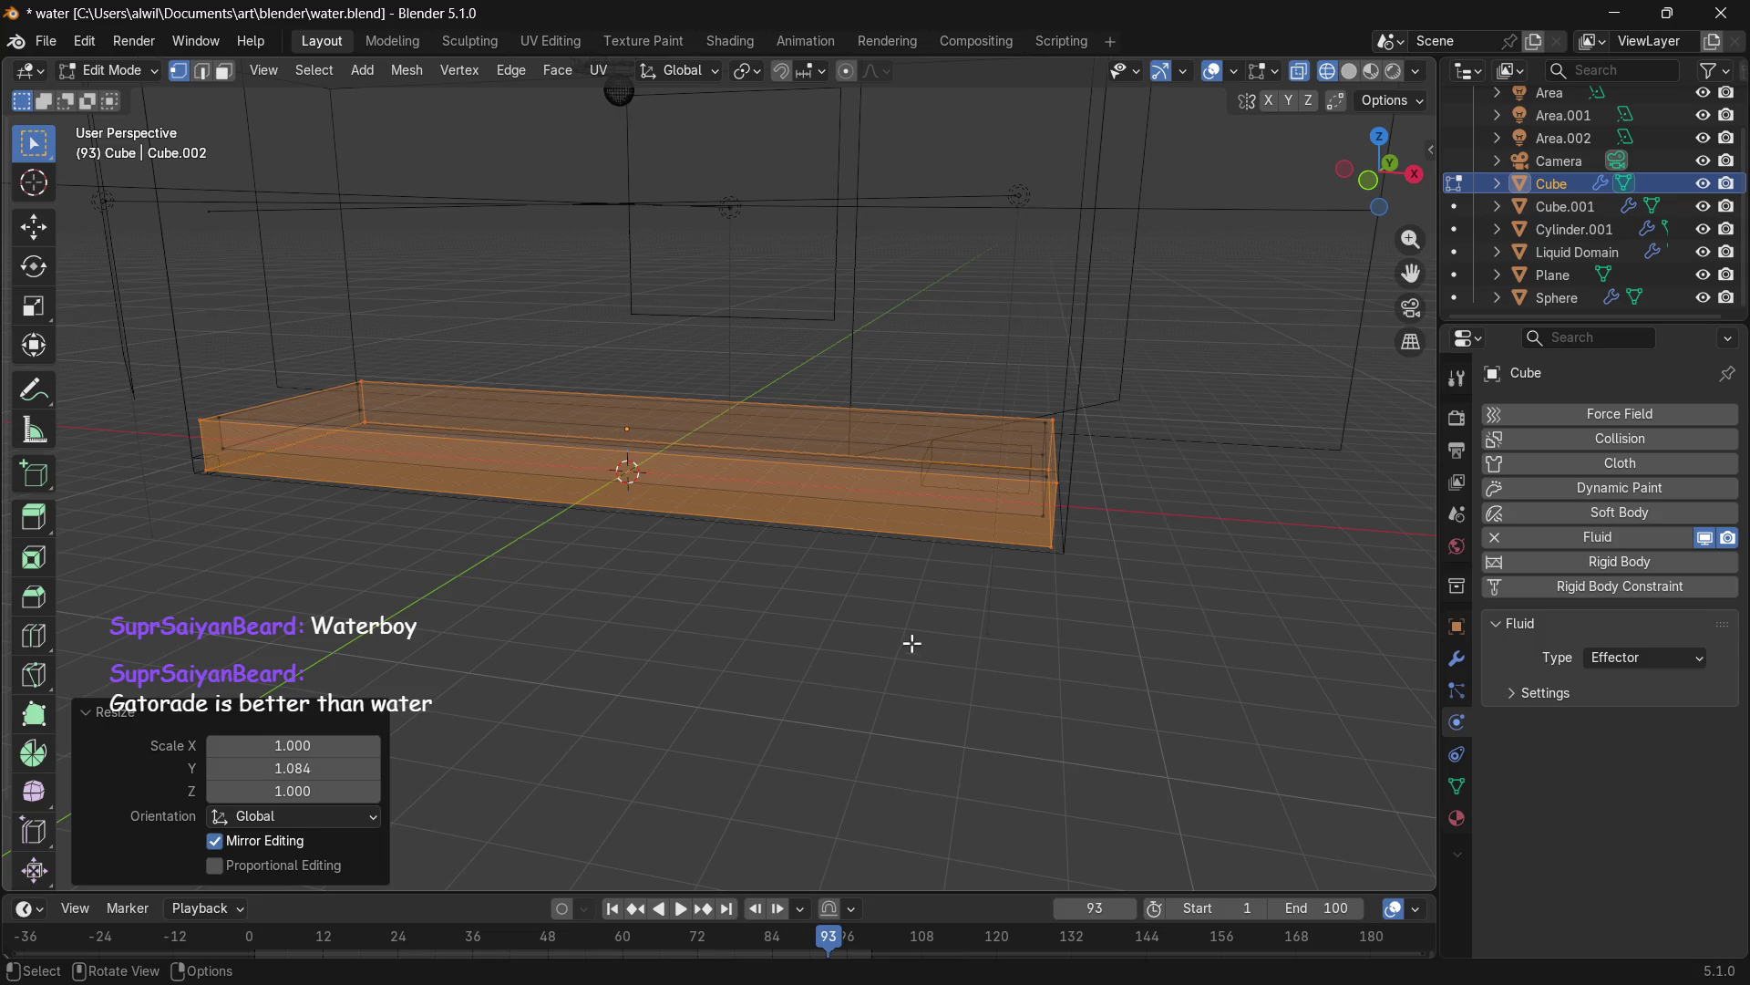
click(926, 674)
middle_drag(930, 672, 993, 671)
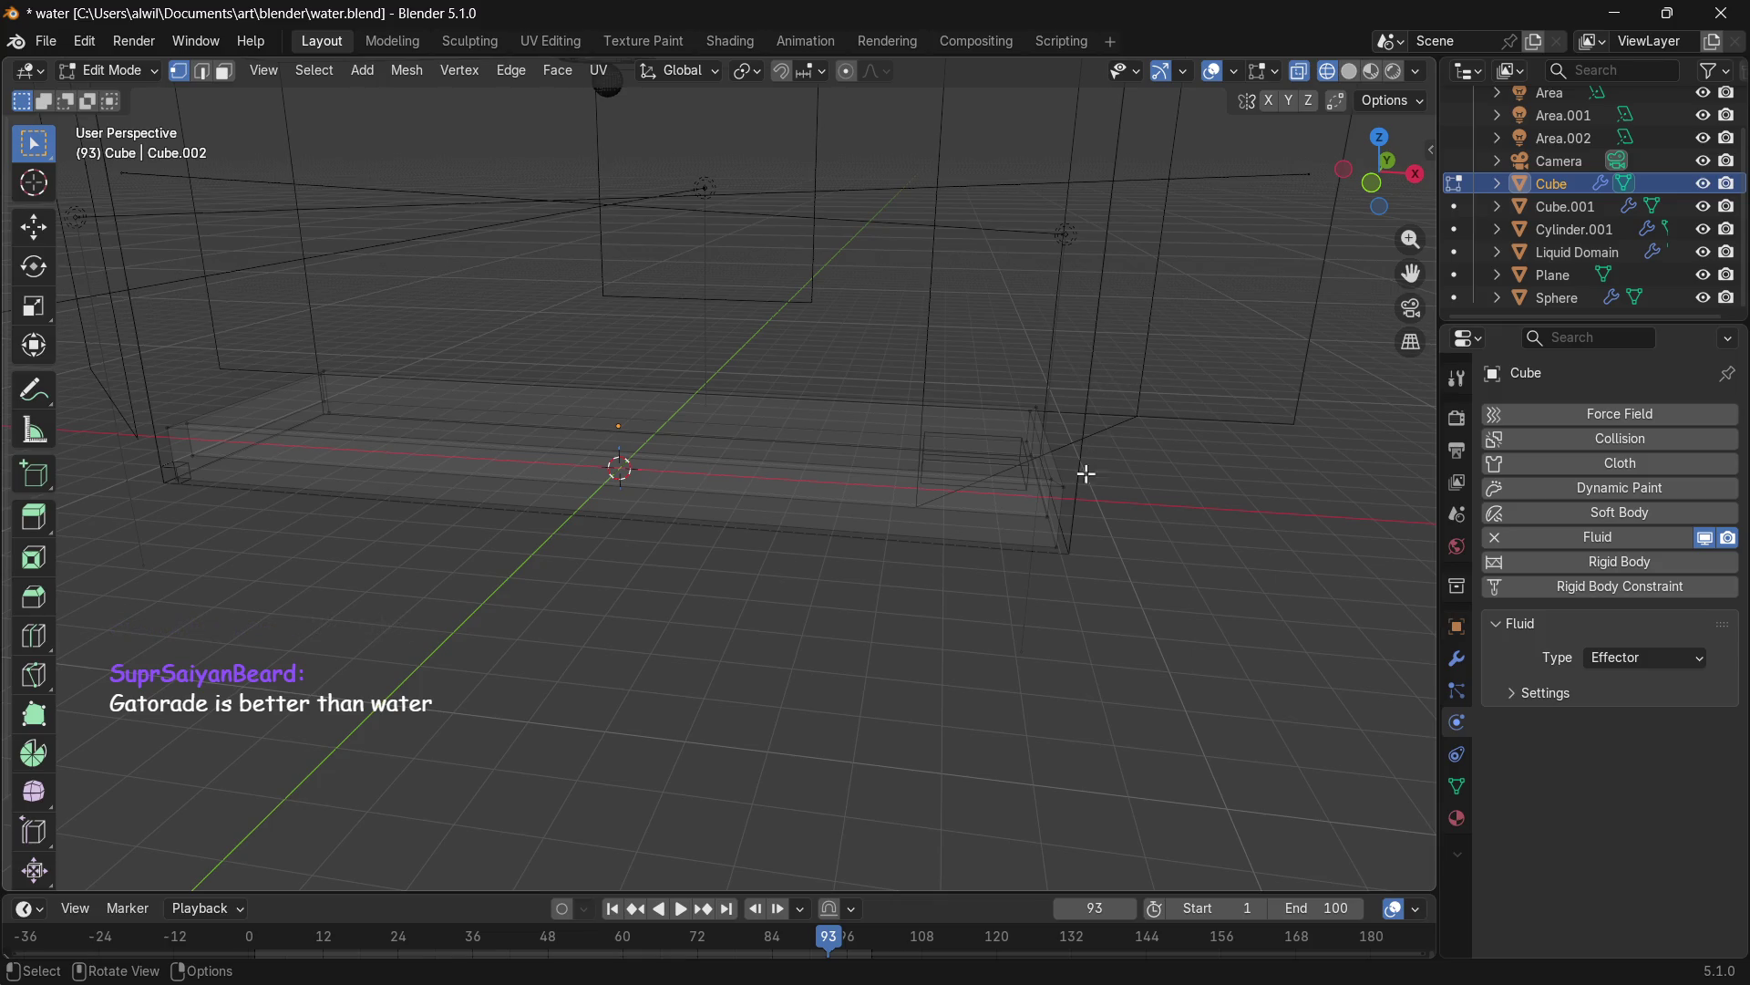
Return to Object Mode and select the Liquid Domain box.
key(Tab)
click(1098, 401)
mouse_move(1161, 591)
middle_down()
mouse_move(1164, 646)
mouse_move(1161, 629)
middle_up()
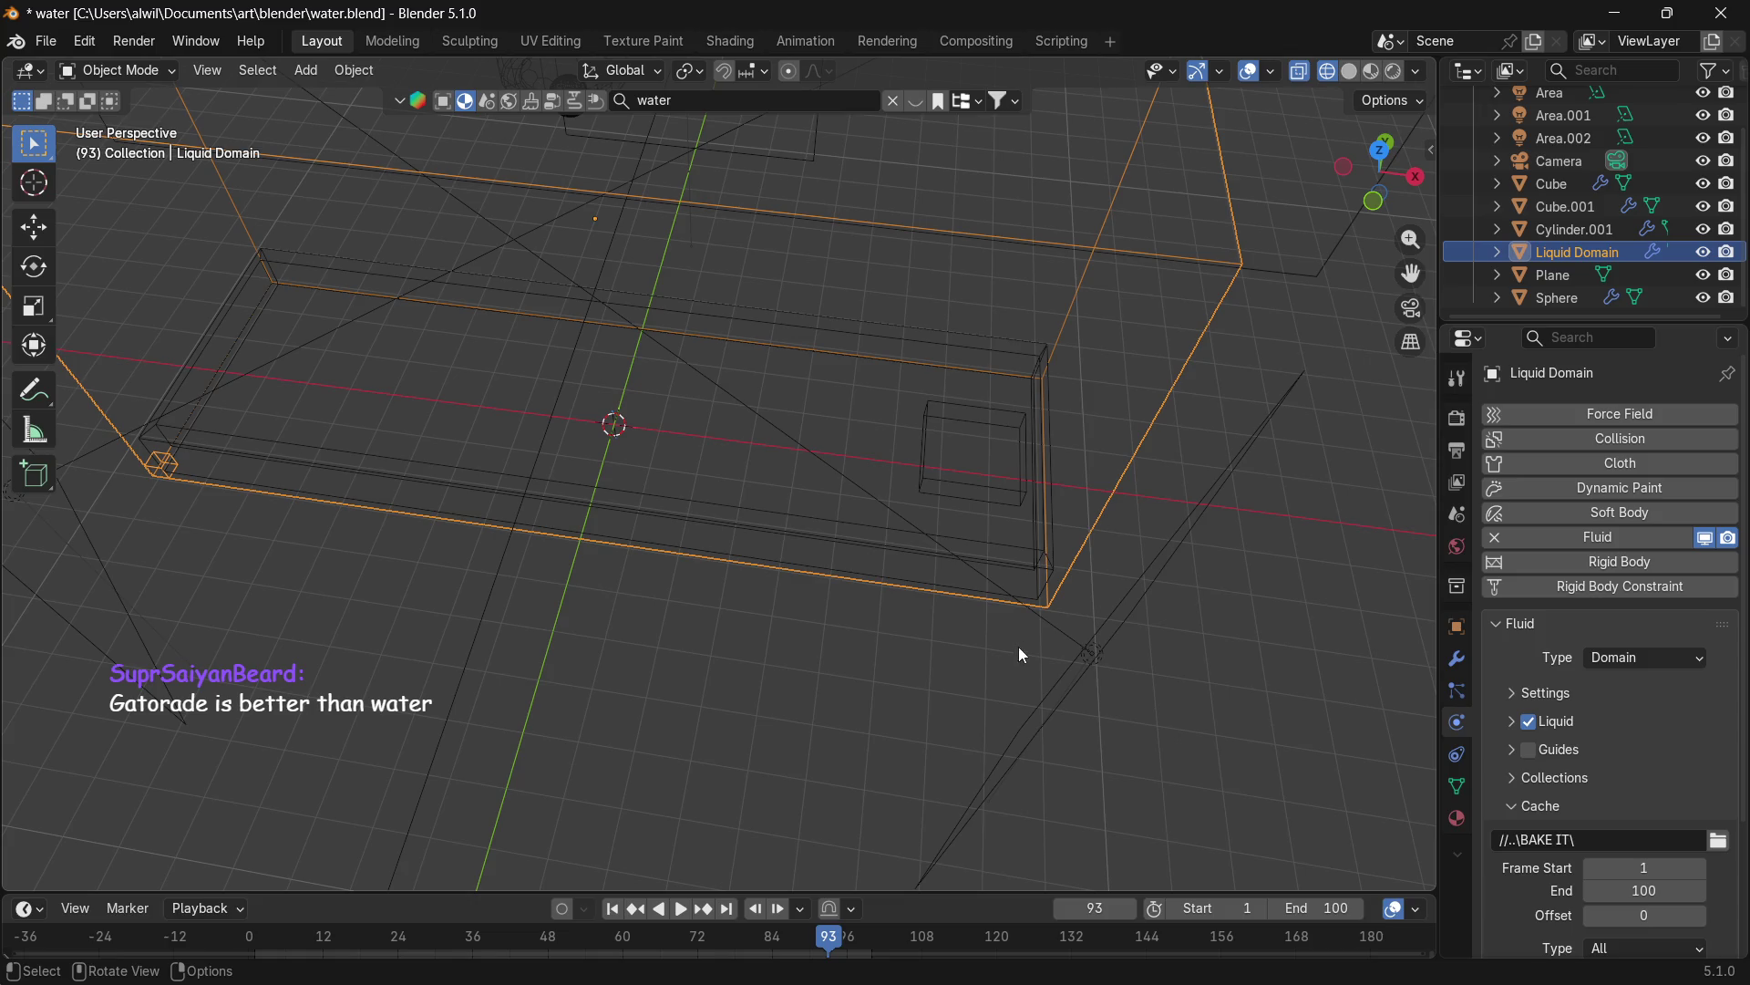
middle_drag(796, 720, 771, 698)
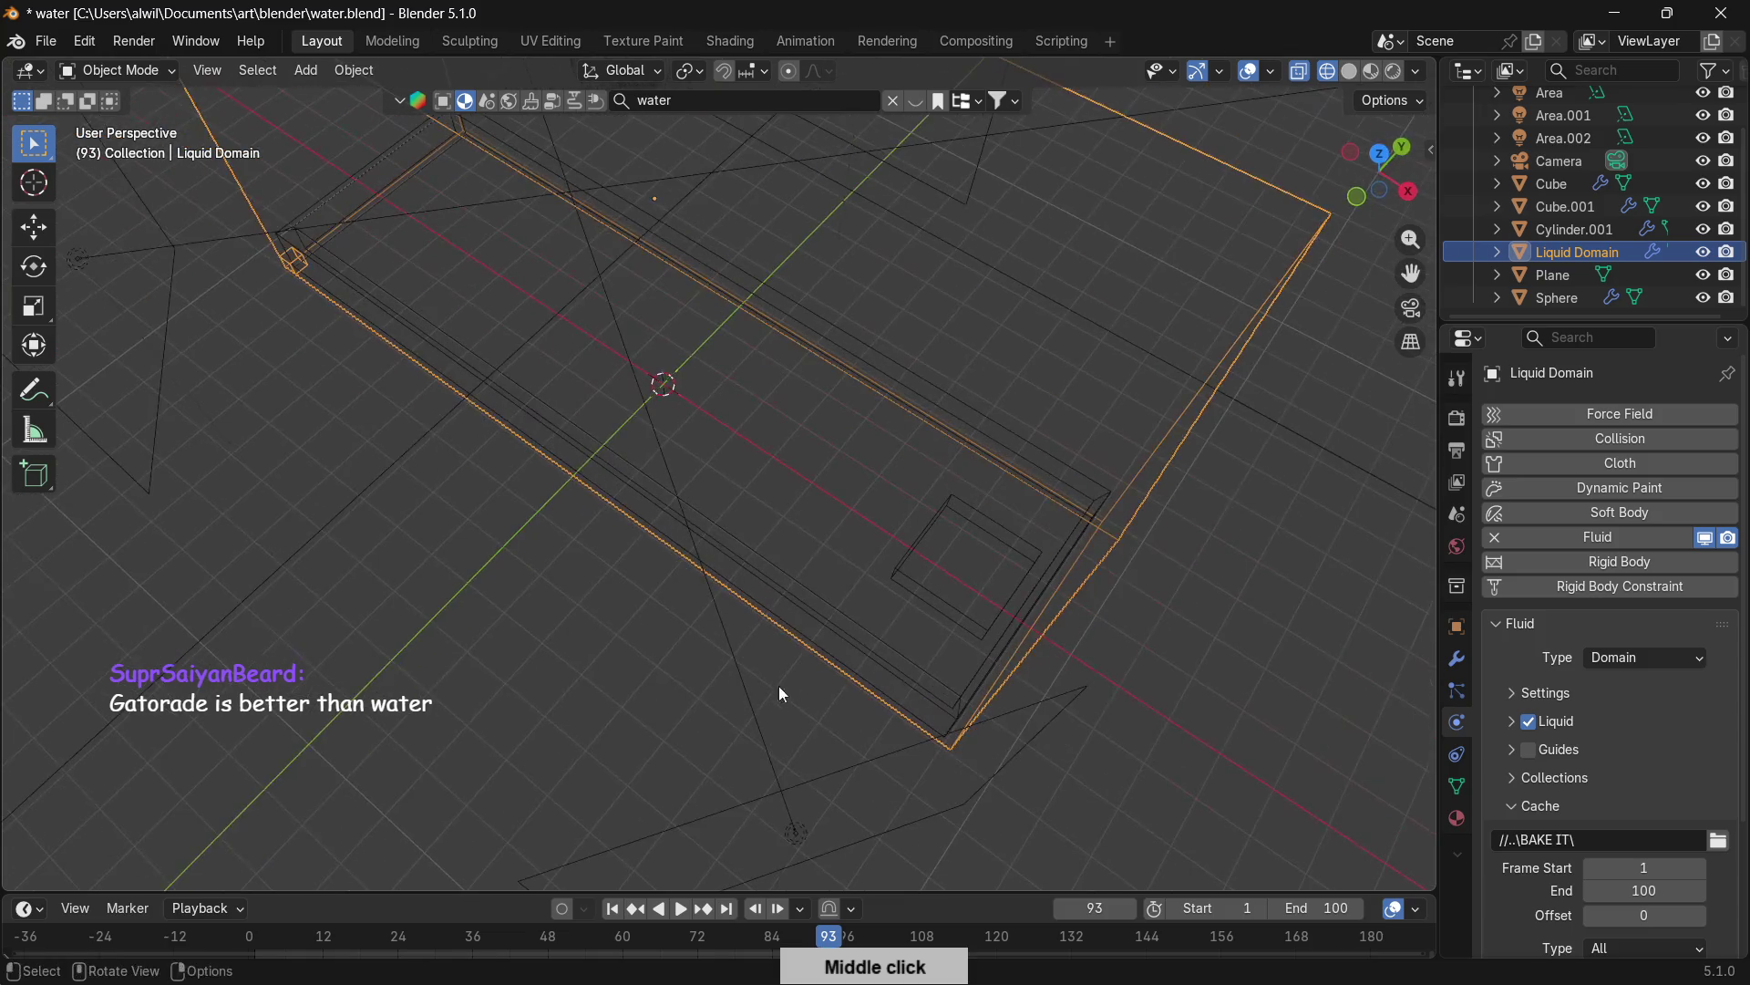
mouse_move(1146, 660)
middle_down()
mouse_move(1205, 513)
mouse_move(1161, 442)
mouse_move(1172, 408)
mouse_move(1168, 692)
mouse_move(1229, 554)
mouse_move(1209, 609)
mouse_move(1222, 575)
mouse_move(1231, 614)
mouse_move(1249, 616)
middle_up()
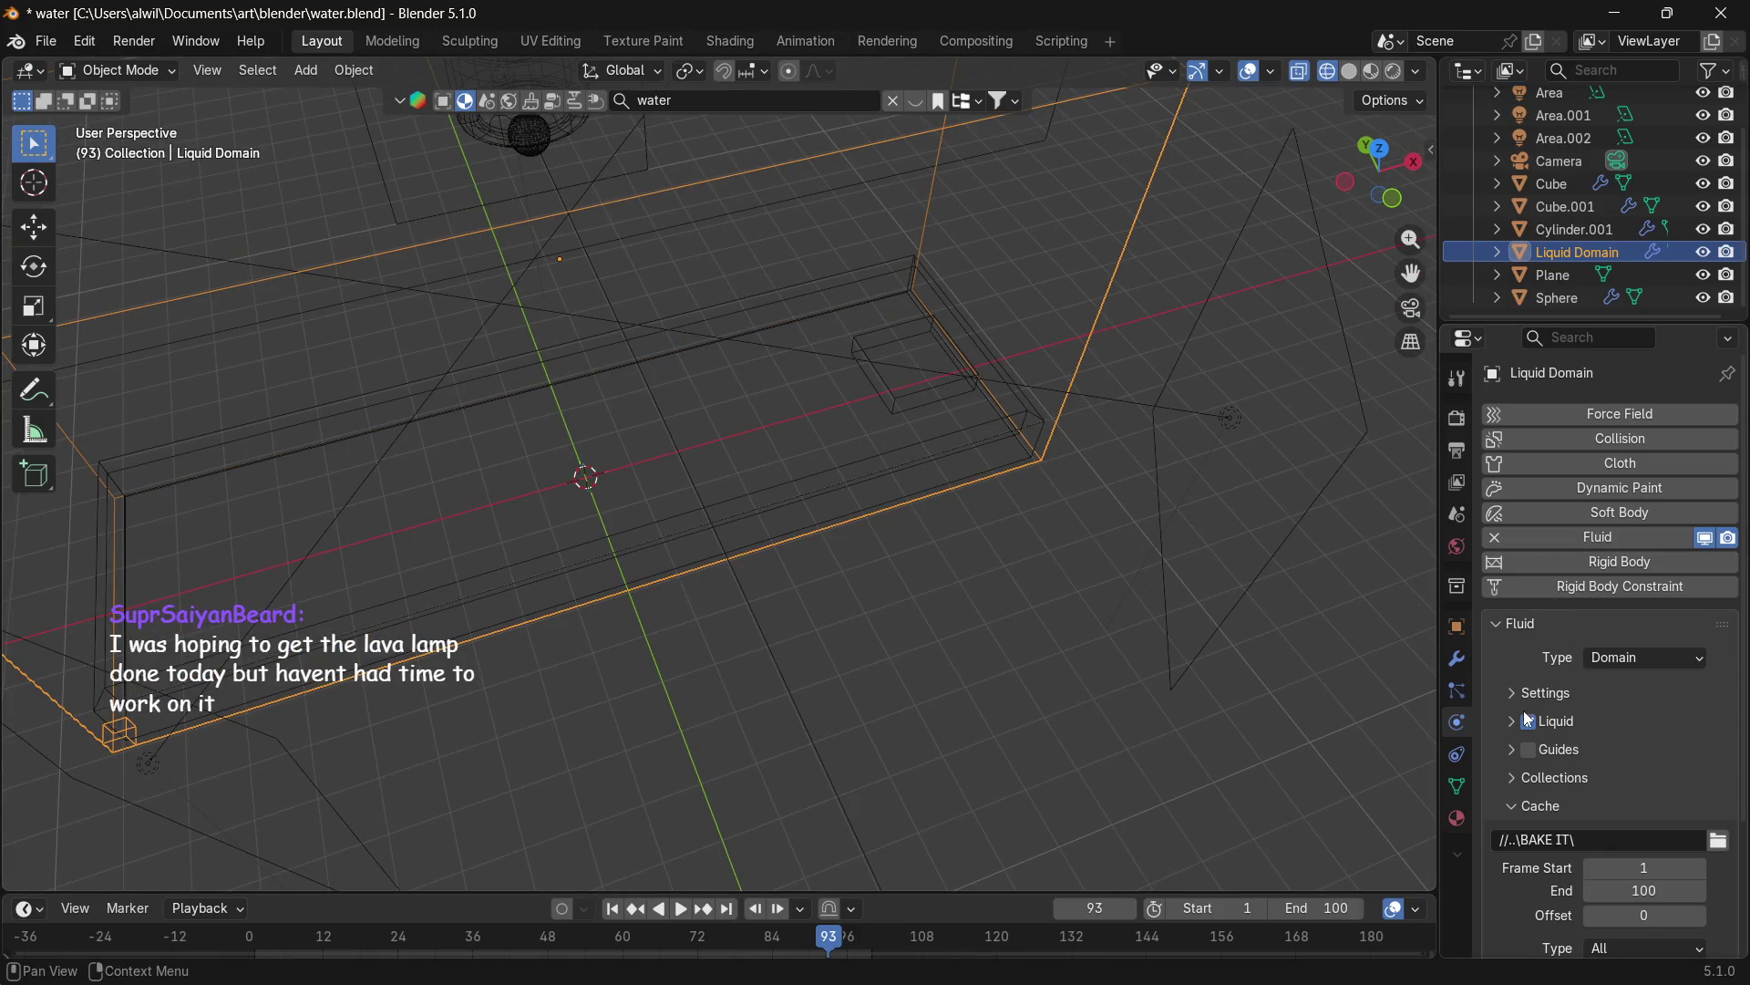
Bake All the fluid simulation, play it, then scrub back to frame 0.
scroll(1568, 803, down, 5)
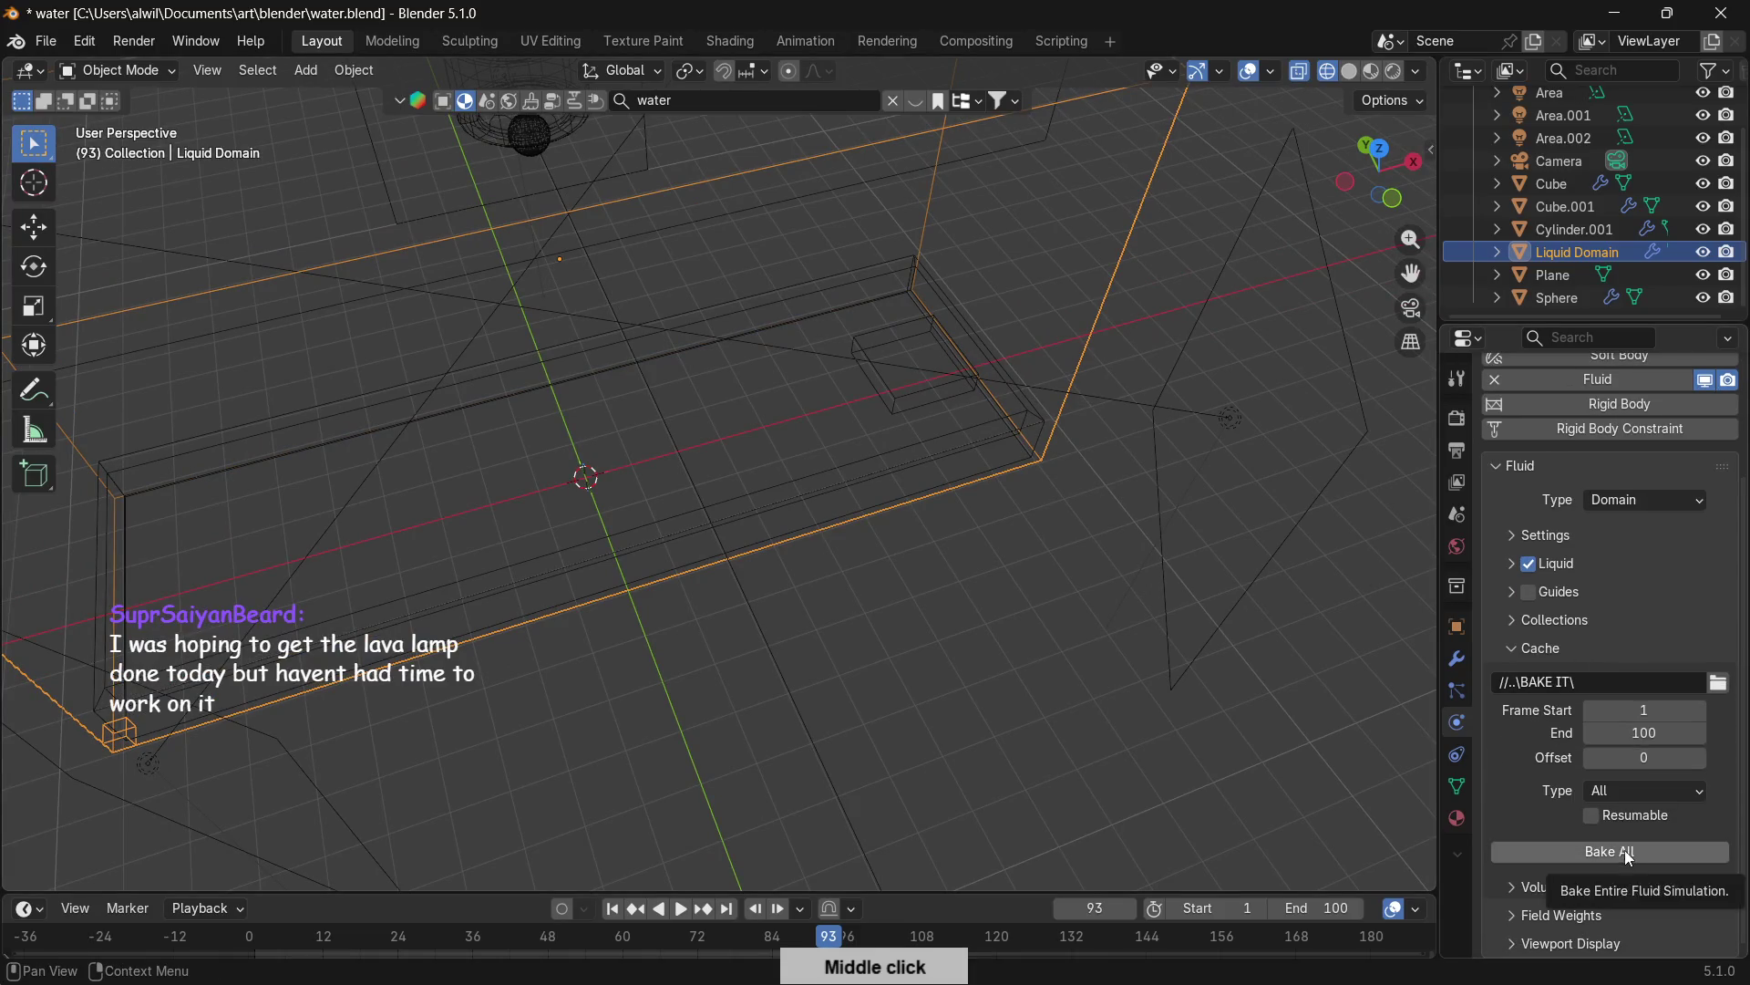
click(1616, 853)
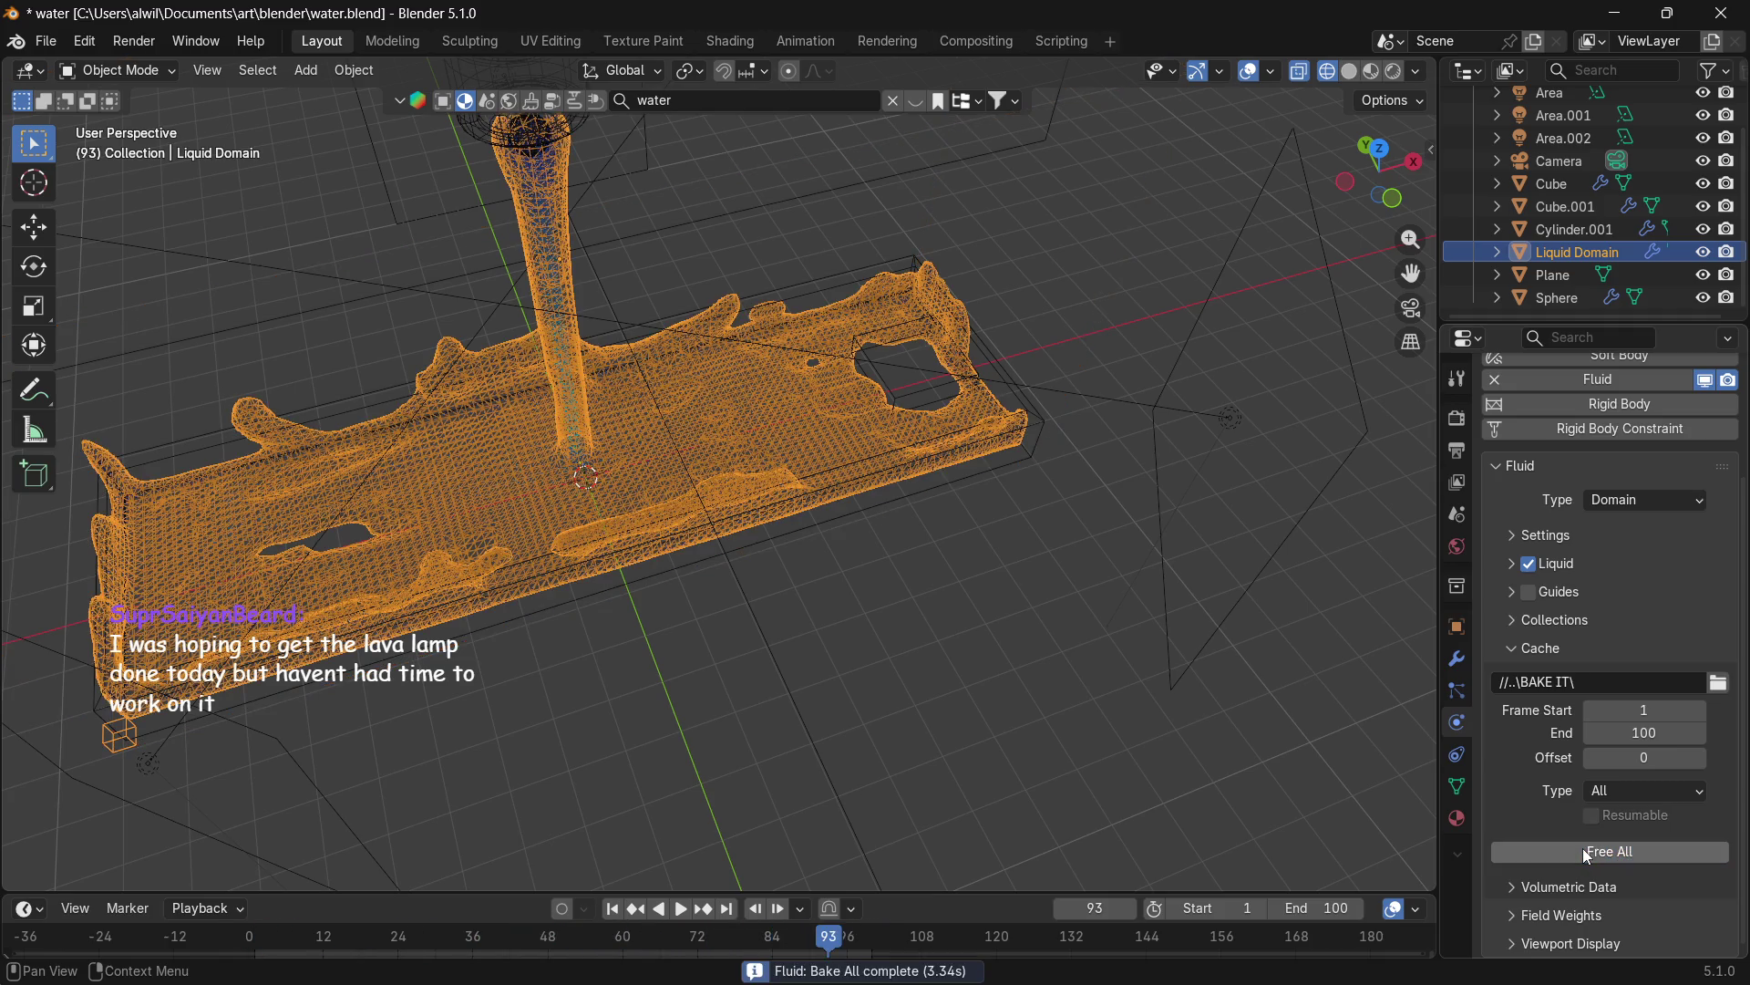
click(658, 909)
drag(410, 939, 232, 939)
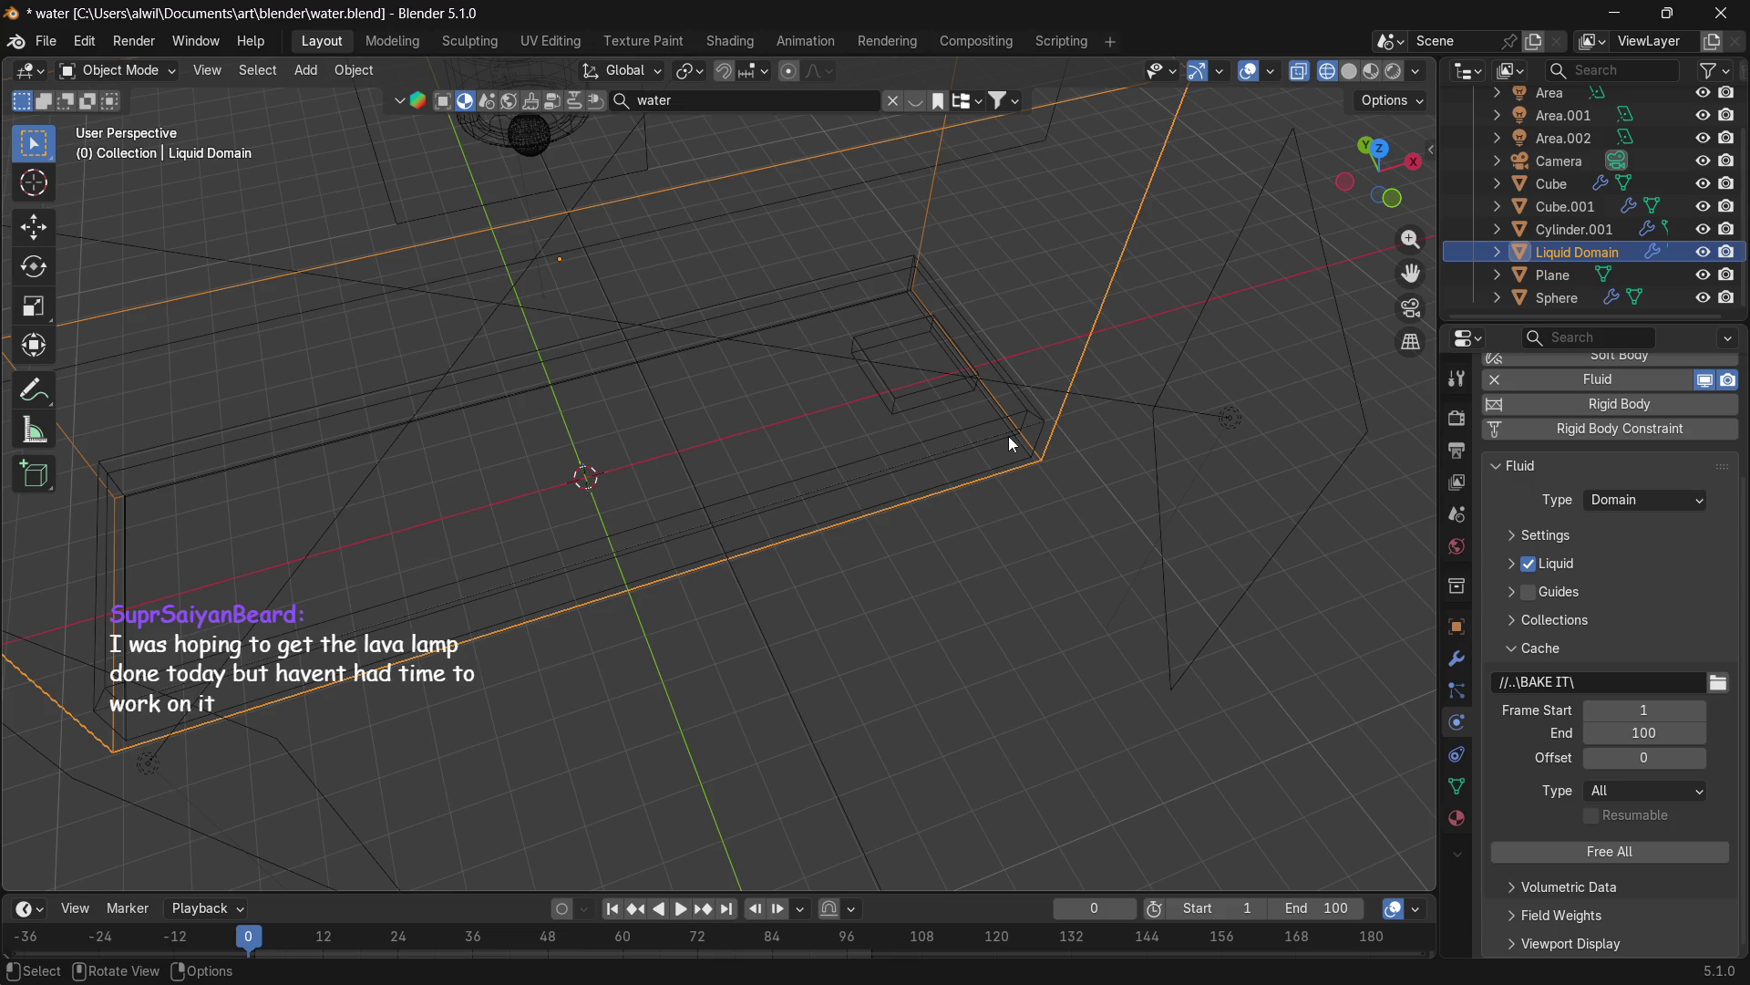
Free the Liquid Domain's fluid cache with Free All, then rebake everything with Bake All.
mouse_move(970, 604)
middle_down()
mouse_move(1100, 513)
mouse_move(1124, 472)
mouse_move(987, 540)
mouse_move(1019, 581)
mouse_move(961, 602)
mouse_move(916, 660)
mouse_move(1012, 625)
mouse_move(1065, 577)
mouse_move(1024, 570)
middle_up()
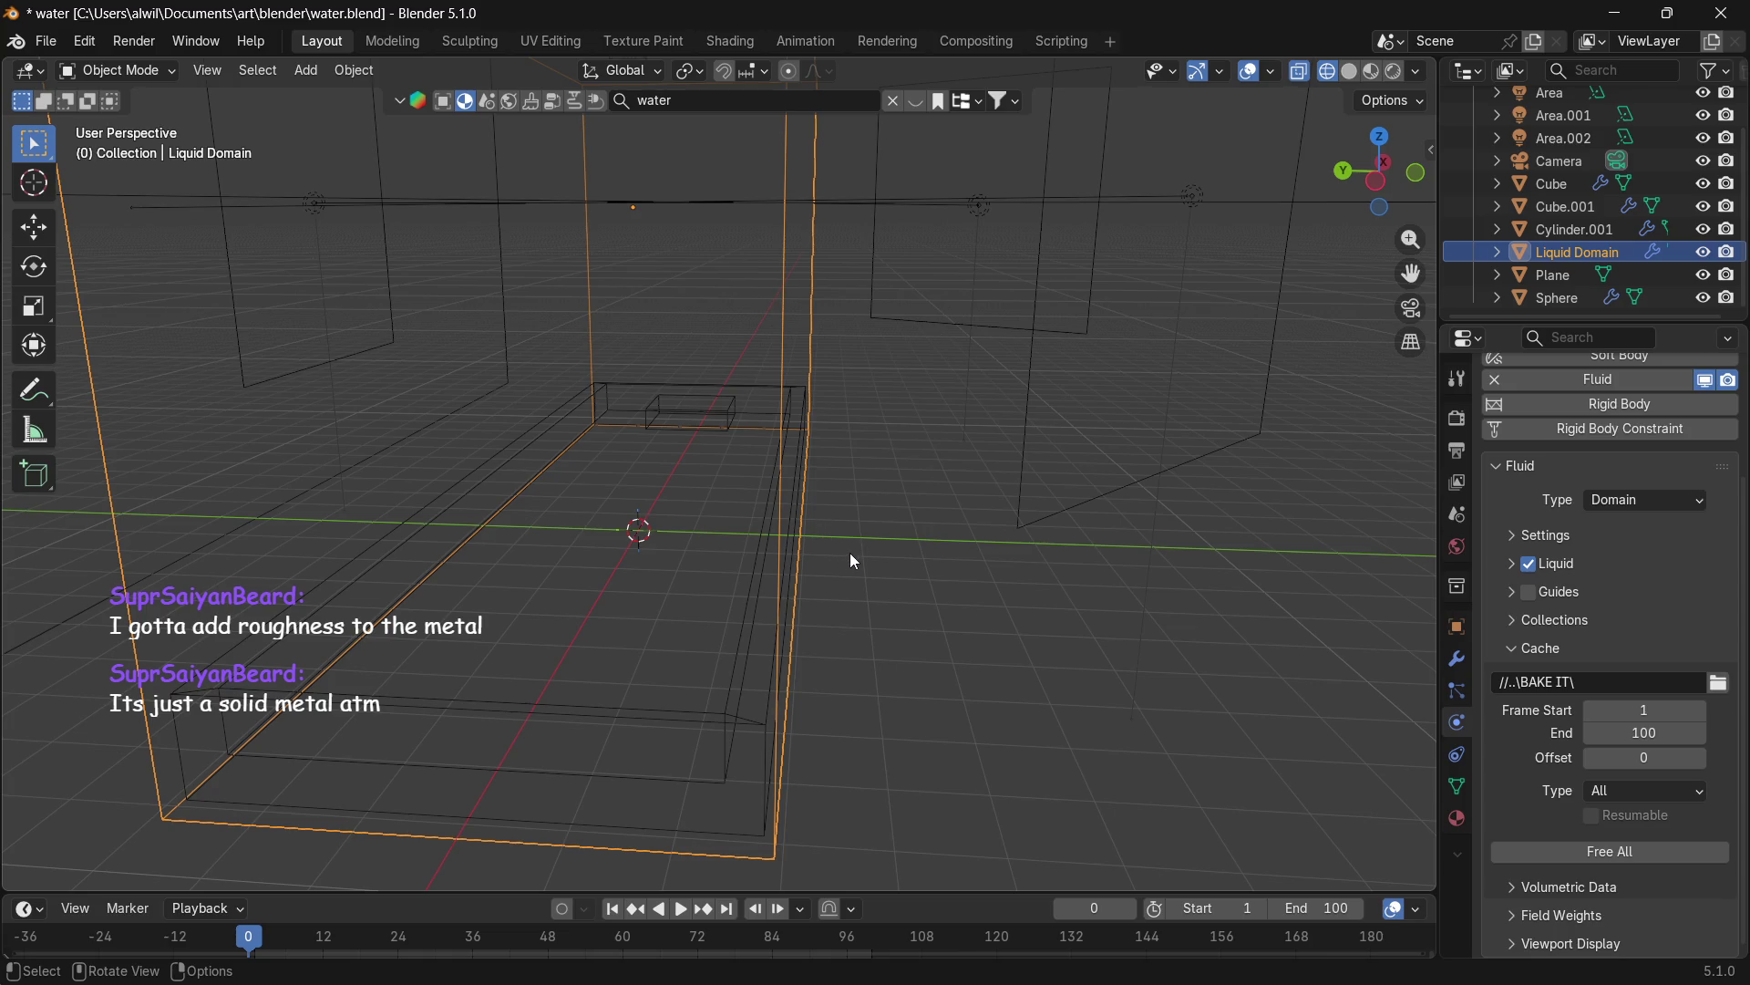
middle_drag(947, 466, 873, 585)
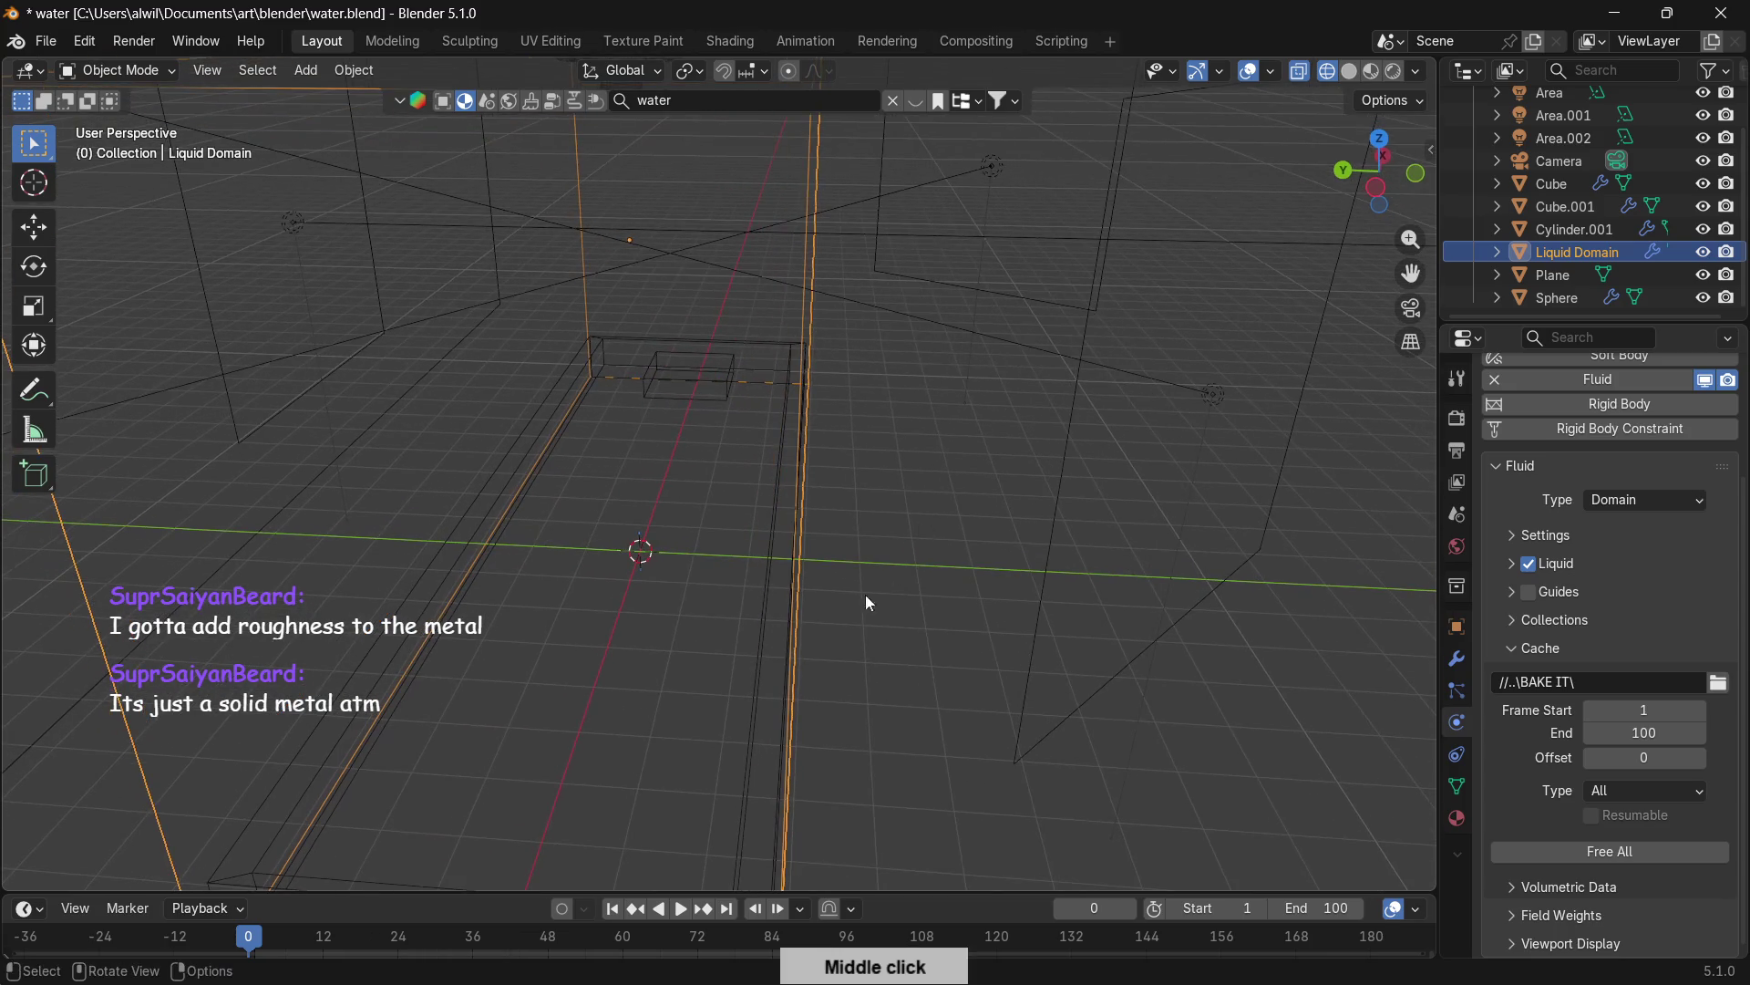
click(1615, 859)
click(1615, 859)
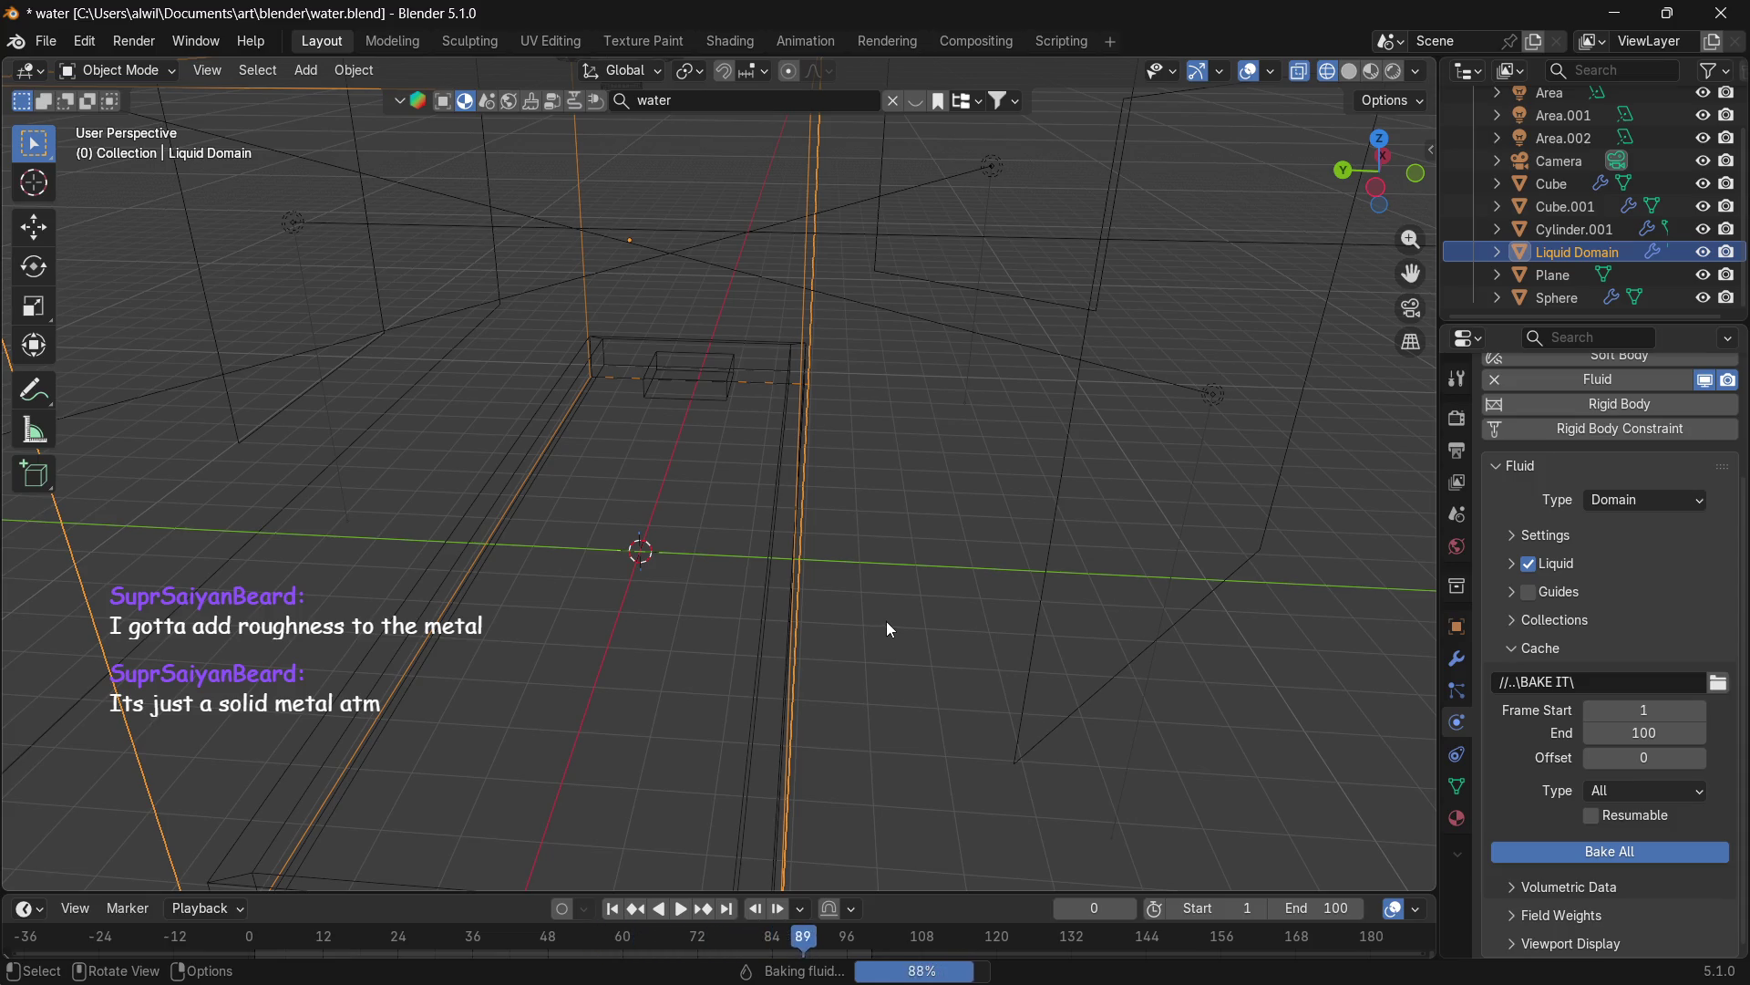
Switch to Material Preview shading and start playing the liquid simulation.
key(z)
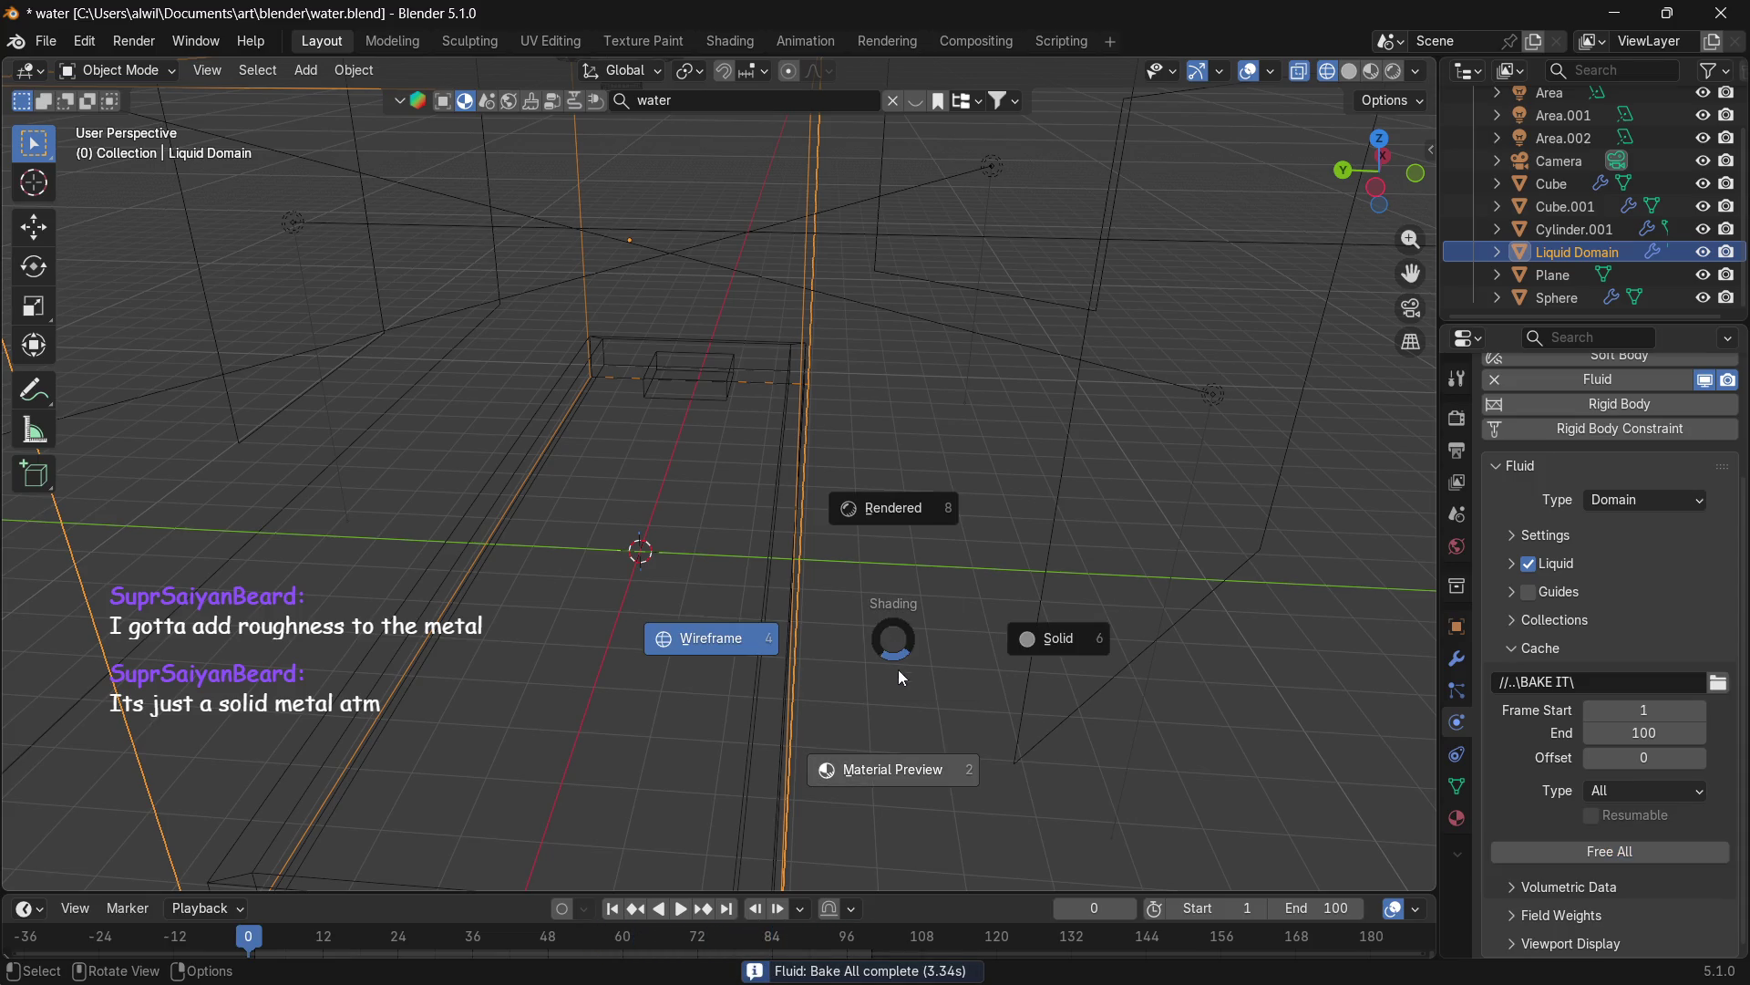
click(913, 782)
middle_drag(983, 623, 900, 594)
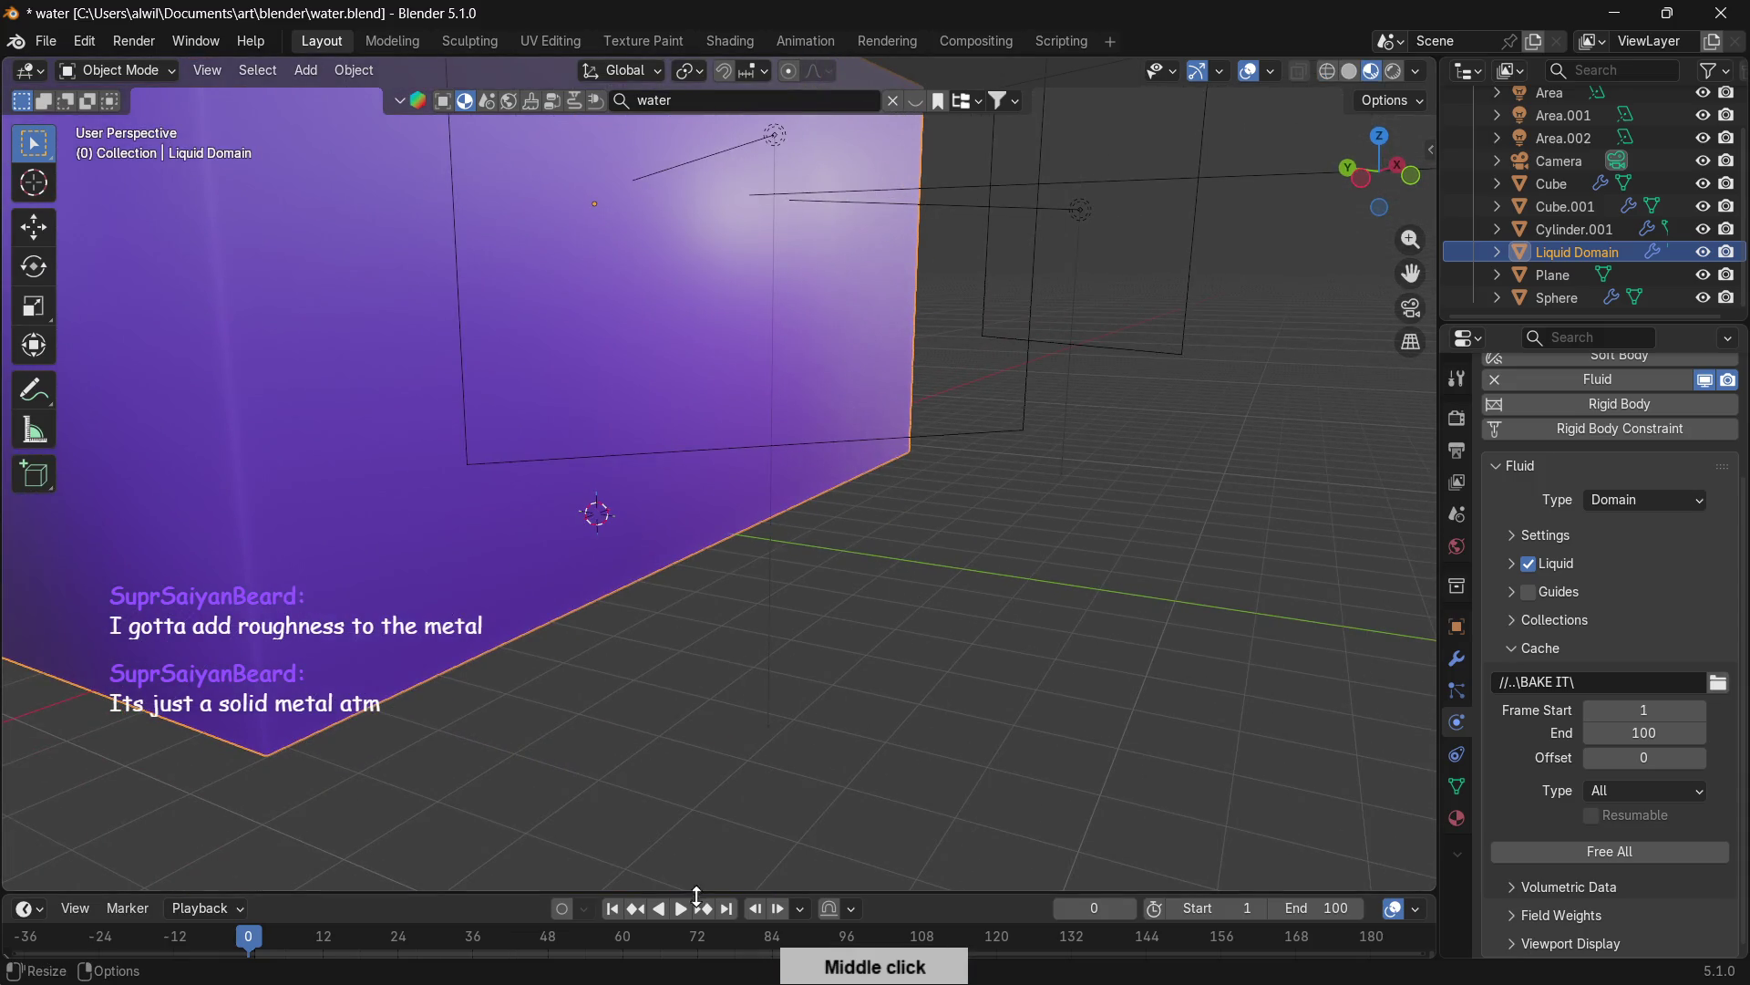
key(space)
mouse_move(702, 881)
middle_down()
mouse_move(835, 692)
mouse_move(862, 707)
mouse_move(892, 679)
mouse_move(950, 596)
mouse_move(939, 583)
middle_up()
Zoom in on the filling tray and switch the viewport to Wireframe shading.
scroll(892, 675, up, 3)
scroll(933, 611, up, 4)
scroll(944, 600, up, 2)
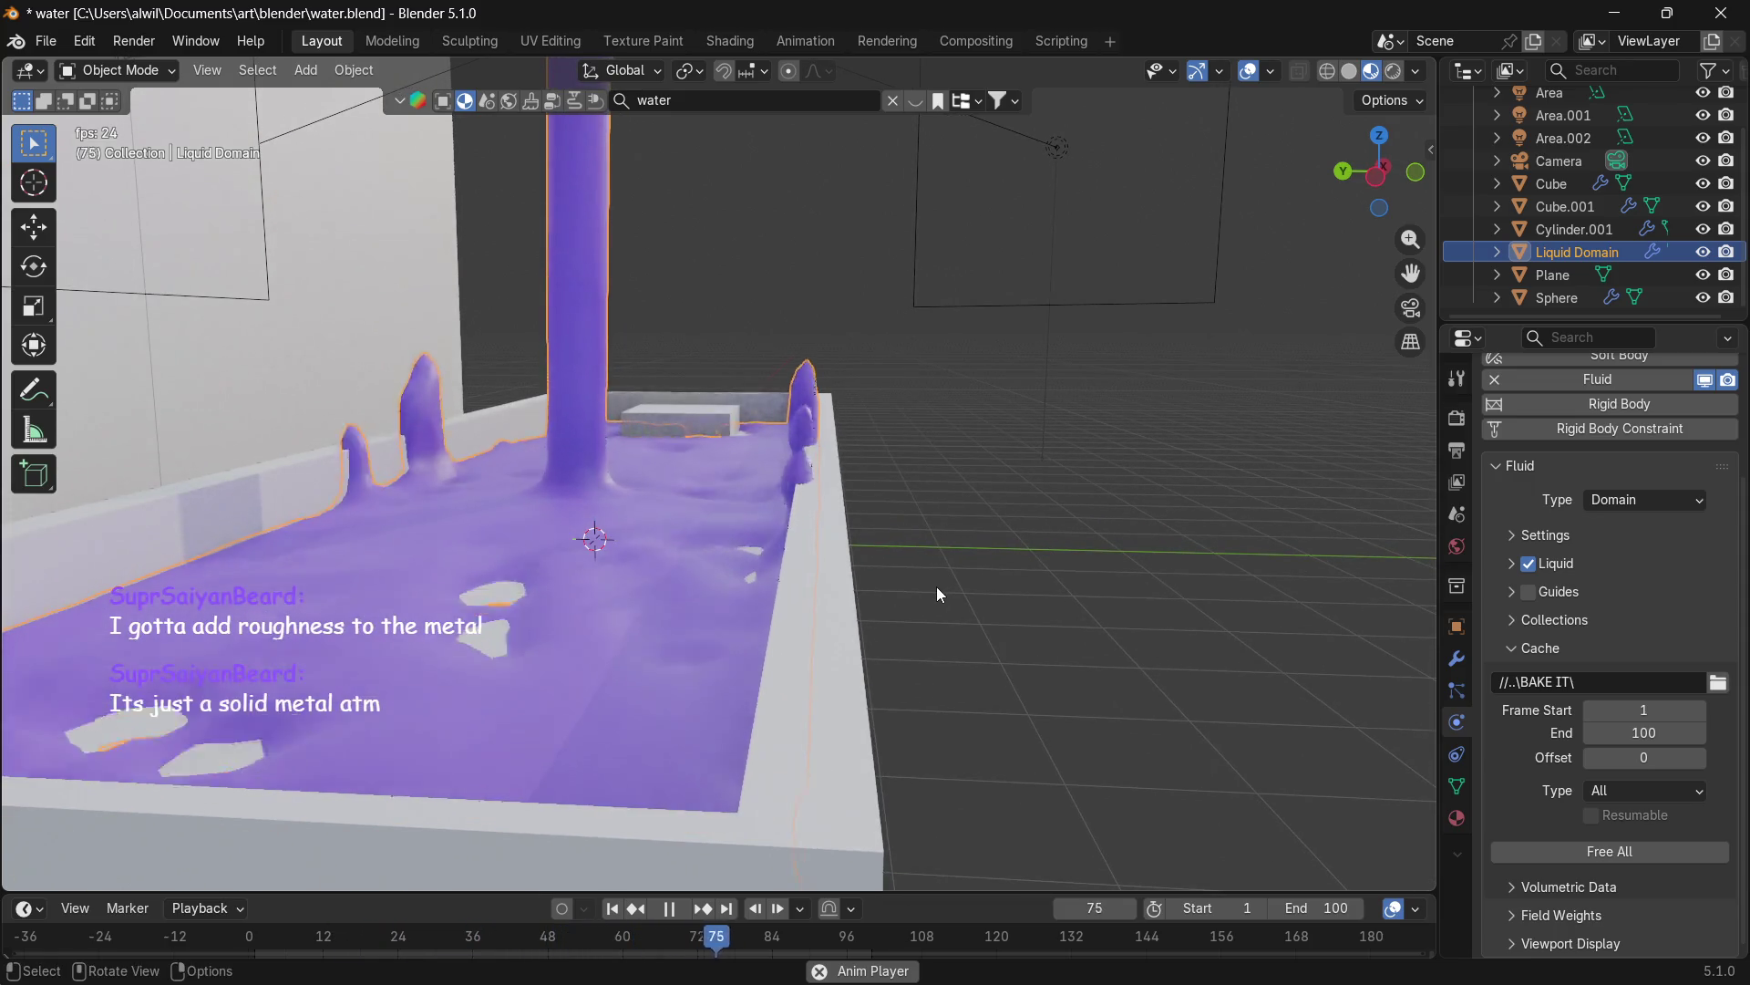
mouse_move(943, 559)
middle_down()
mouse_move(879, 600)
mouse_move(882, 586)
middle_up()
key(z)
click(784, 572)
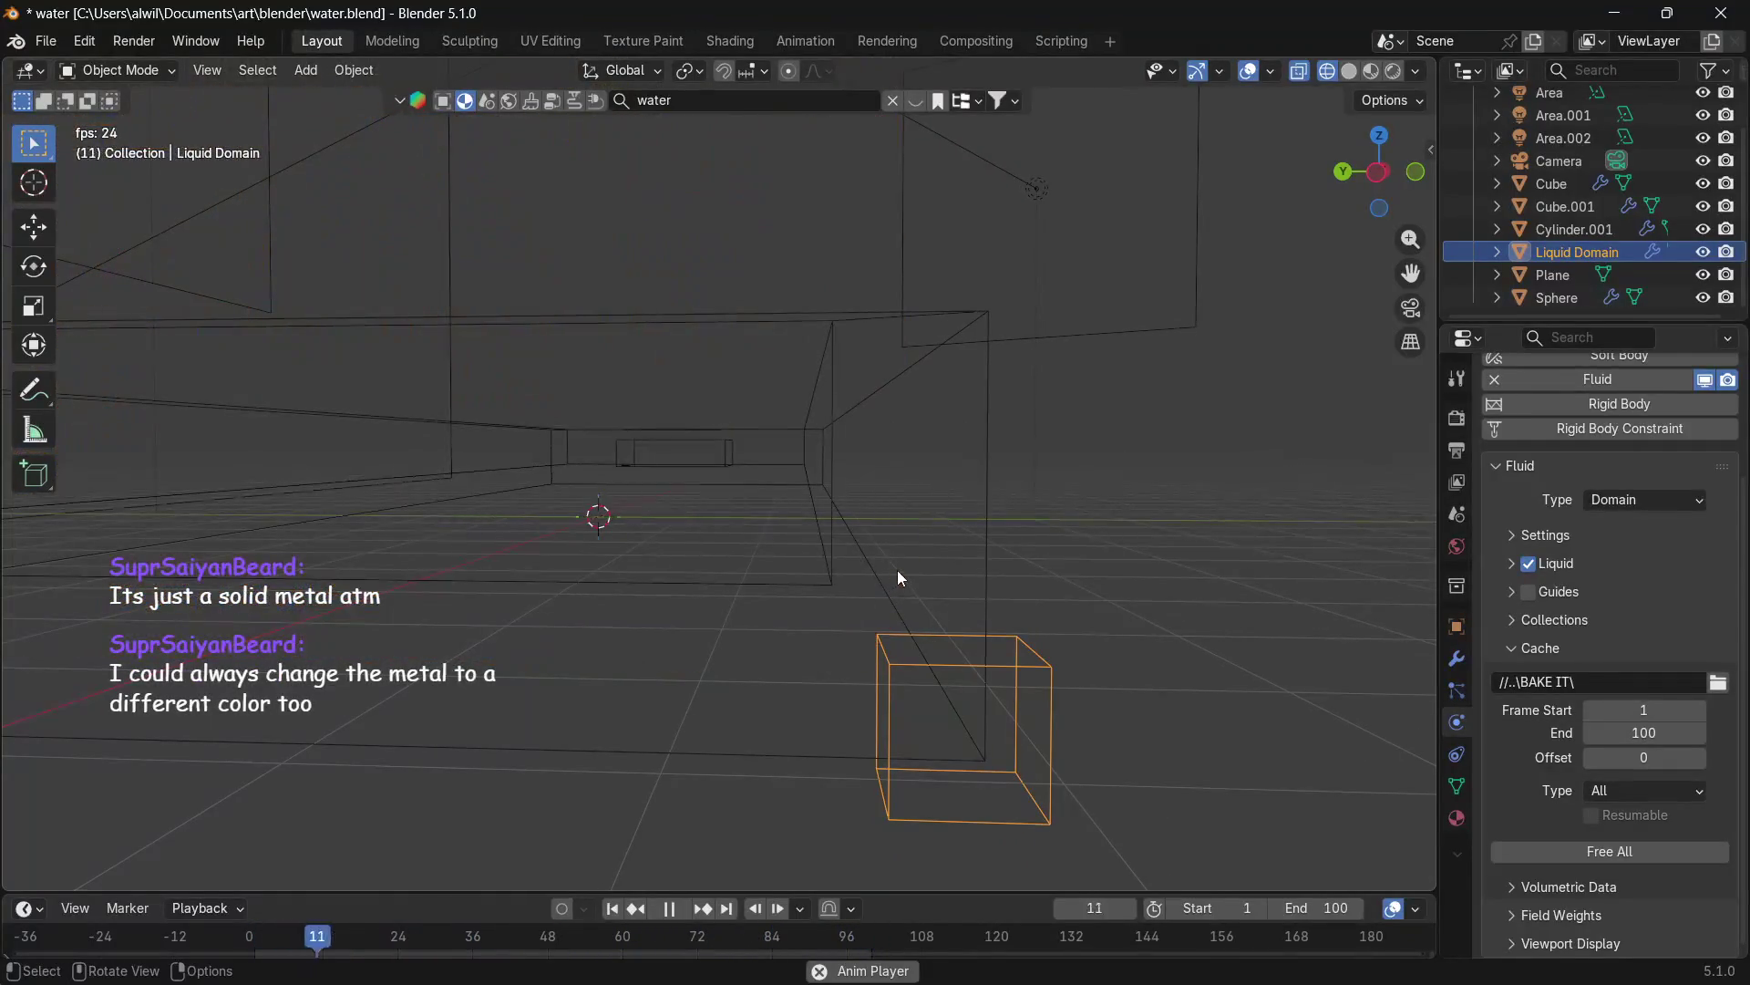
Free the baked liquid cache and stop animation playback.
scroll(906, 561, down, 5)
middle_drag(914, 555, 912, 583)
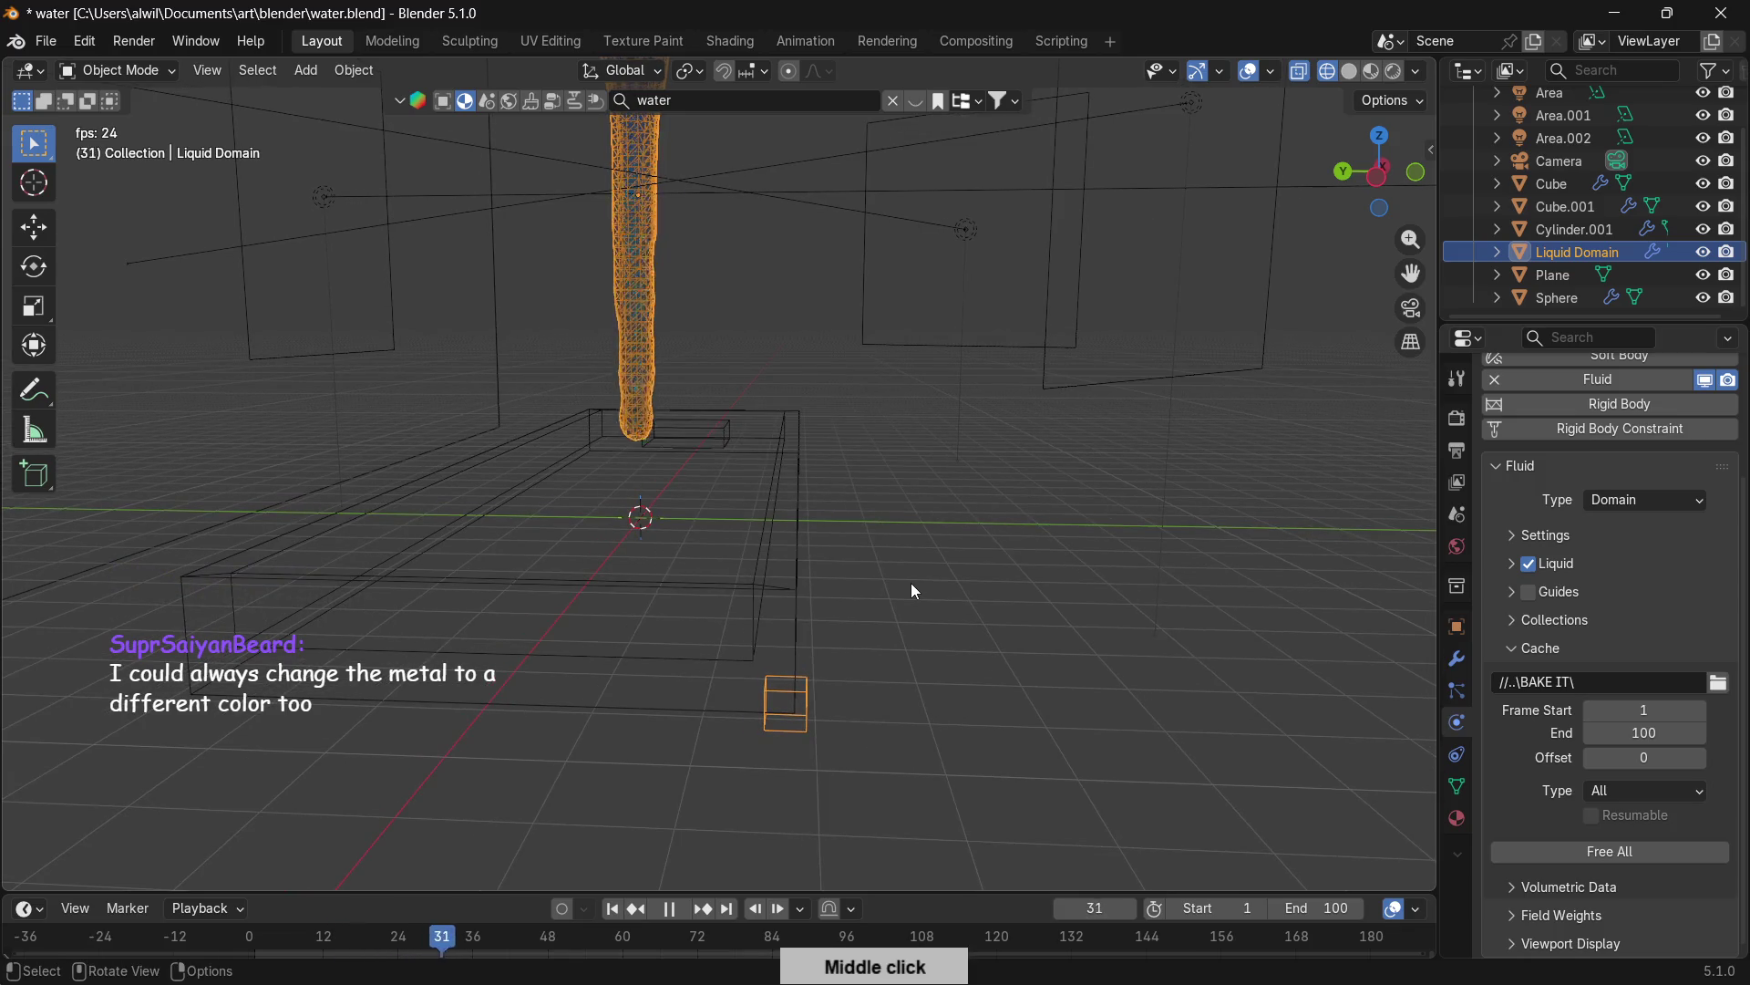
click(1573, 862)
key(space)
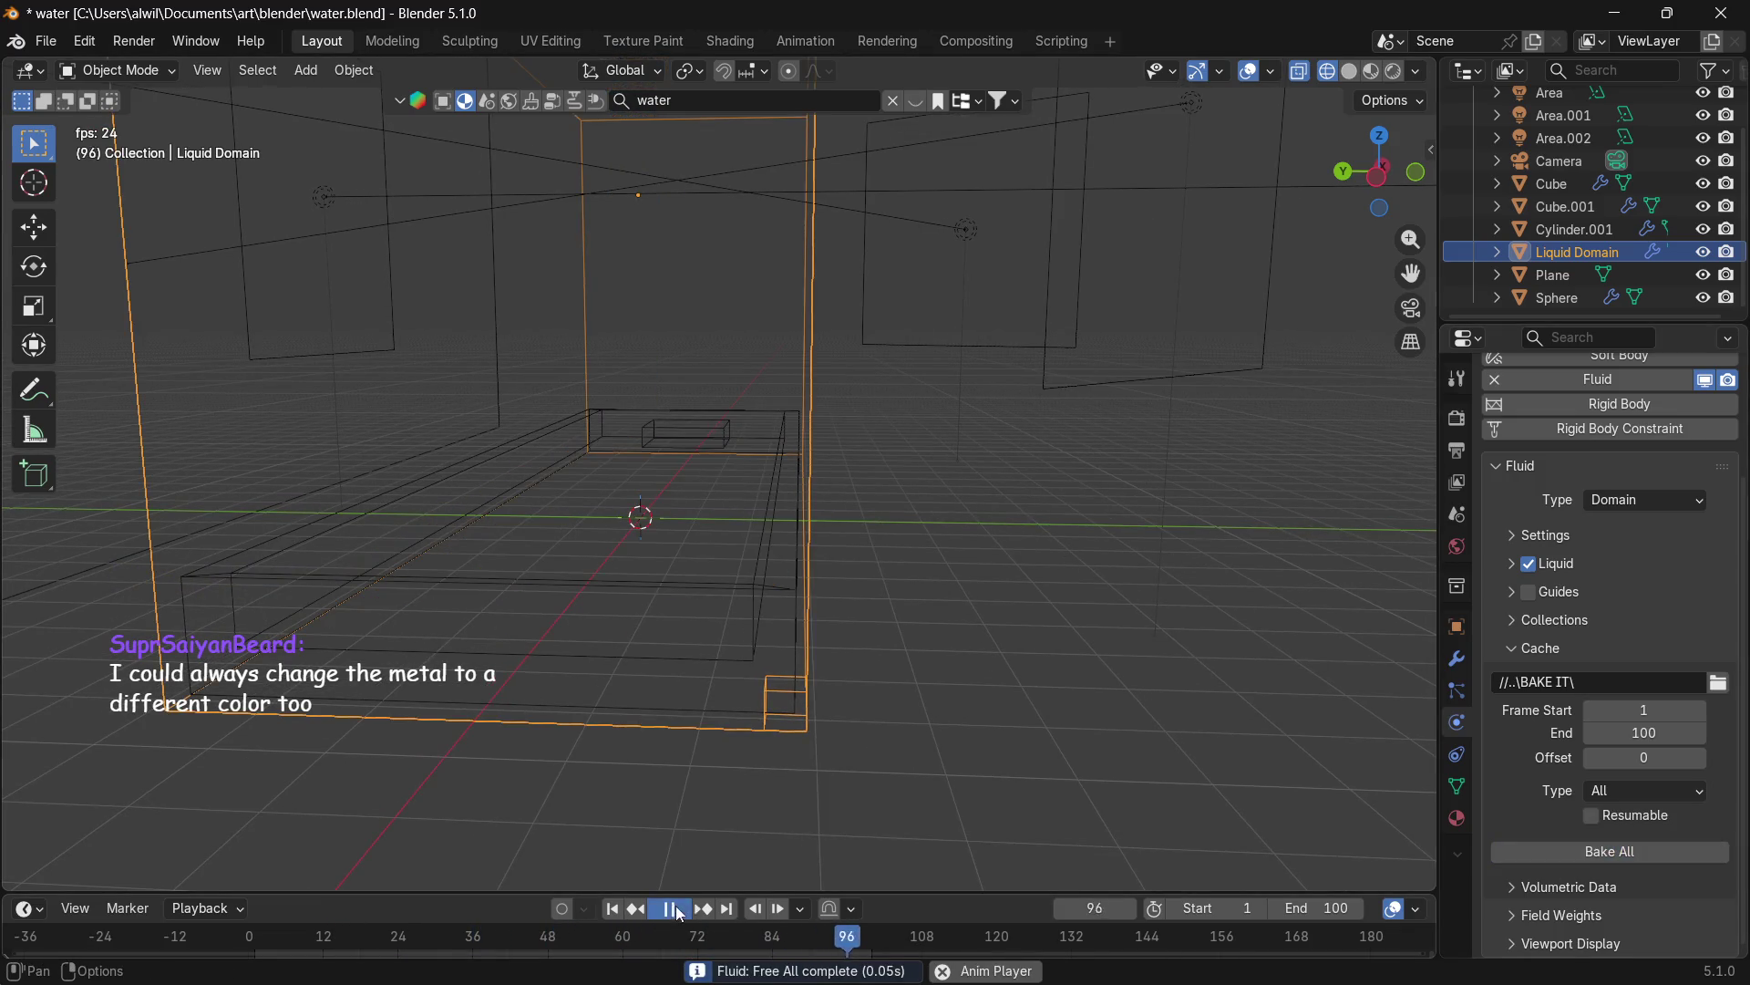
Switch to Right Orthographic view and enter Edit Mode on the domain mesh.
middle_drag(861, 690, 881, 679)
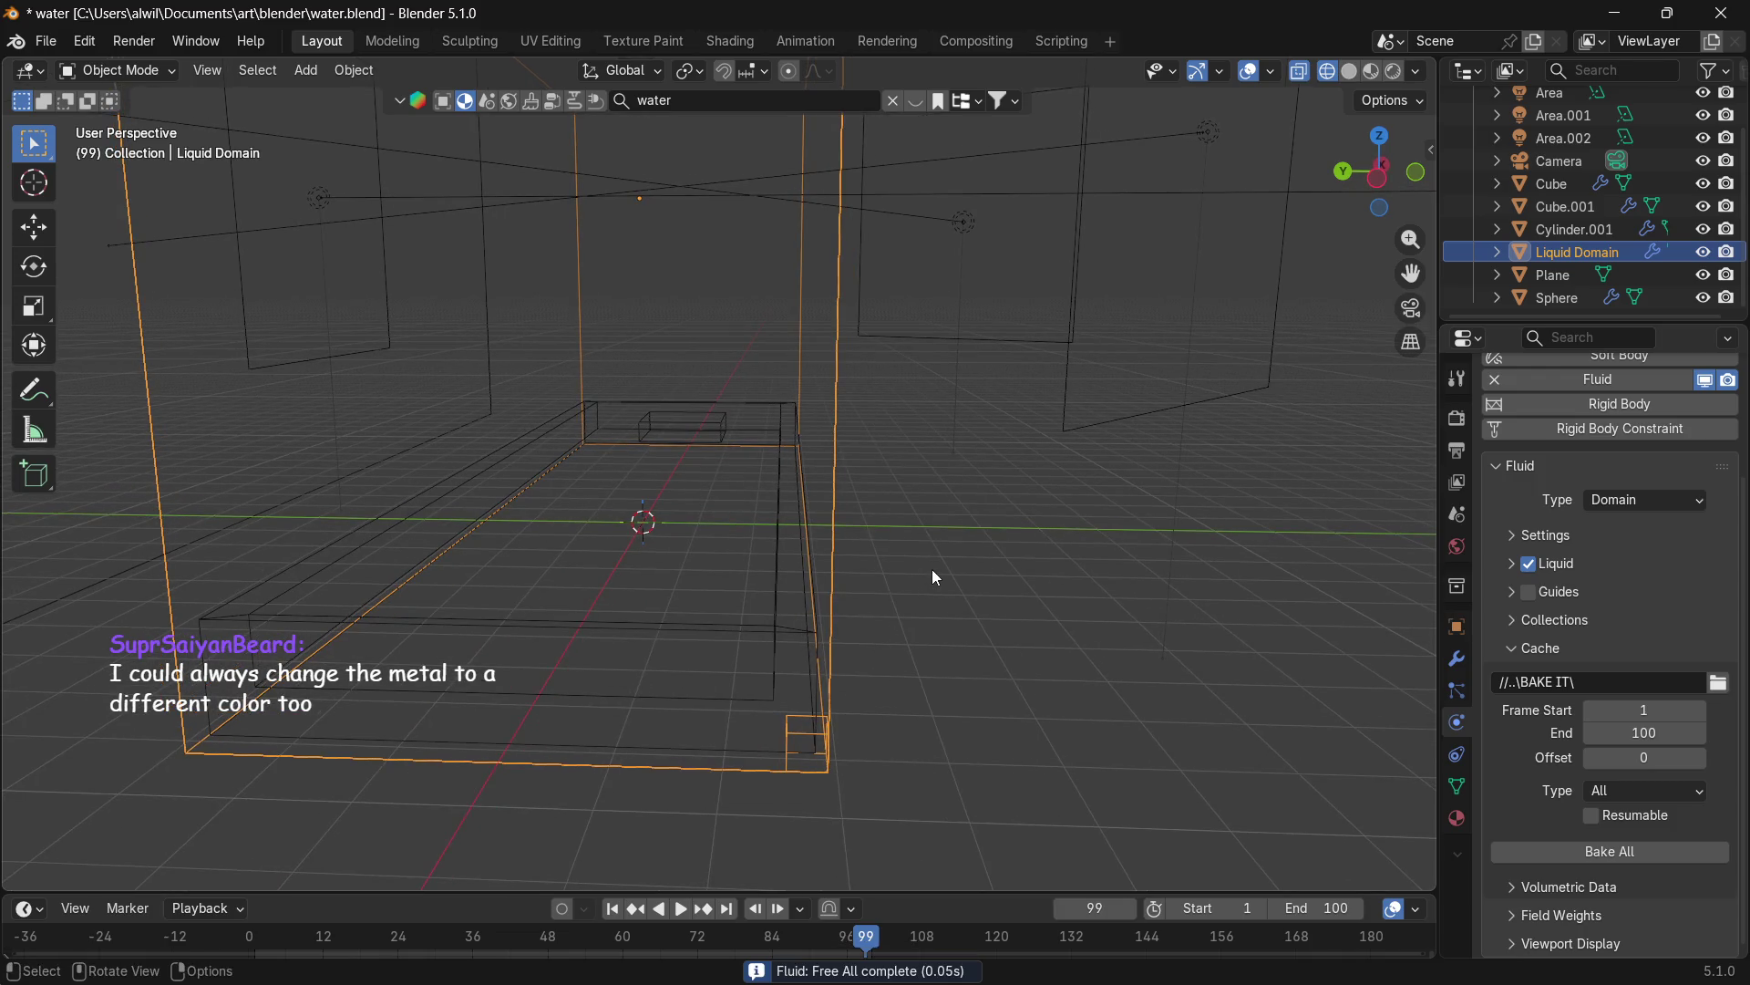
key(KP_3)
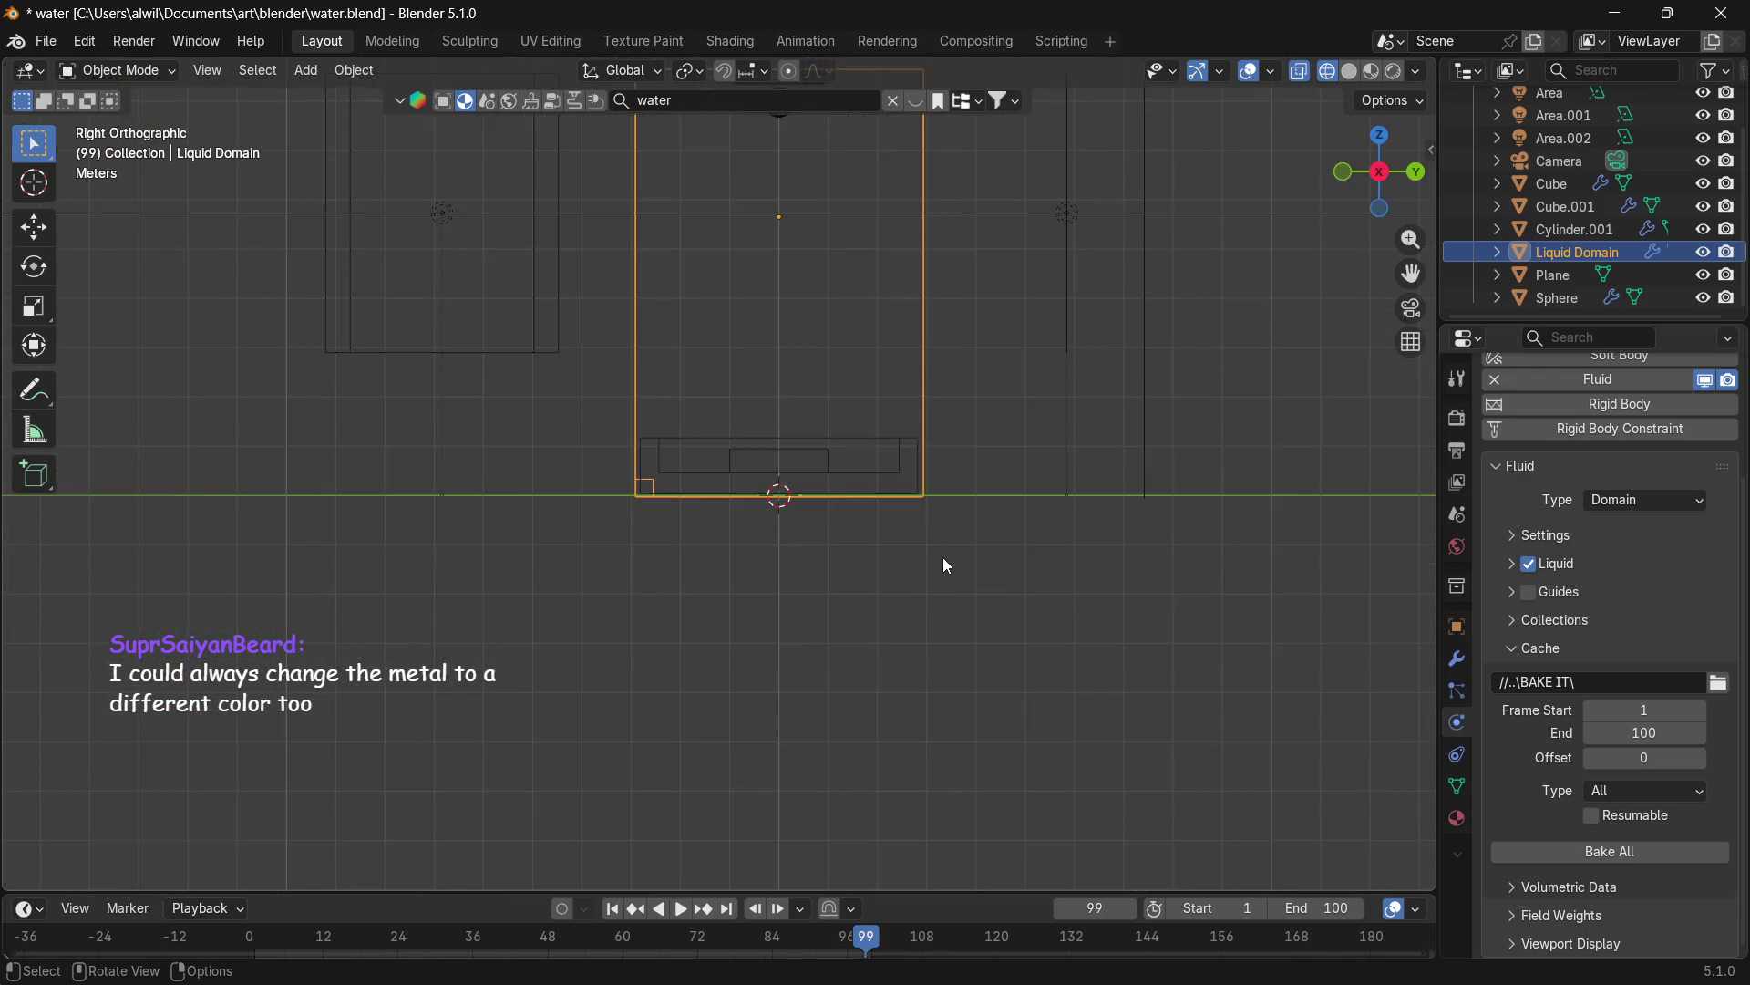
key(Tab)
shift+middle_drag(993, 465, 984, 716)
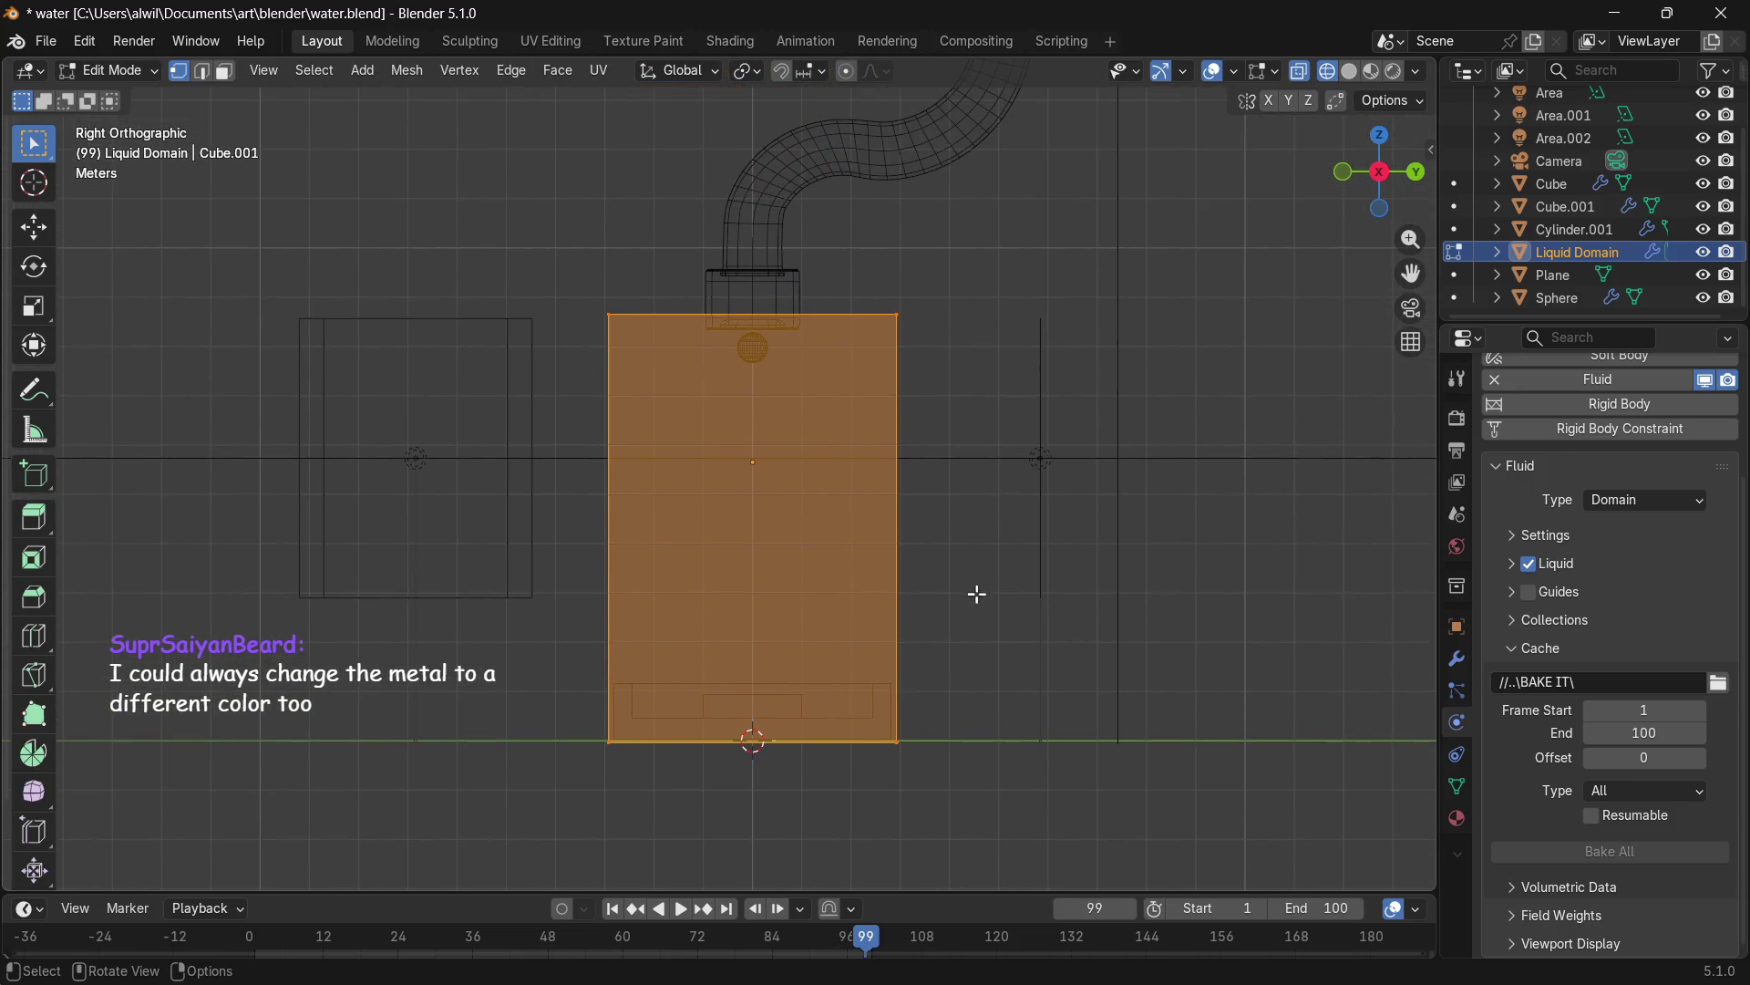
Scale the domain mesh to 1.170 along Y, return to Object Mode and Bake All.
key(s)
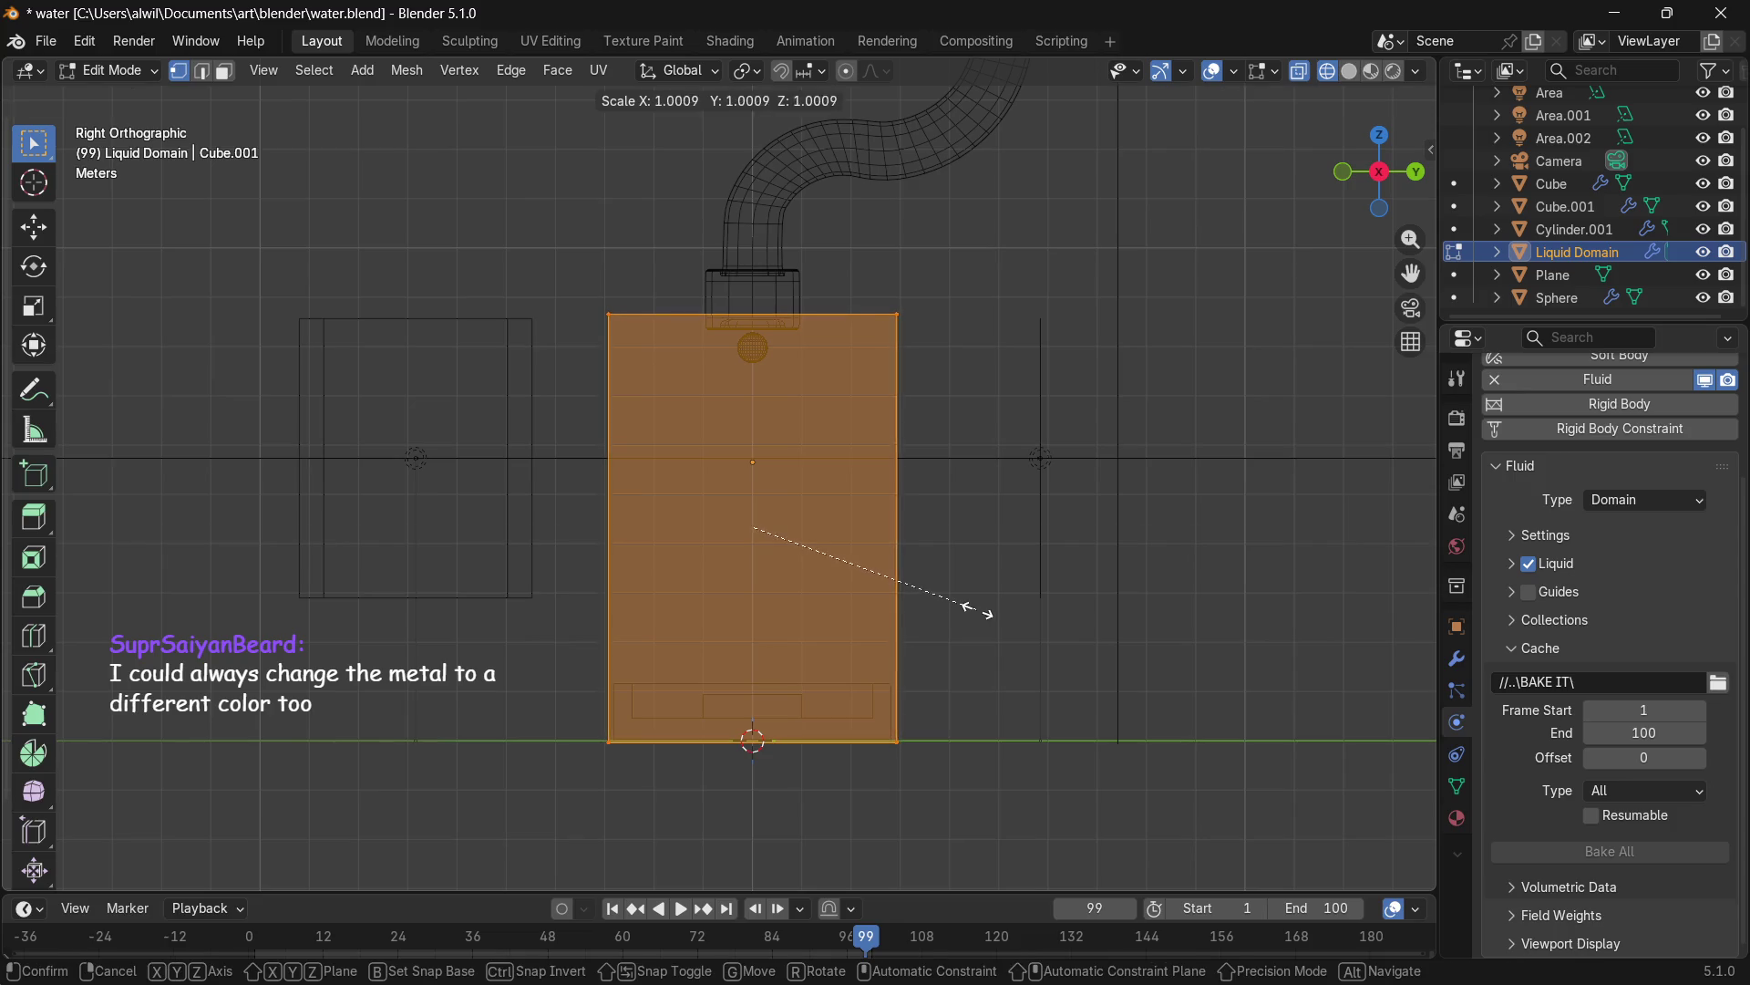
key(y)
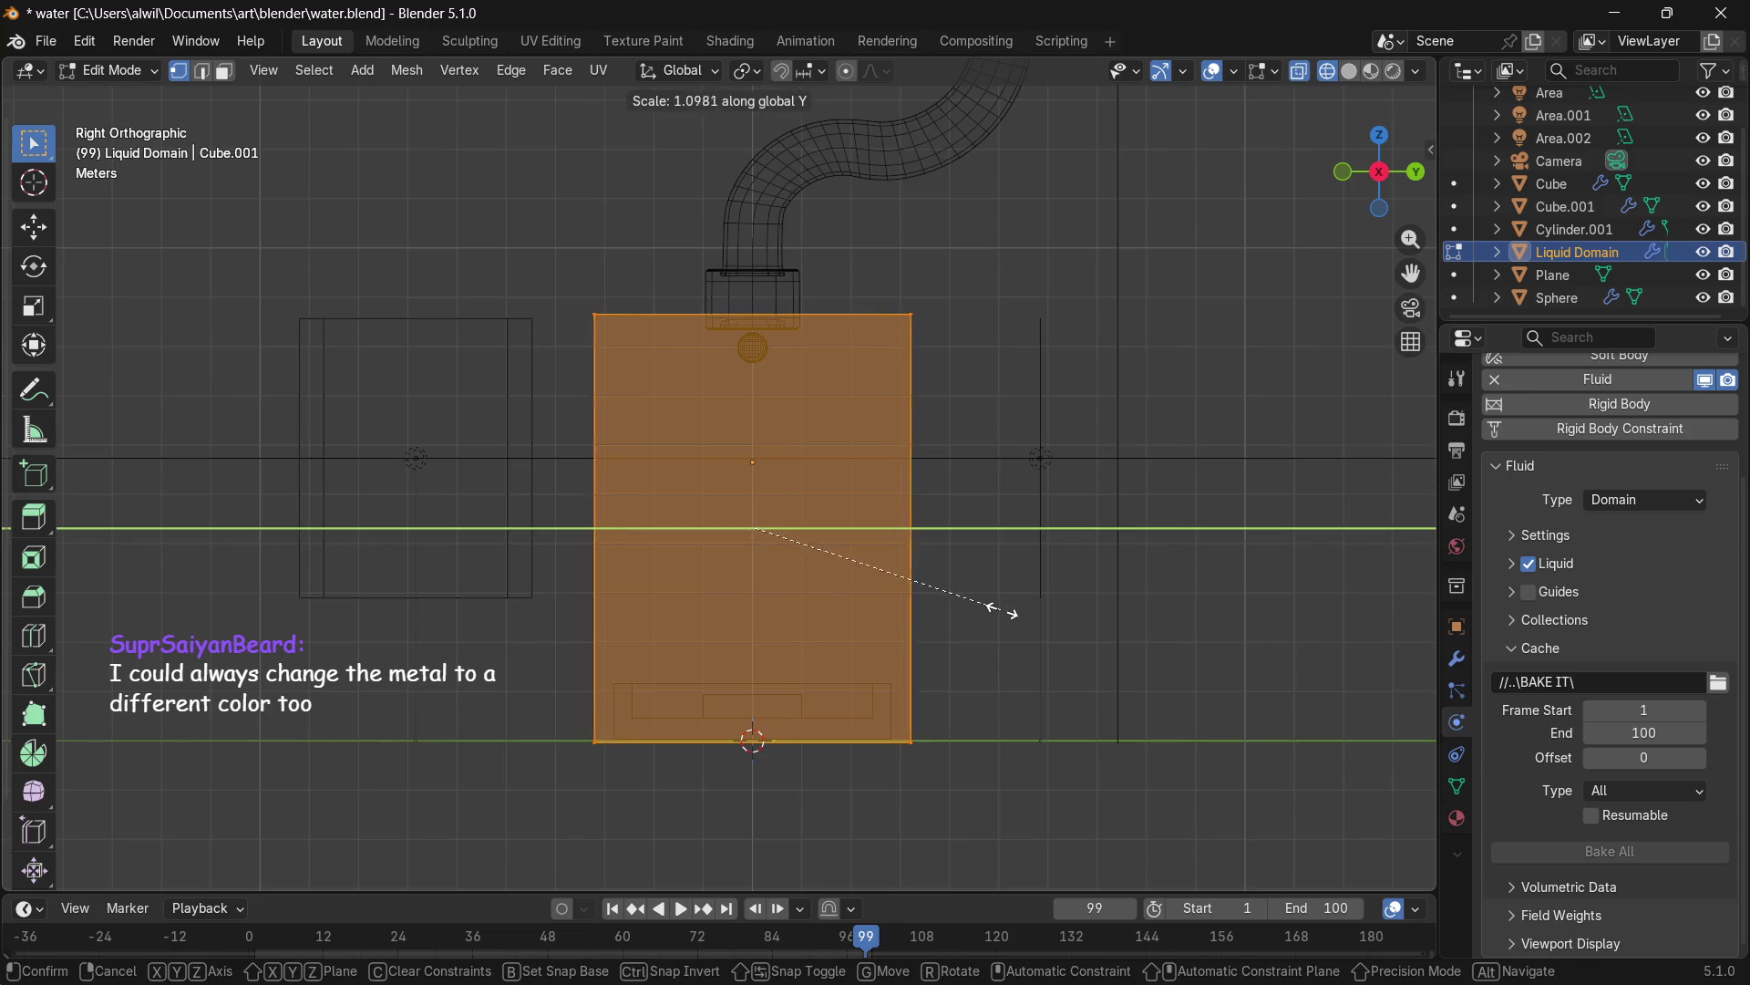
click(1019, 619)
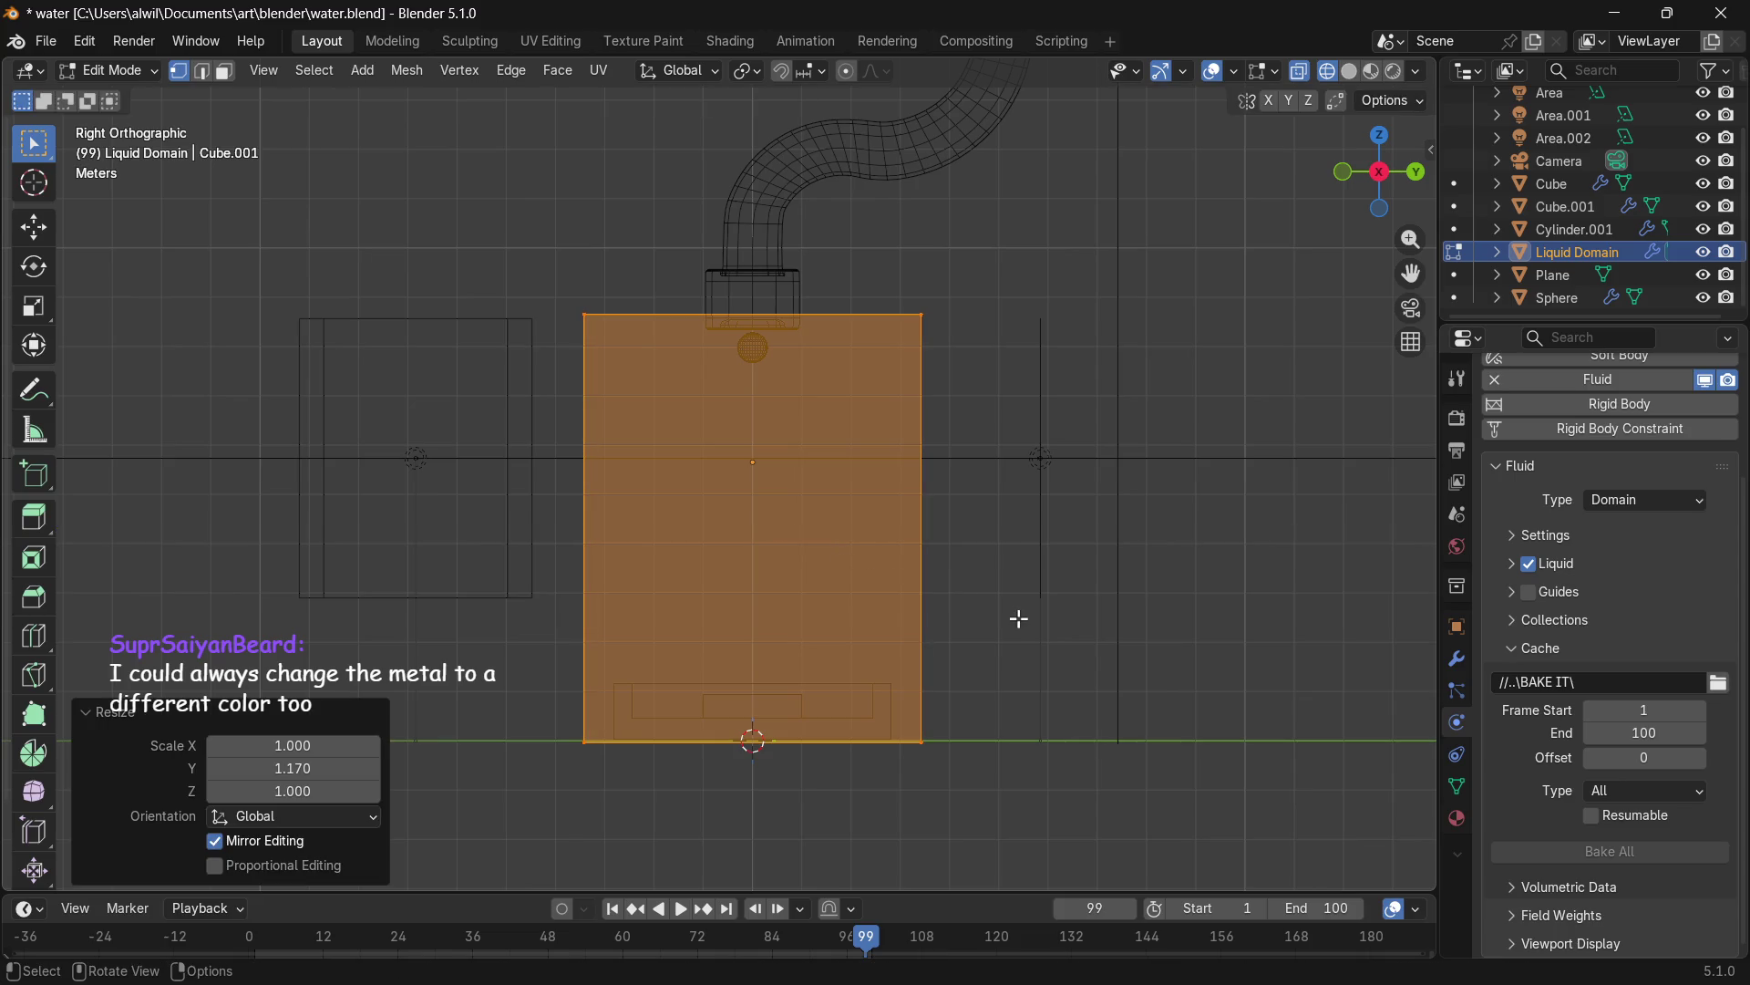
middle_drag(974, 671, 1165, 688)
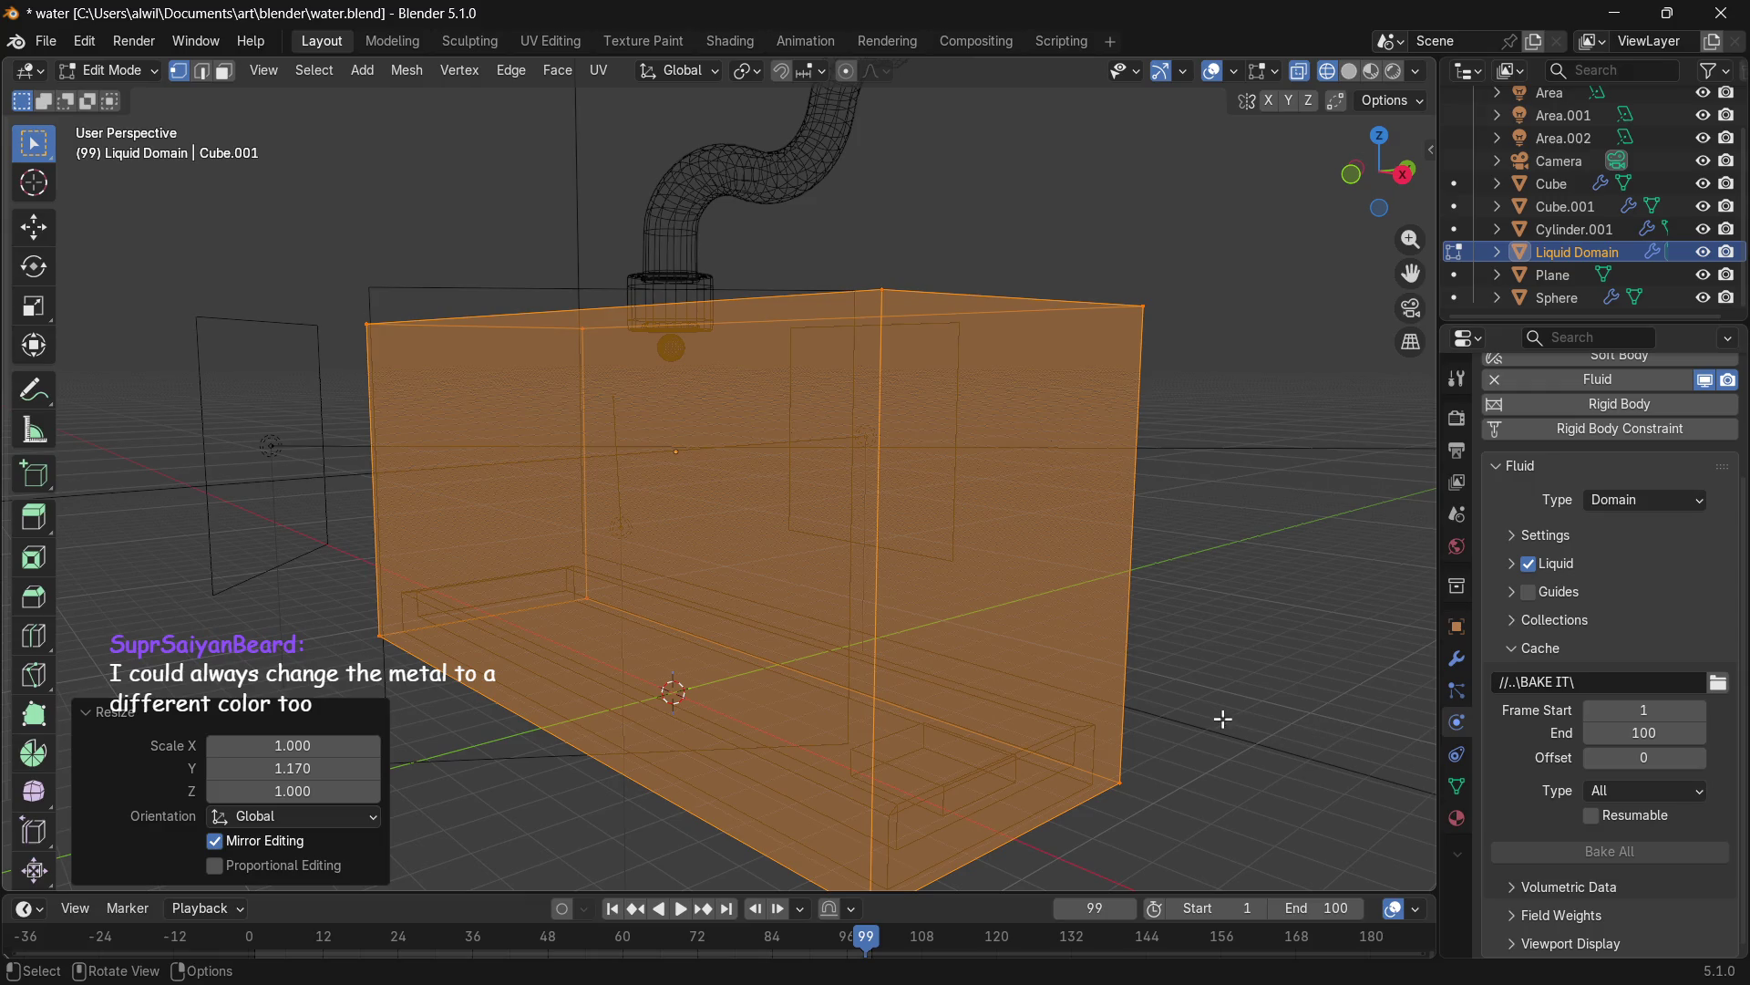
key(Tab)
click(1570, 851)
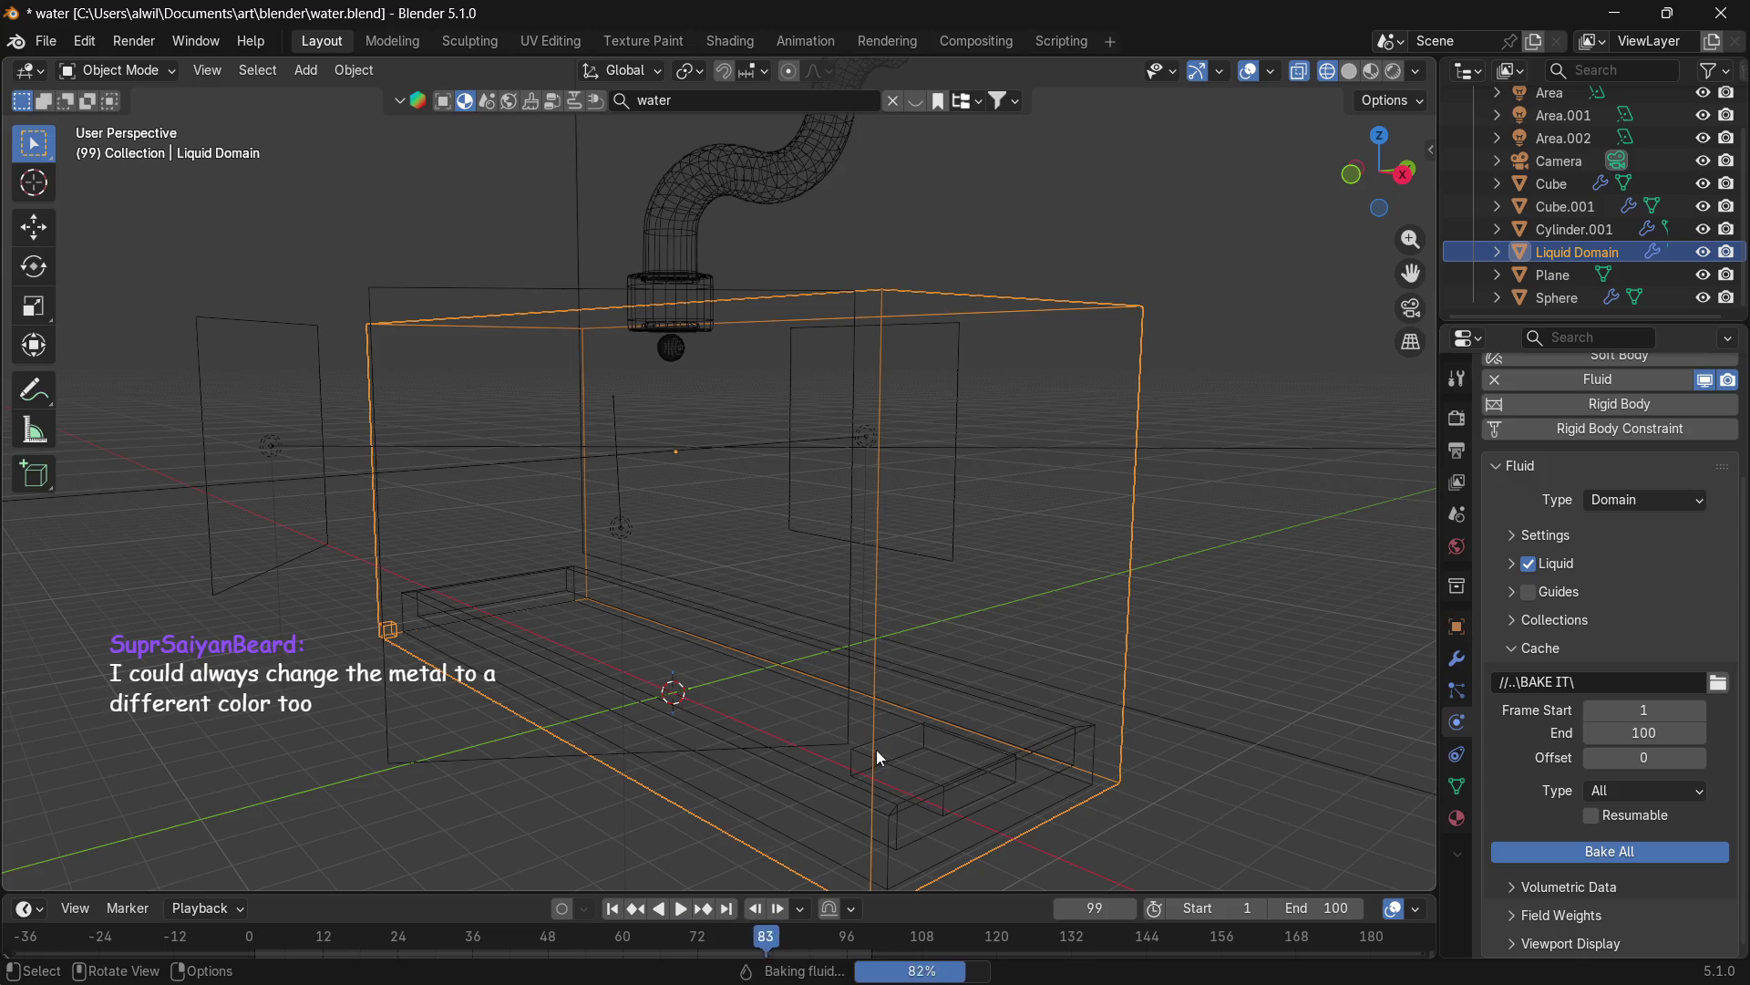
Switch to Material Preview shading and play the rebaked purple liquid pour.
key(z)
click(879, 866)
mouse_move(879, 866)
middle_down()
mouse_move(892, 808)
mouse_move(1082, 804)
middle_up()
click(681, 908)
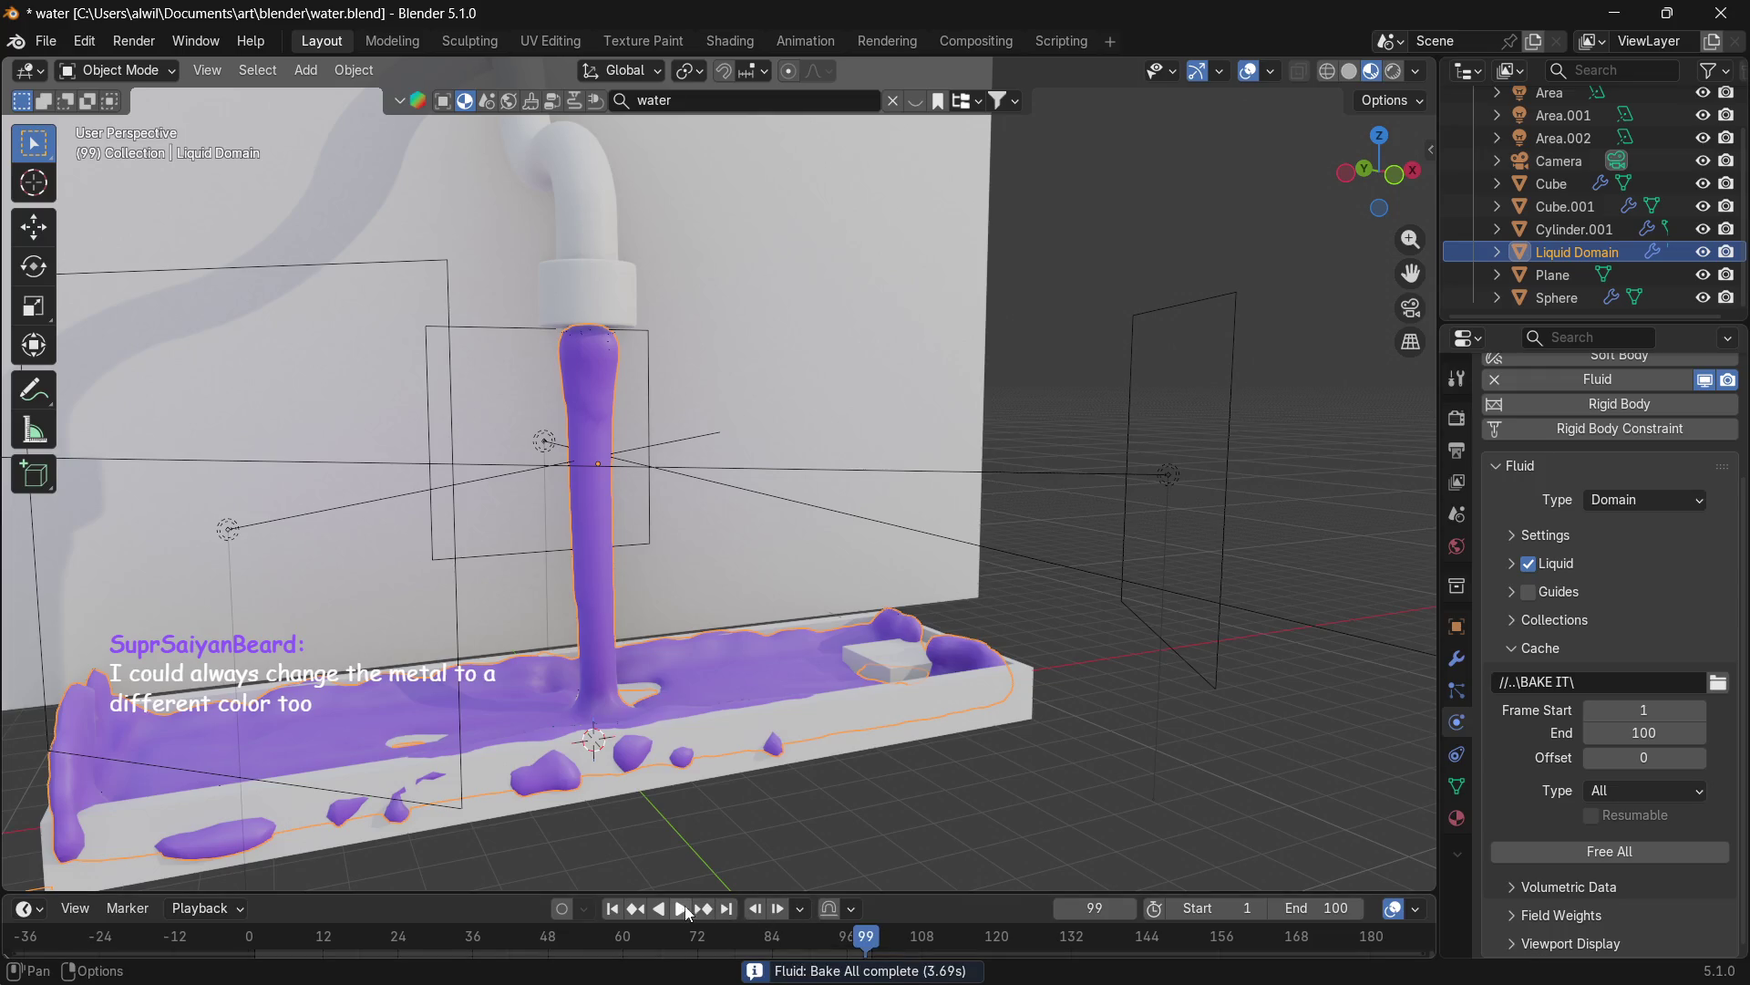
mouse_move(747, 784)
middle_down()
mouse_move(839, 746)
mouse_move(922, 753)
mouse_move(926, 802)
middle_up()
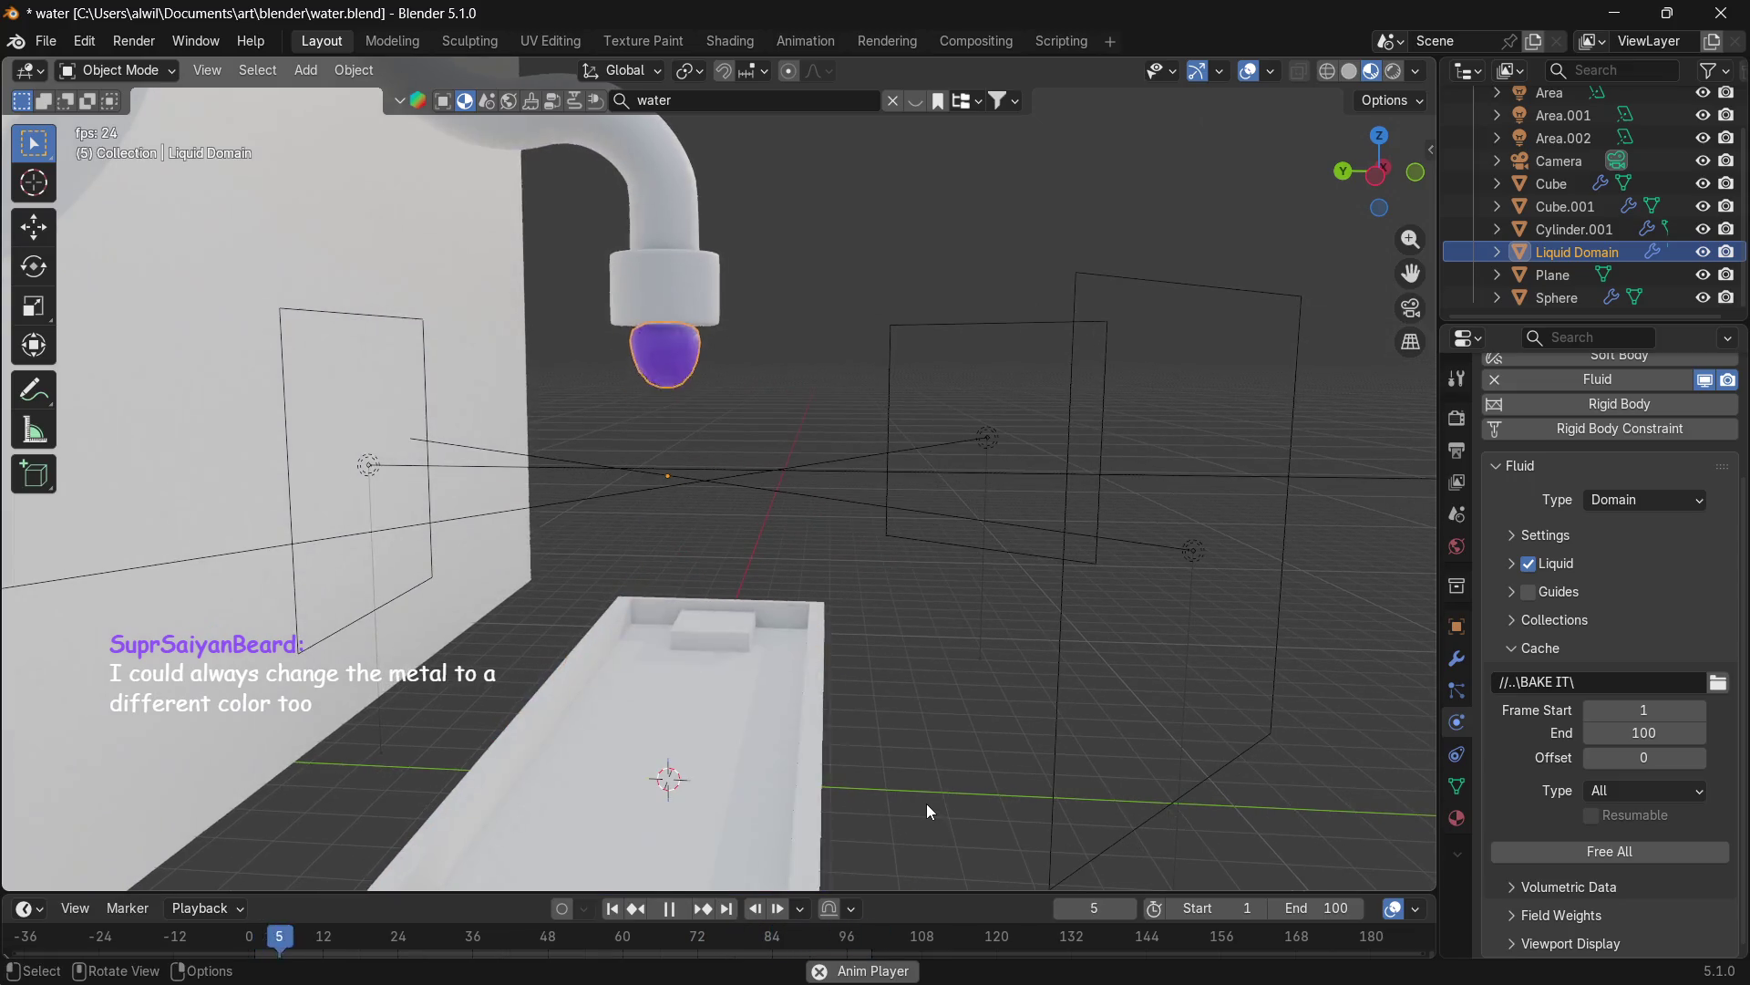
Stop and replay the animation, orbiting to look down into the basin.
click(674, 911)
mouse_move(845, 820)
middle_down()
mouse_move(851, 742)
mouse_move(857, 775)
mouse_move(943, 729)
mouse_move(937, 699)
middle_up()
click(681, 910)
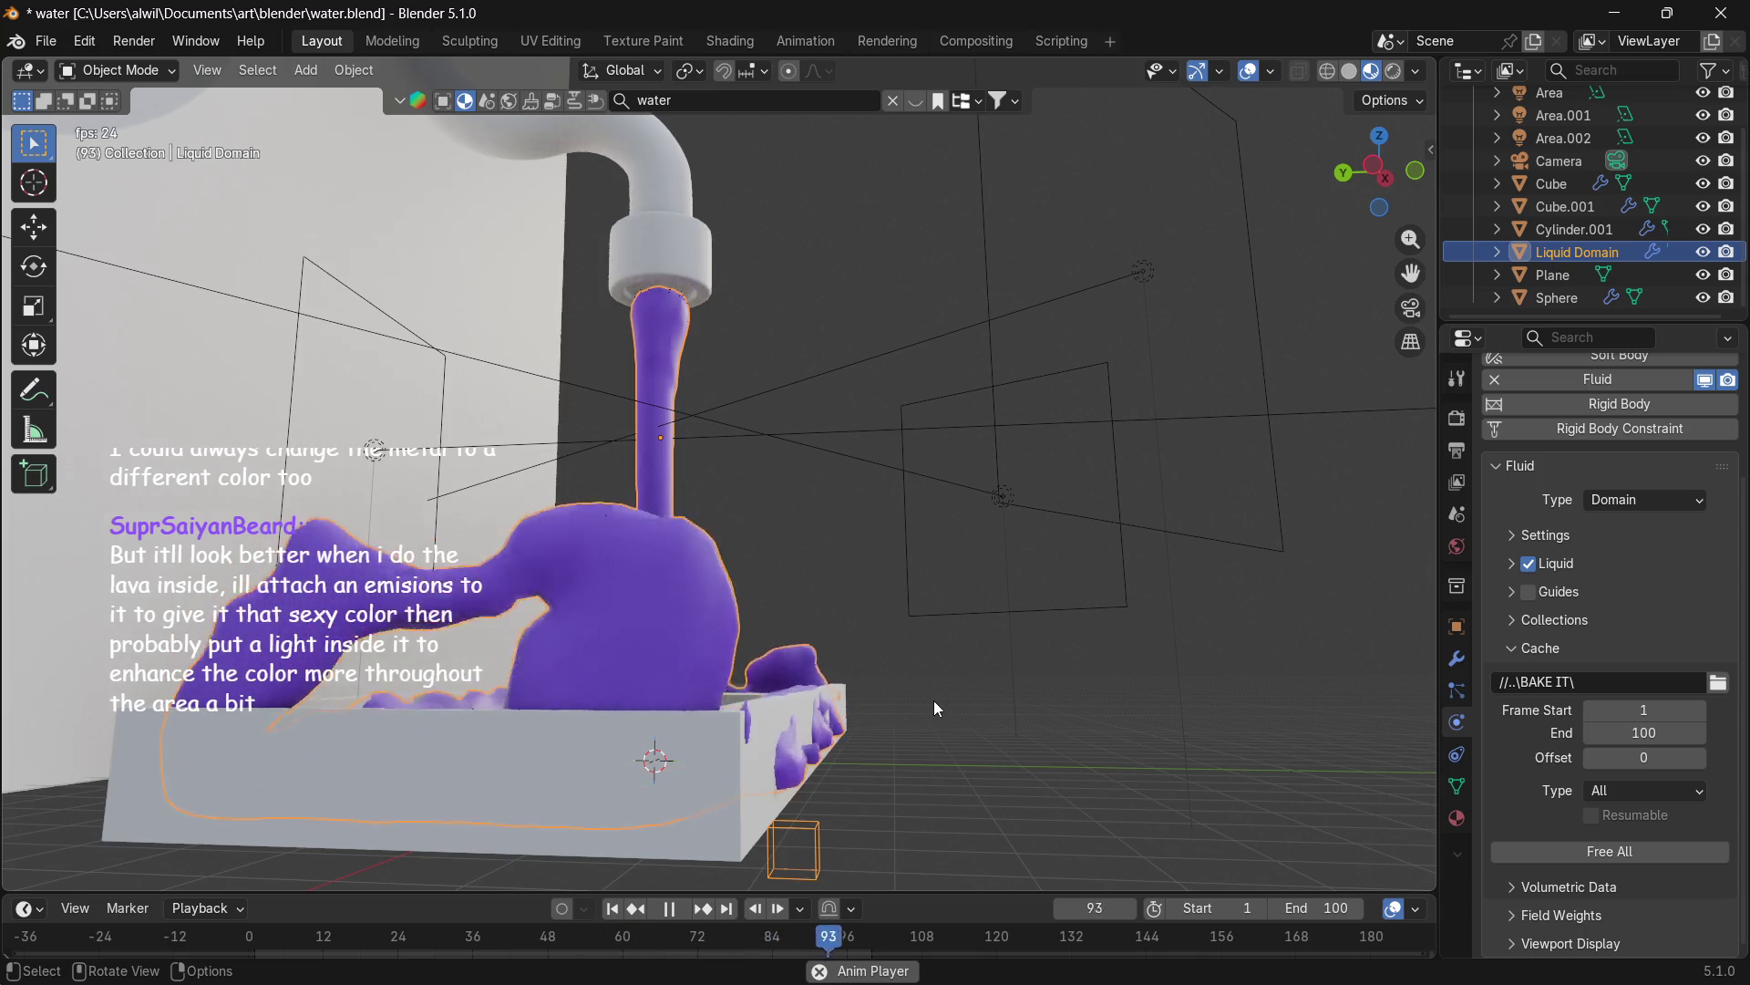
mouse_move(933, 694)
middle_down()
mouse_move(954, 709)
mouse_move(928, 702)
middle_up()
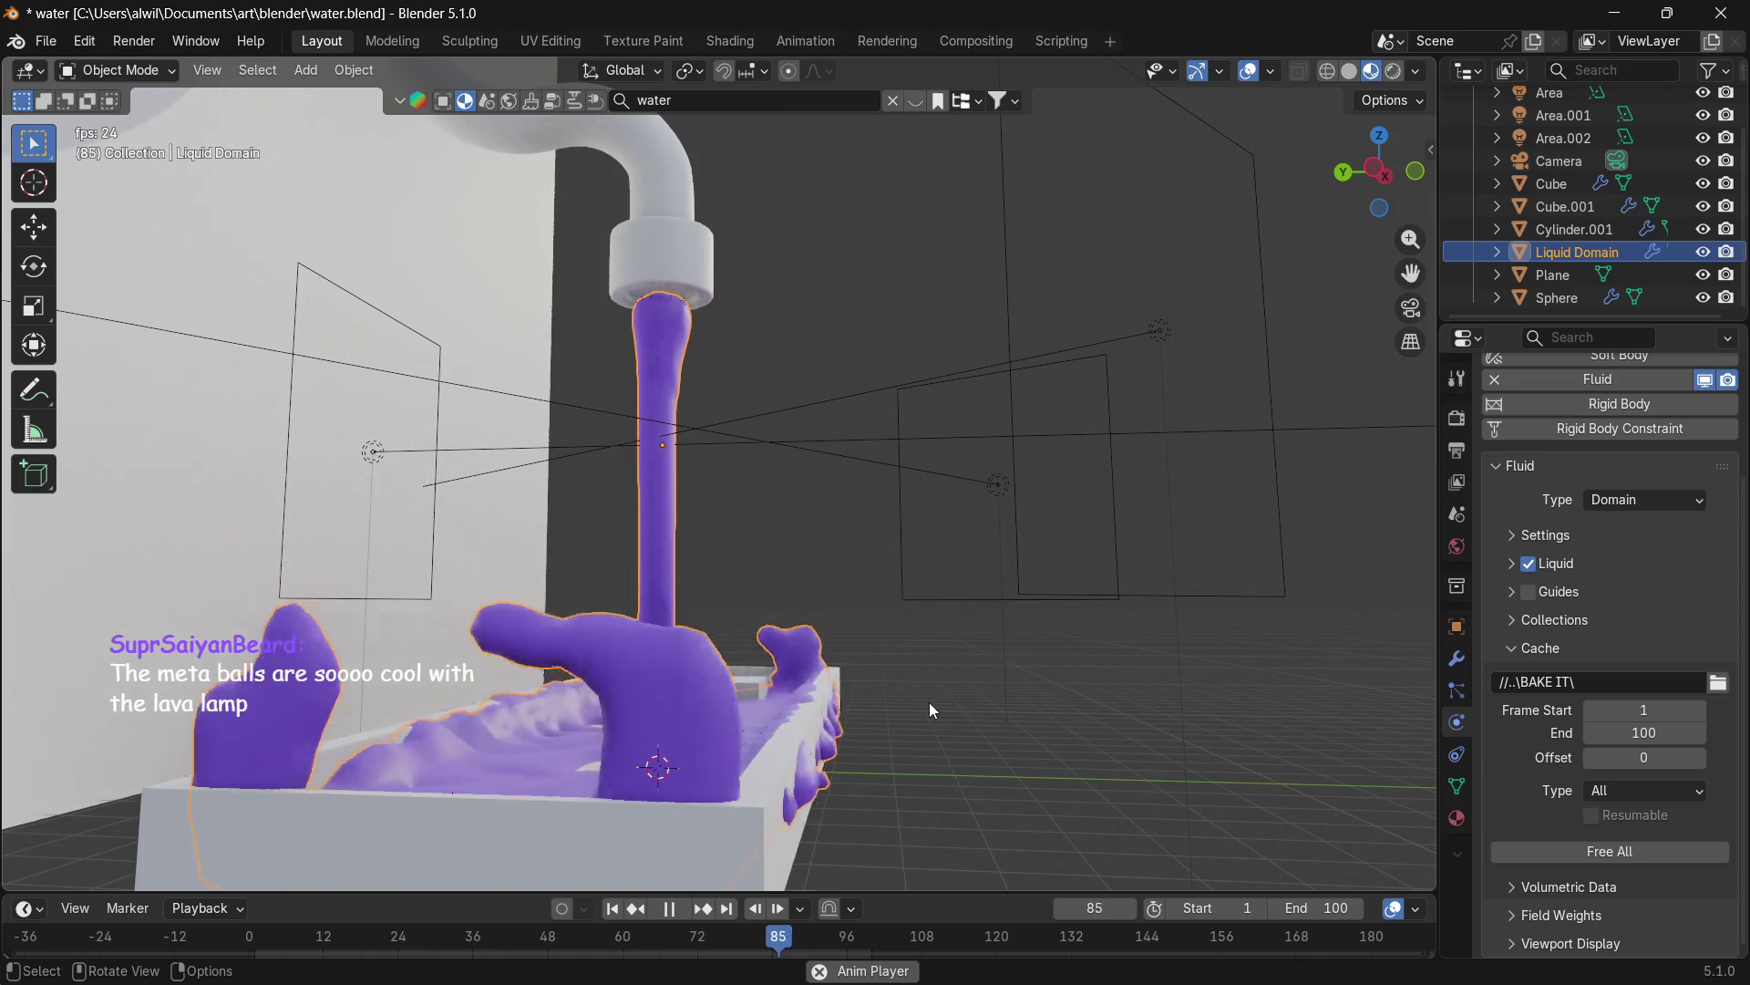
click(994, 715)
mouse_move(958, 753)
middle_down()
mouse_move(947, 777)
mouse_move(976, 721)
mouse_move(972, 740)
middle_up()
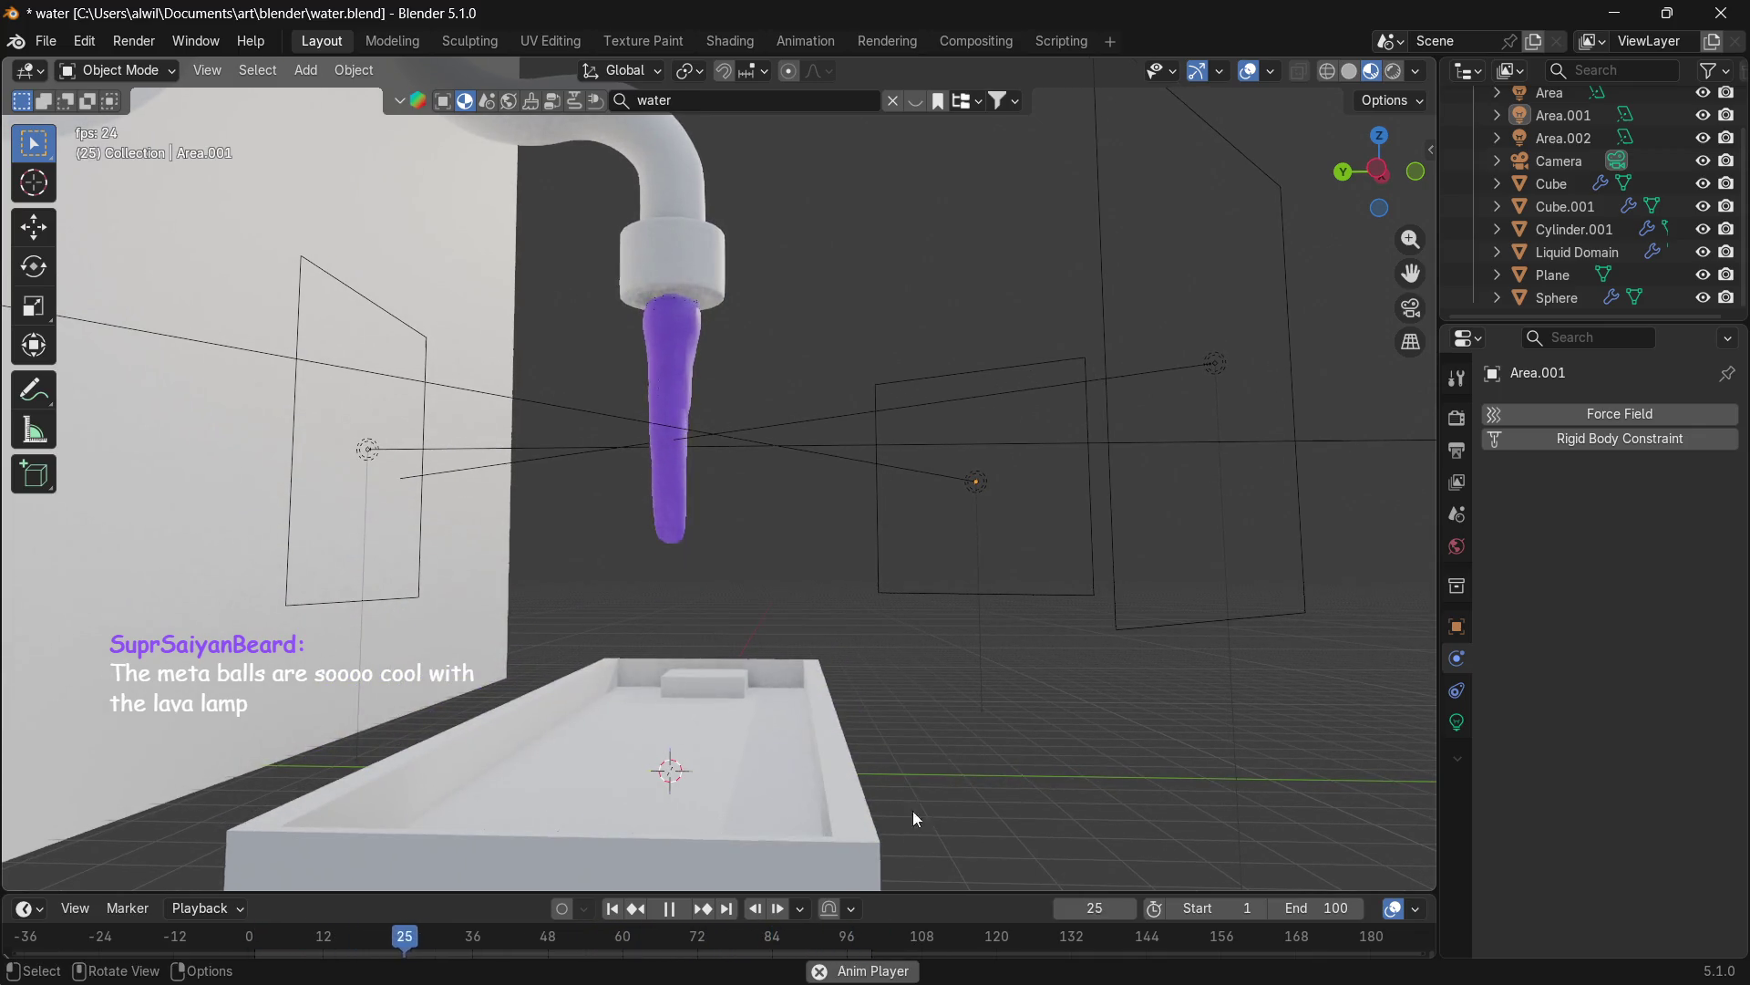
Stop playback, select the Liquid Domain and free its baked cache.
key(space)
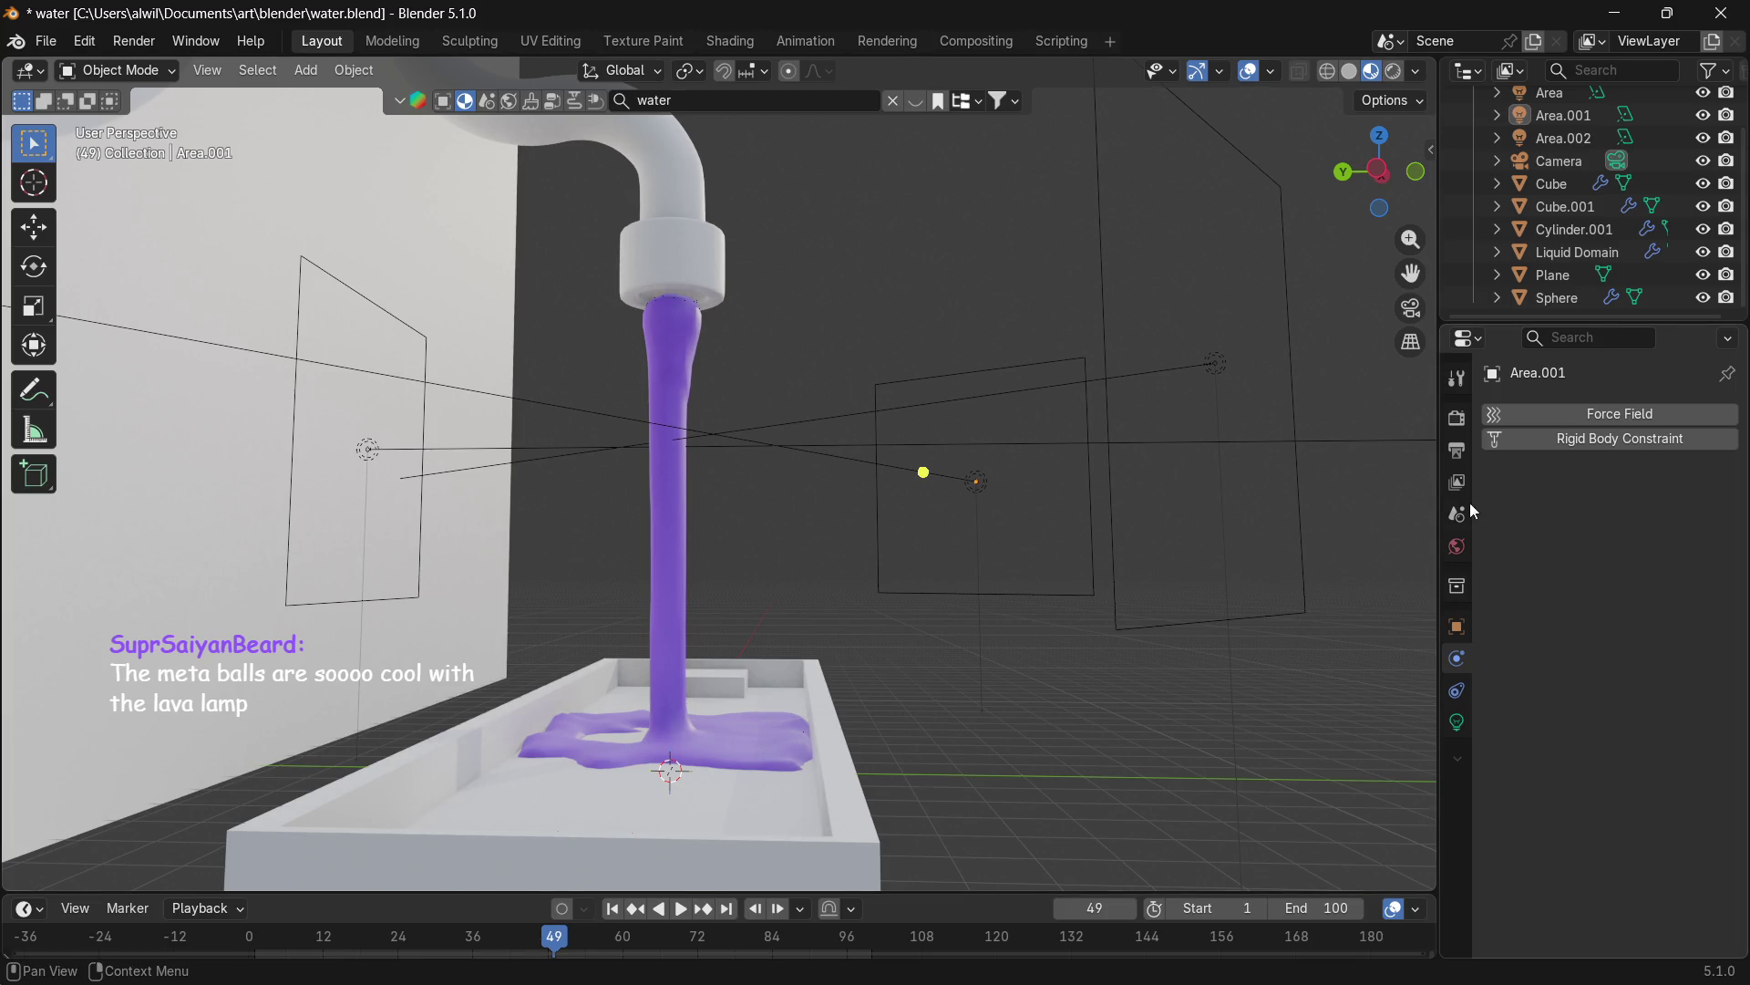
click(745, 743)
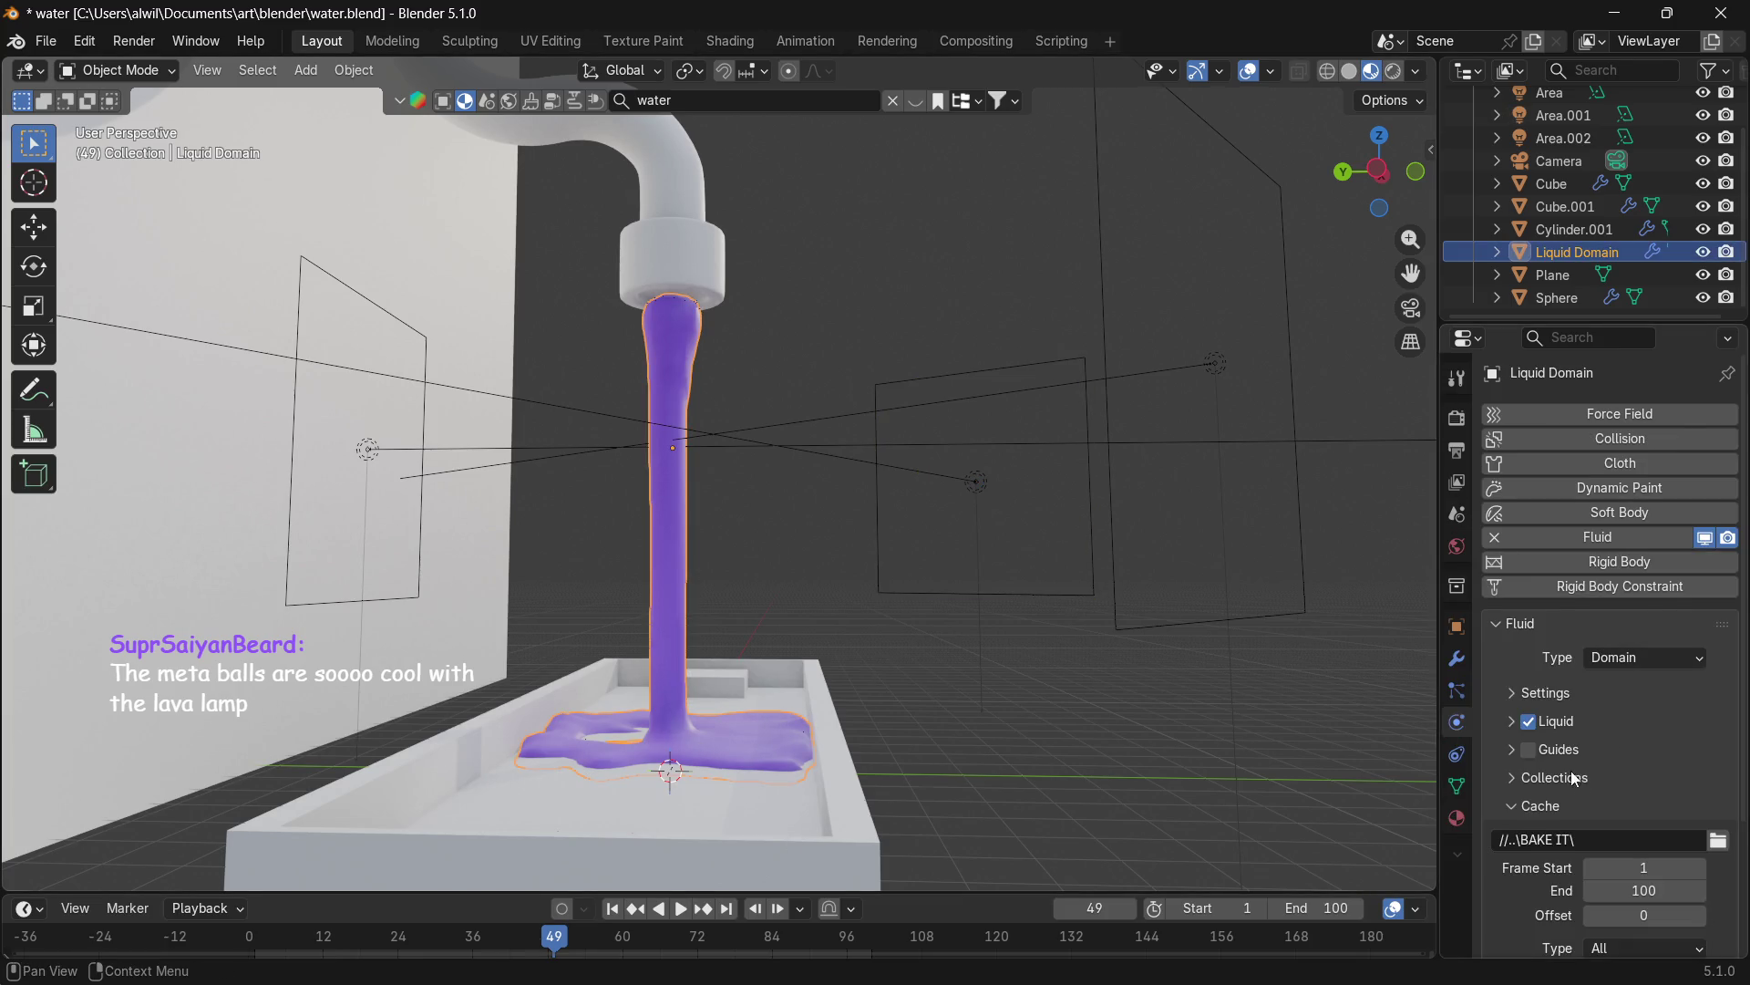
middle_drag(1575, 779, 1602, 547)
click(1605, 849)
mouse_move(1266, 731)
middle_down()
mouse_move(1151, 698)
mouse_move(1110, 778)
mouse_move(1132, 795)
mouse_move(1189, 680)
mouse_move(1108, 790)
mouse_move(1063, 805)
mouse_move(1137, 759)
mouse_move(1141, 628)
mouse_move(972, 677)
middle_up()
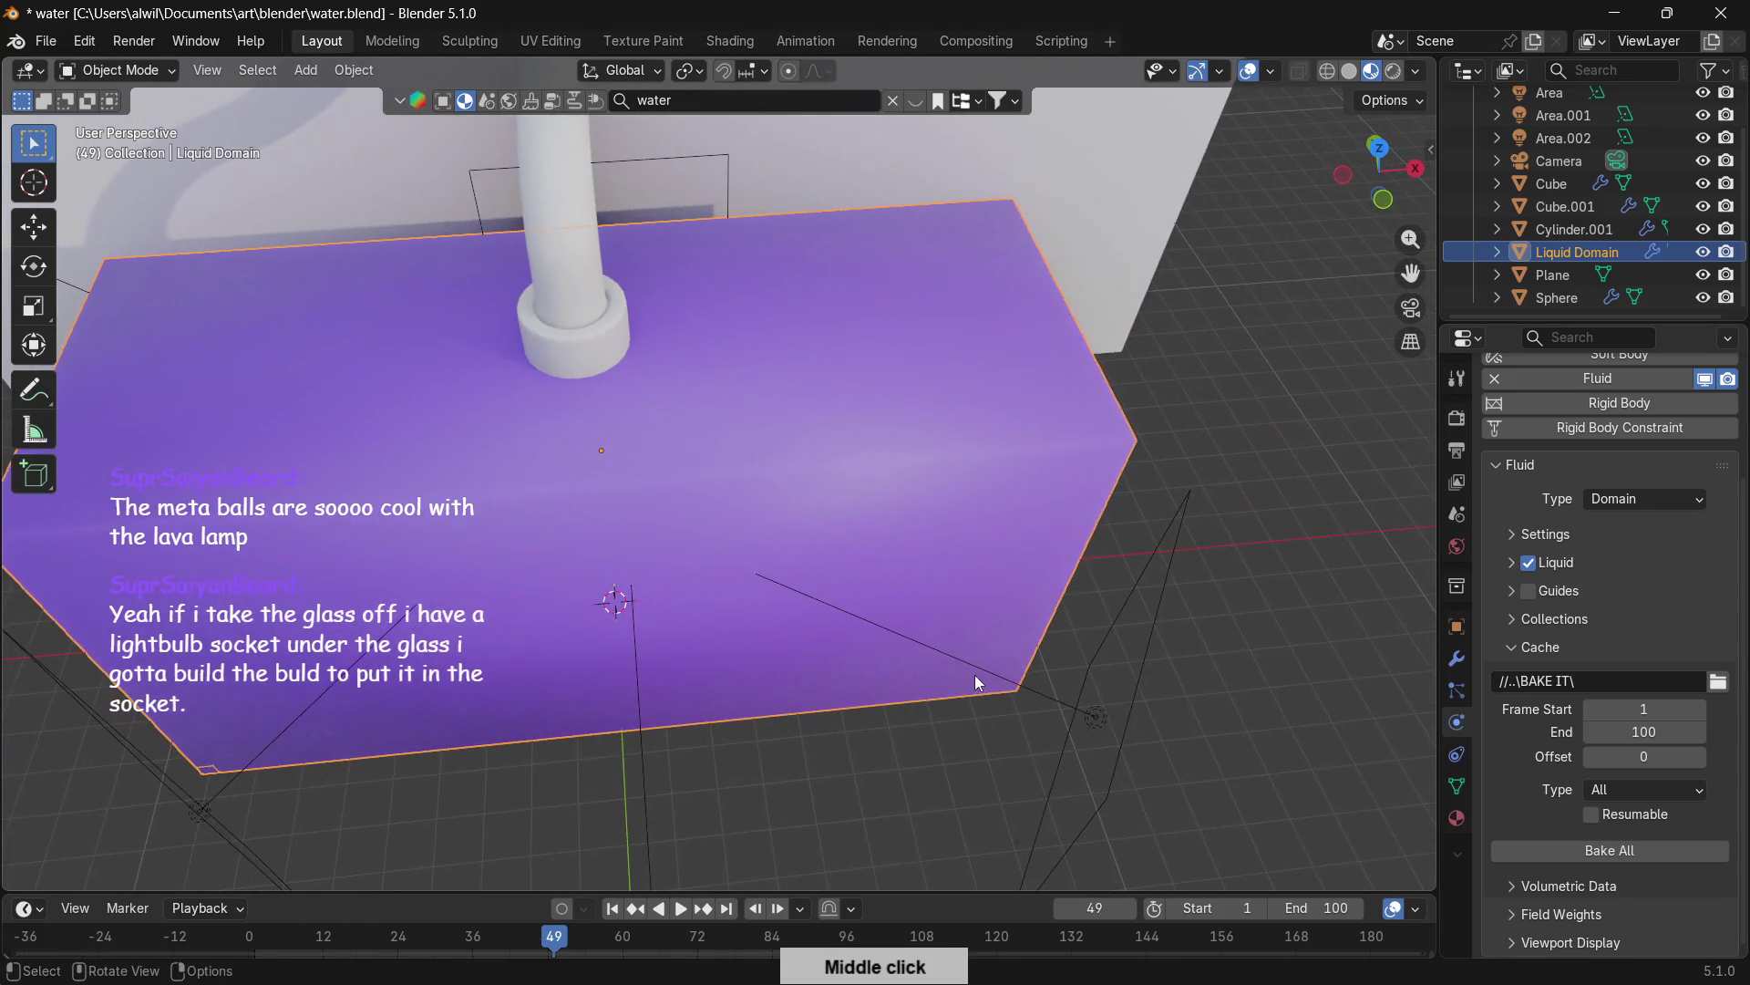
Undo twice back to domain editing, then view it in Wireframe from the right side.
key(ctrl+z)
key(ctrl+z)
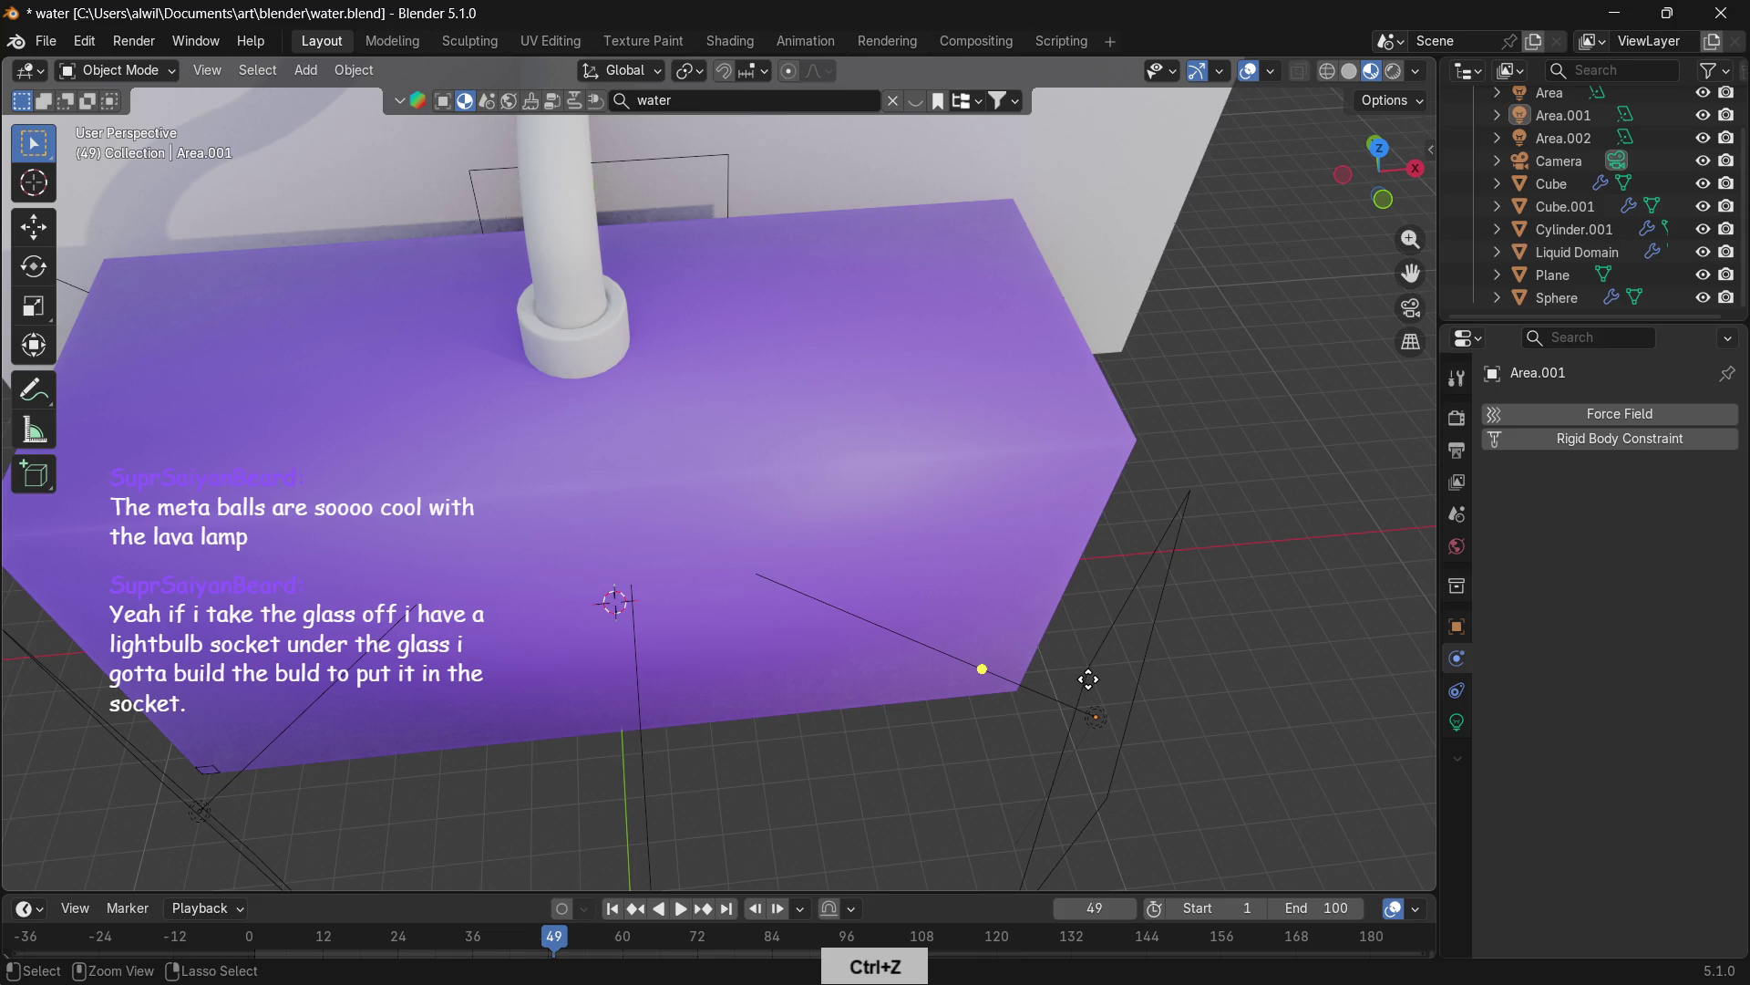
key(ctrl+z)
key(ctrl+z)
key(ctrl+z)
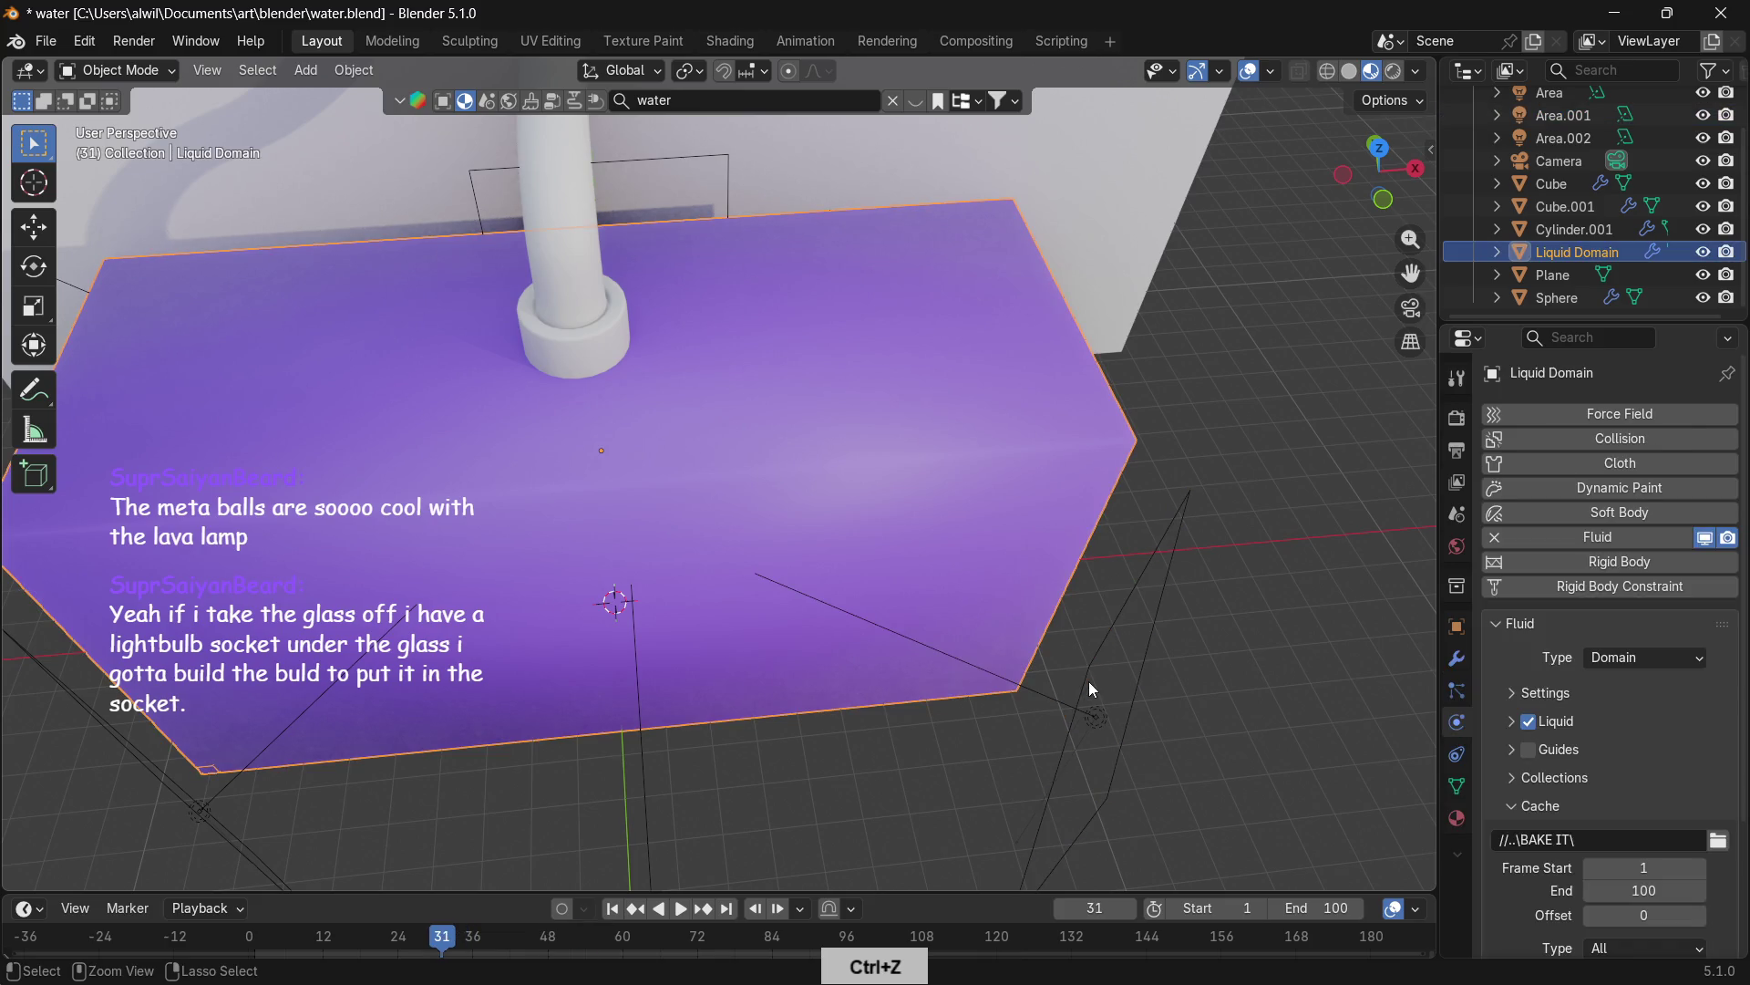
mouse_move(942, 725)
middle_down()
mouse_move(1137, 637)
mouse_move(1133, 680)
mouse_move(1069, 668)
middle_up()
key(z)
click(911, 682)
key(KP_3)
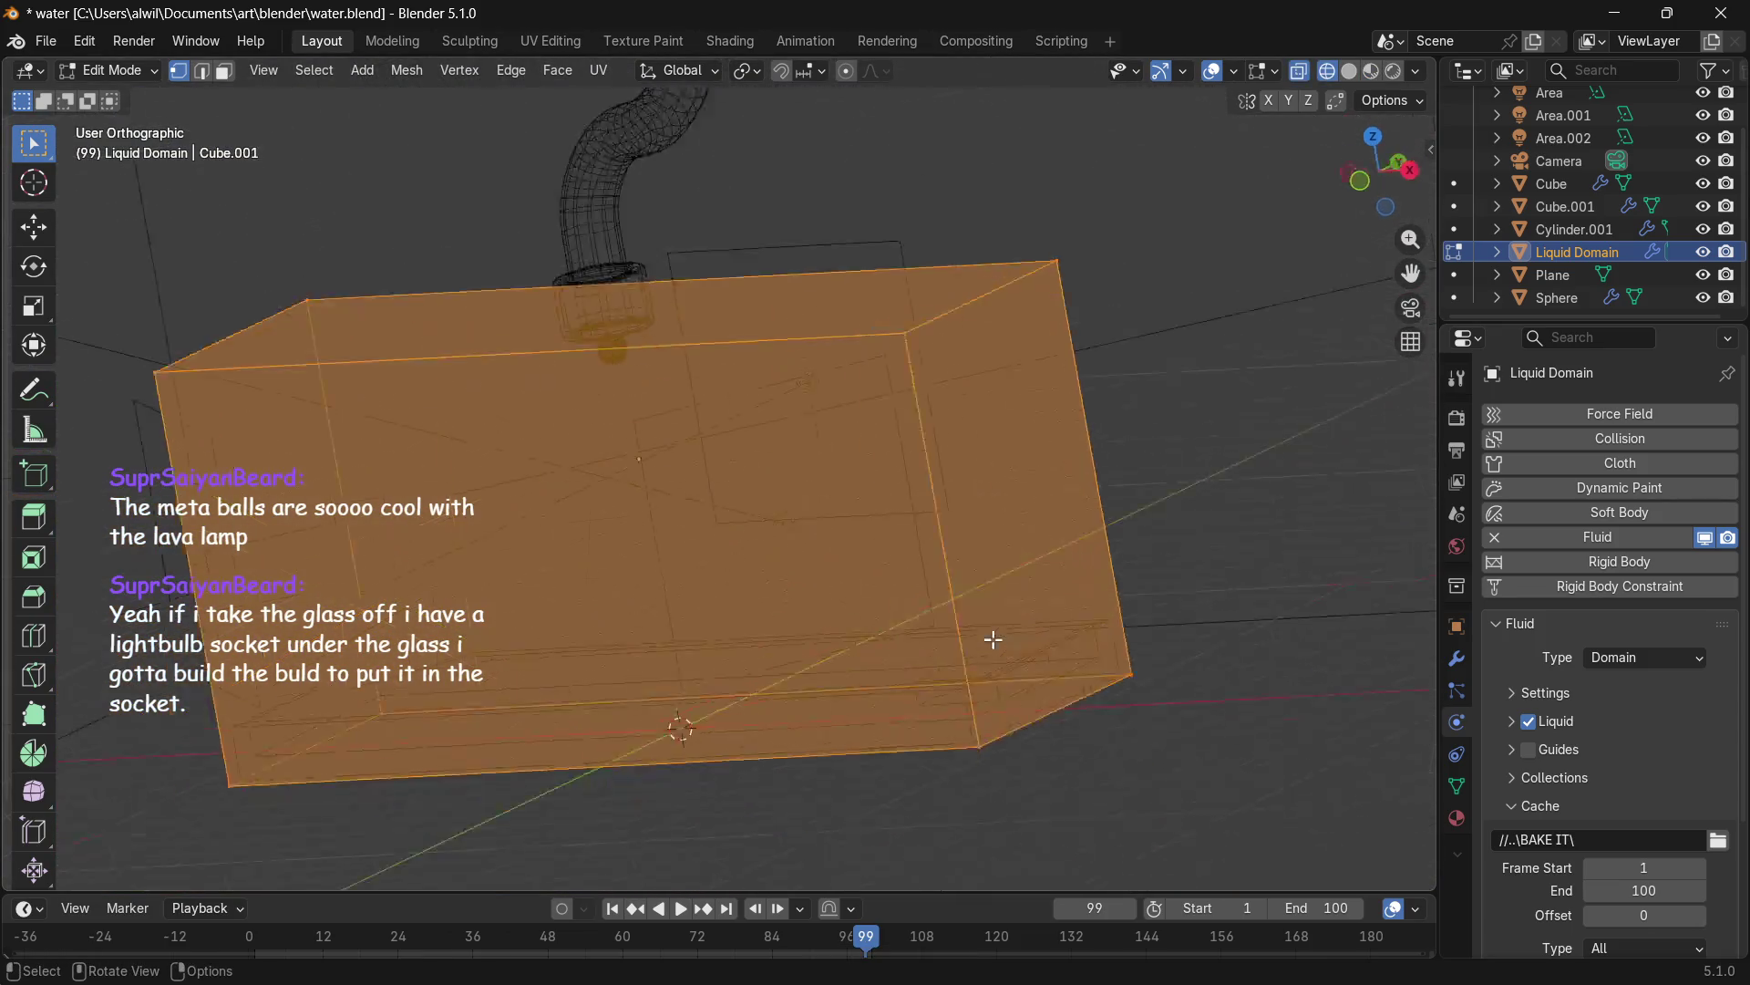
Scale the domain mesh to 0.932 along Y, return to Object Mode and Bake All.
scroll(990, 659, up, 3)
shift+middle_drag(993, 688, 1035, 513)
scroll(1043, 629, up, 2)
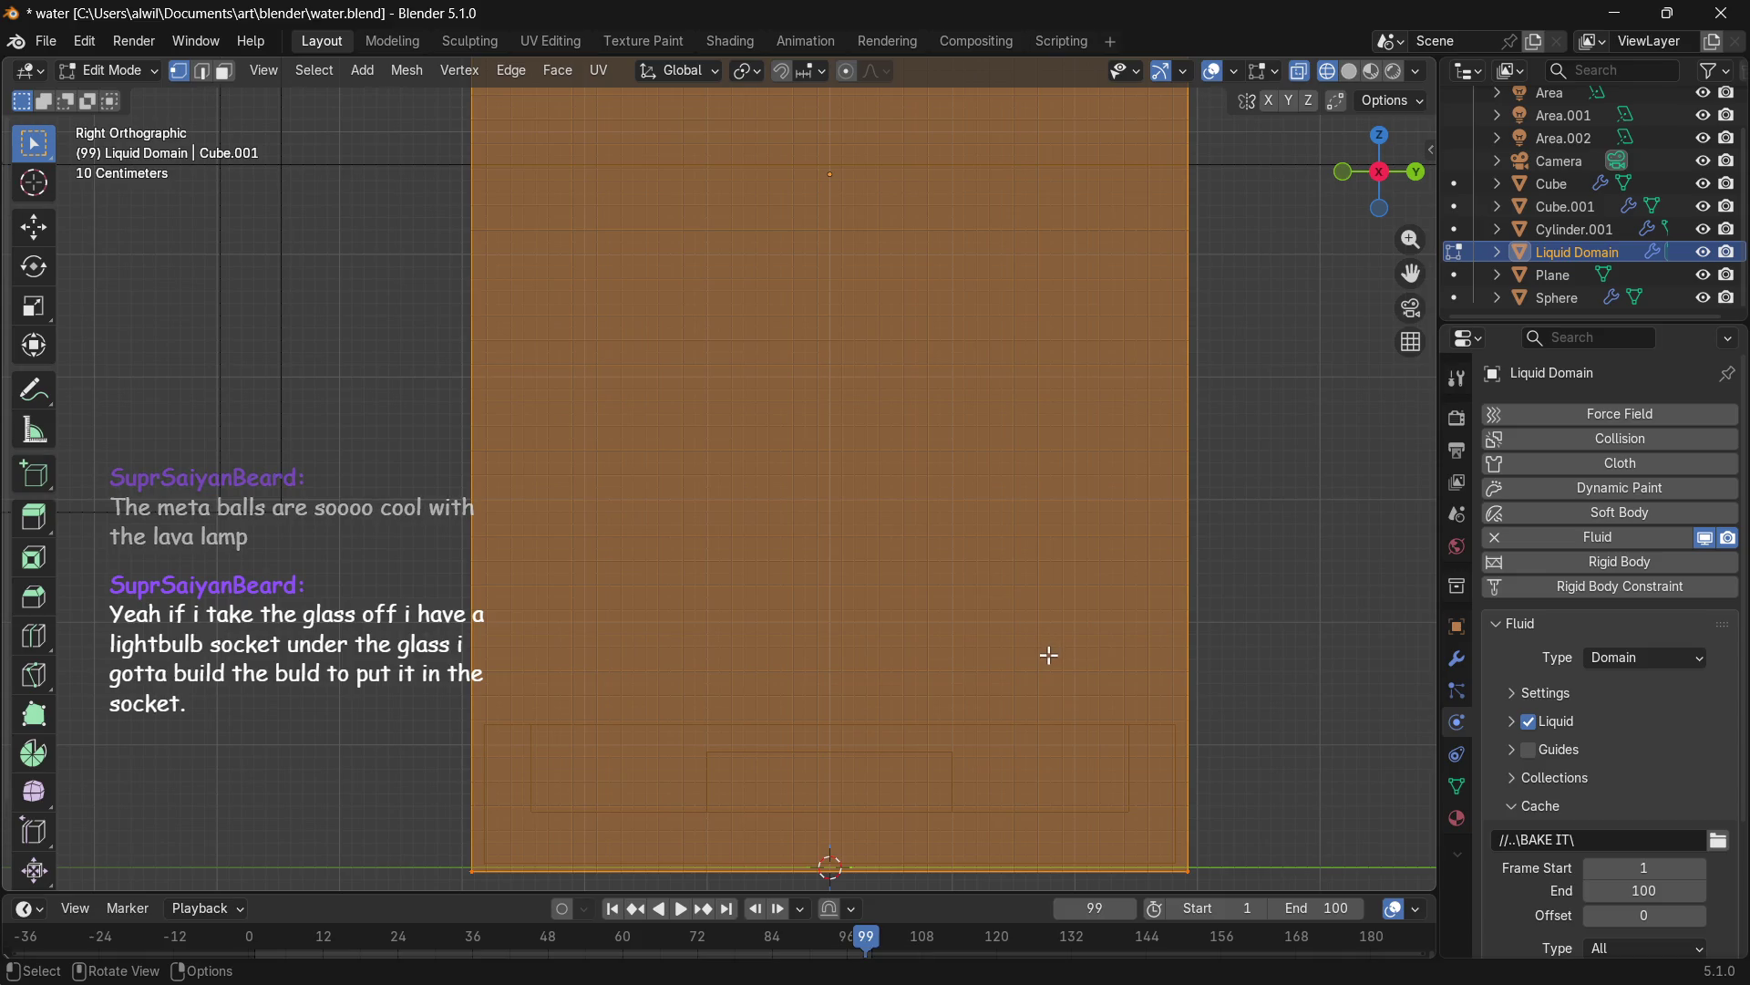
key(s)
key(y)
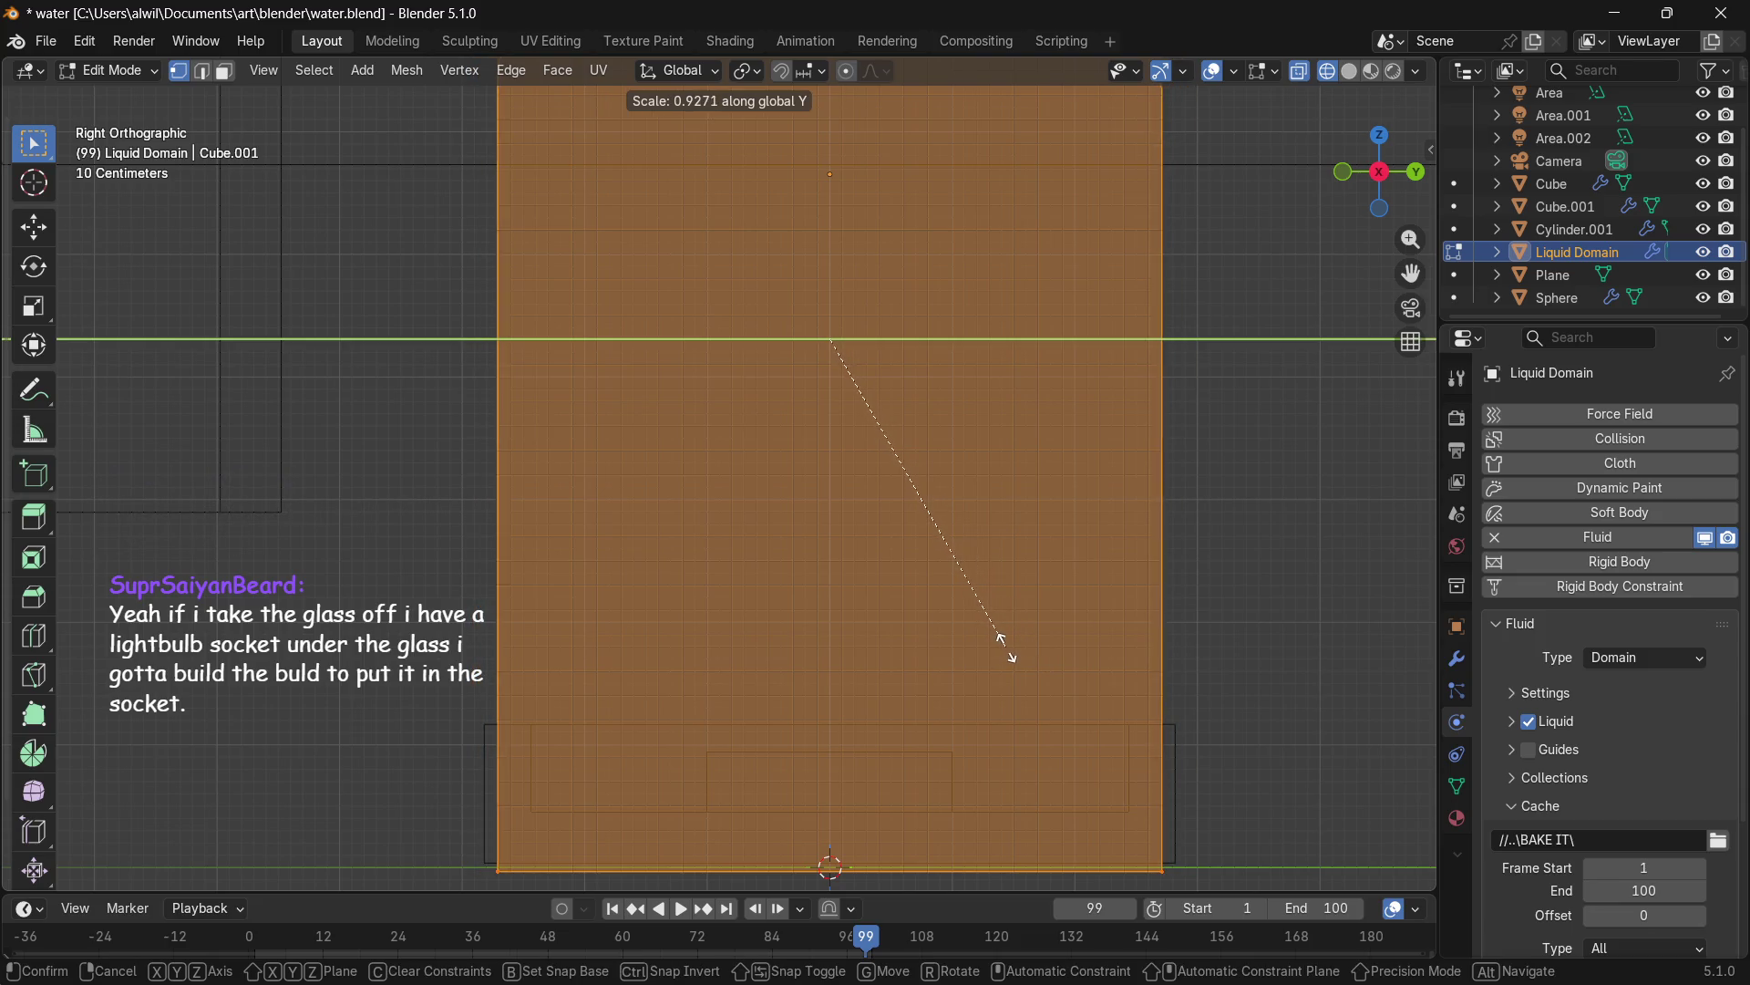
click(1010, 650)
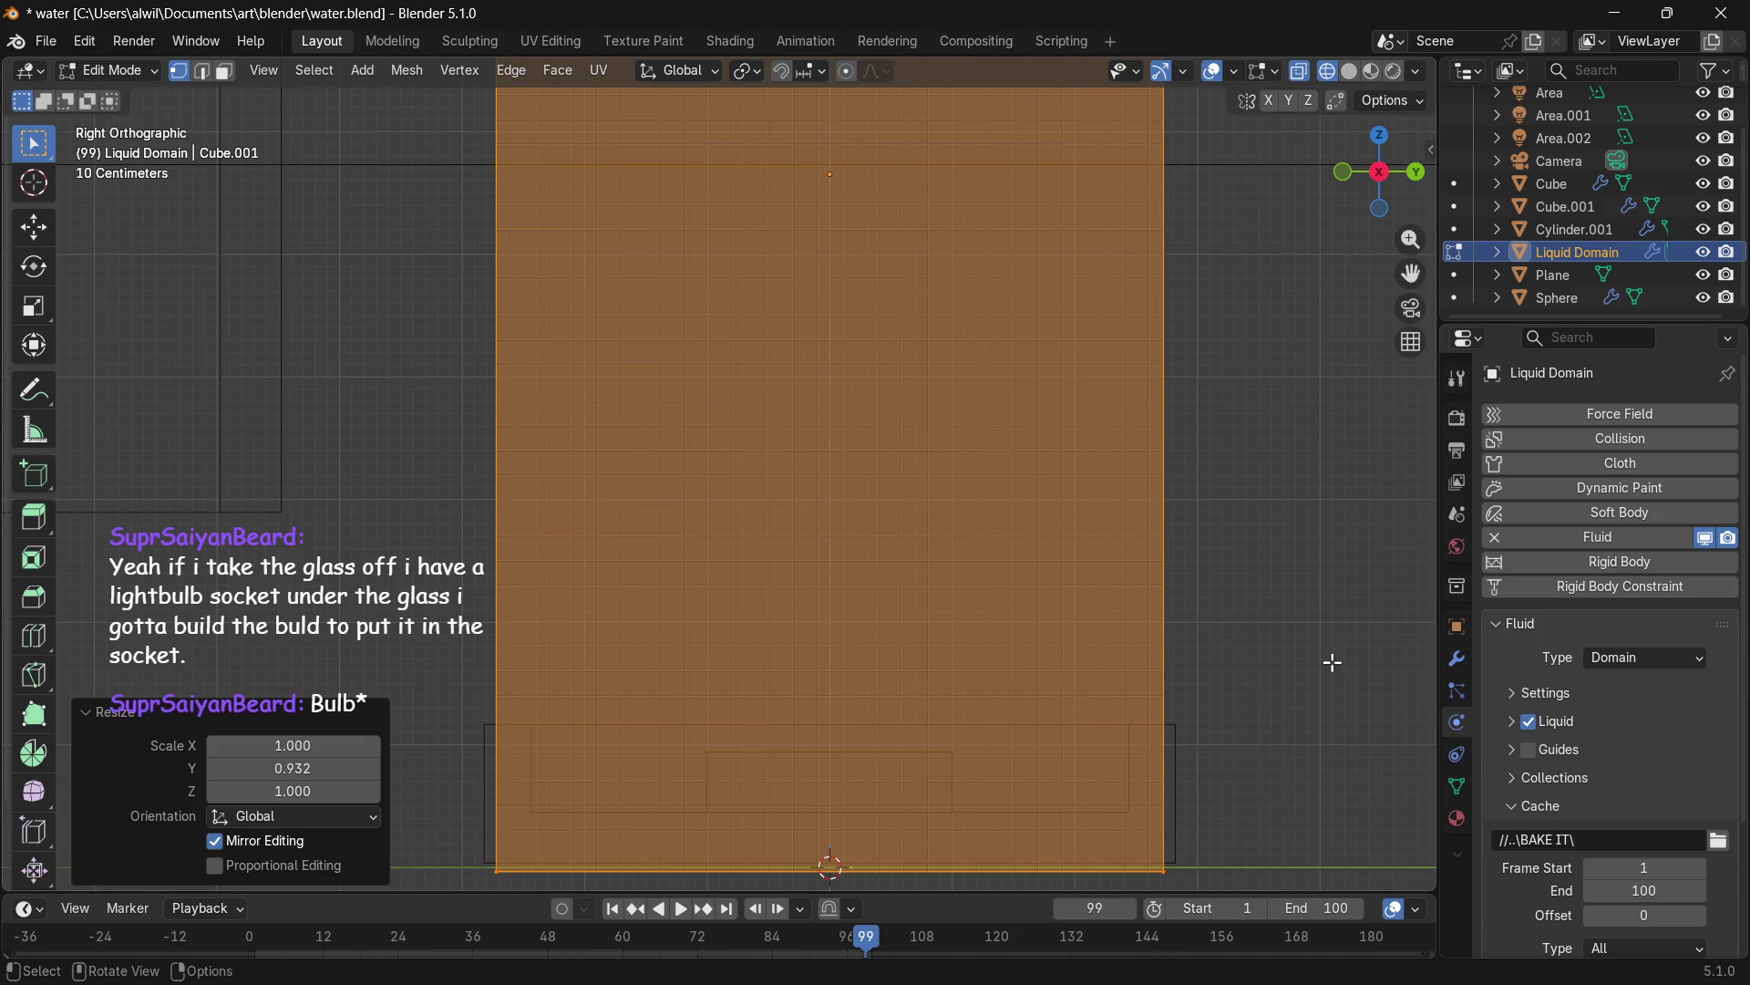
key(Tab)
middle_drag(1596, 748, 1596, 589)
click(1550, 857)
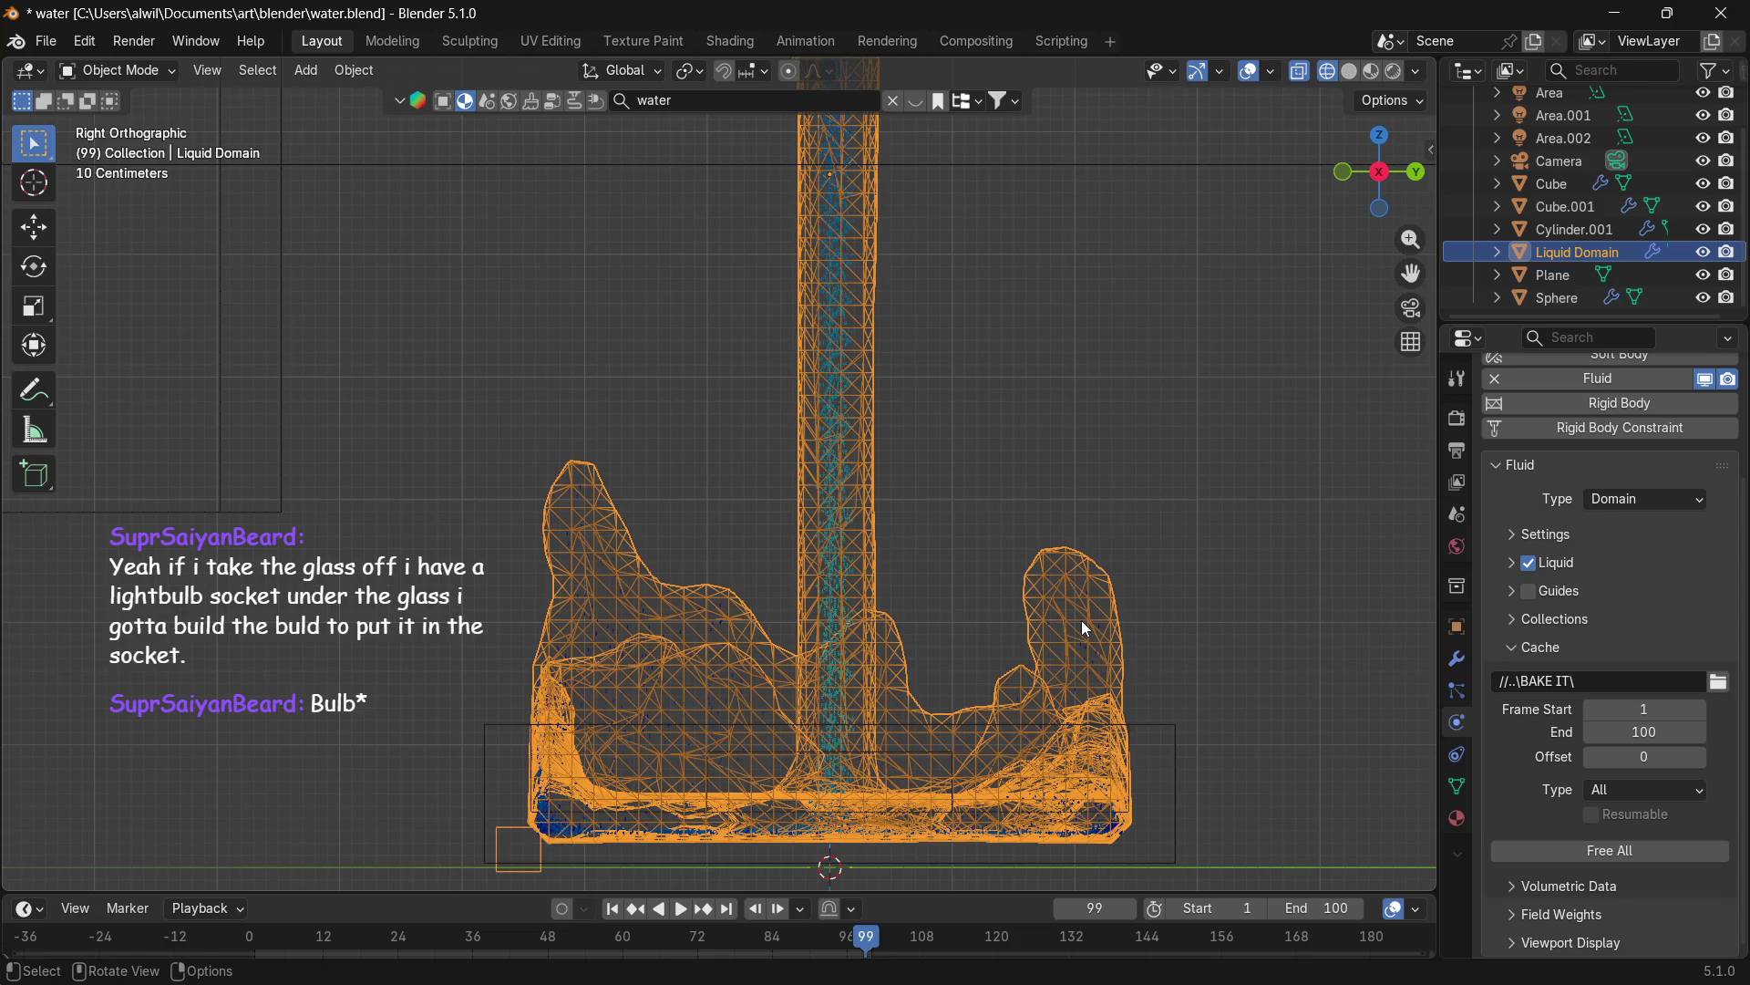
Inspect the baked wireframe liquid in perspective, then replay the animation from frame 1.
middle_drag(1086, 610, 1233, 612)
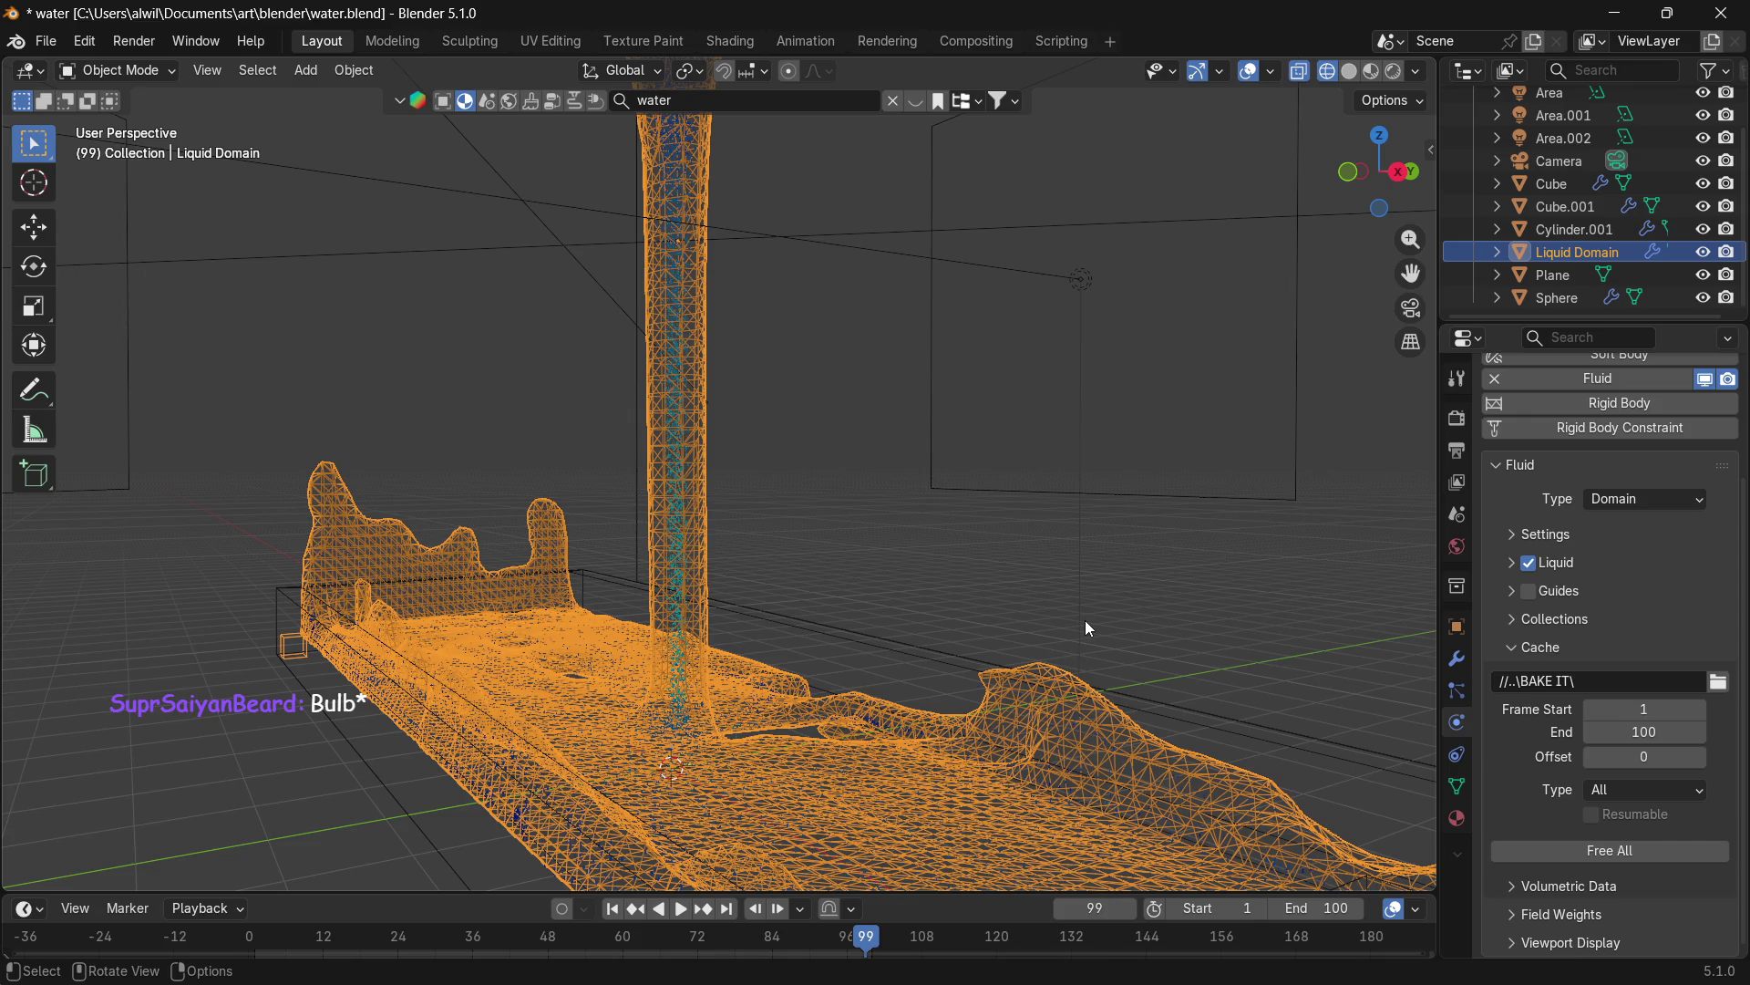
mouse_move(1018, 682)
middle_down()
mouse_move(1052, 565)
mouse_move(1100, 593)
mouse_move(982, 613)
mouse_move(1253, 605)
mouse_move(1081, 644)
mouse_move(1198, 633)
mouse_move(1103, 706)
mouse_move(1050, 669)
mouse_move(1026, 682)
middle_up()
click(688, 909)
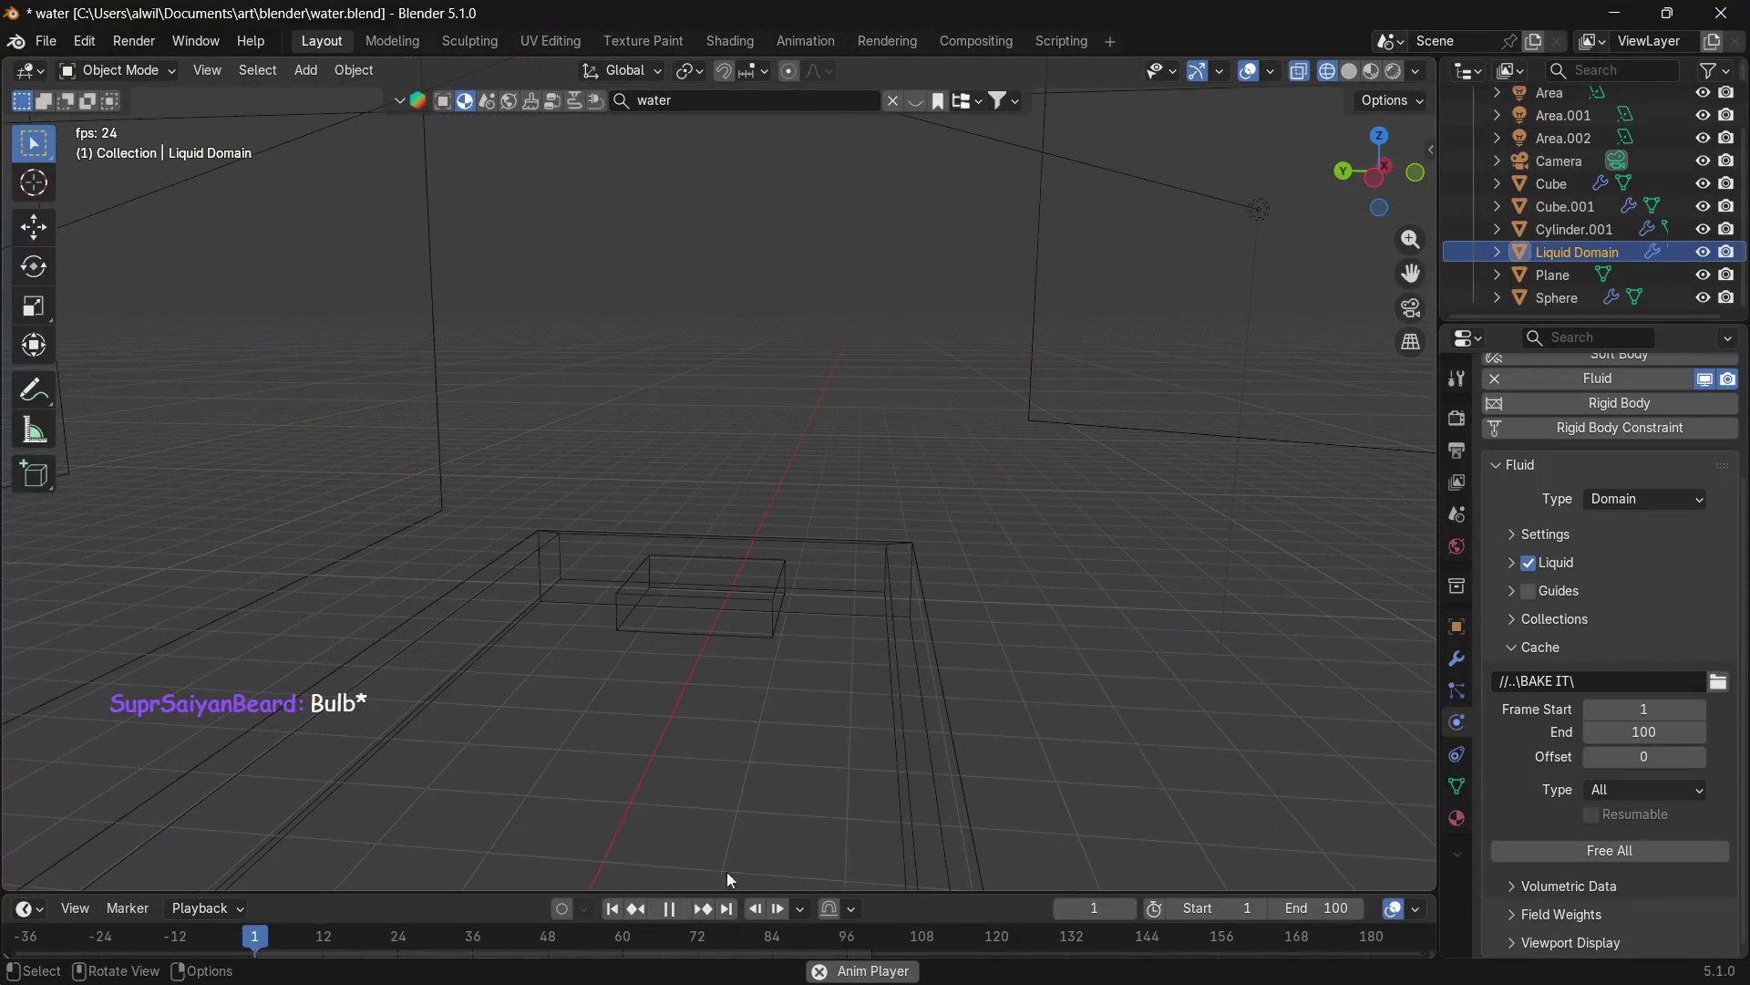
Watch the pour from the right and front orthographic views, stopping playback at frame 54.
key(KP_3)
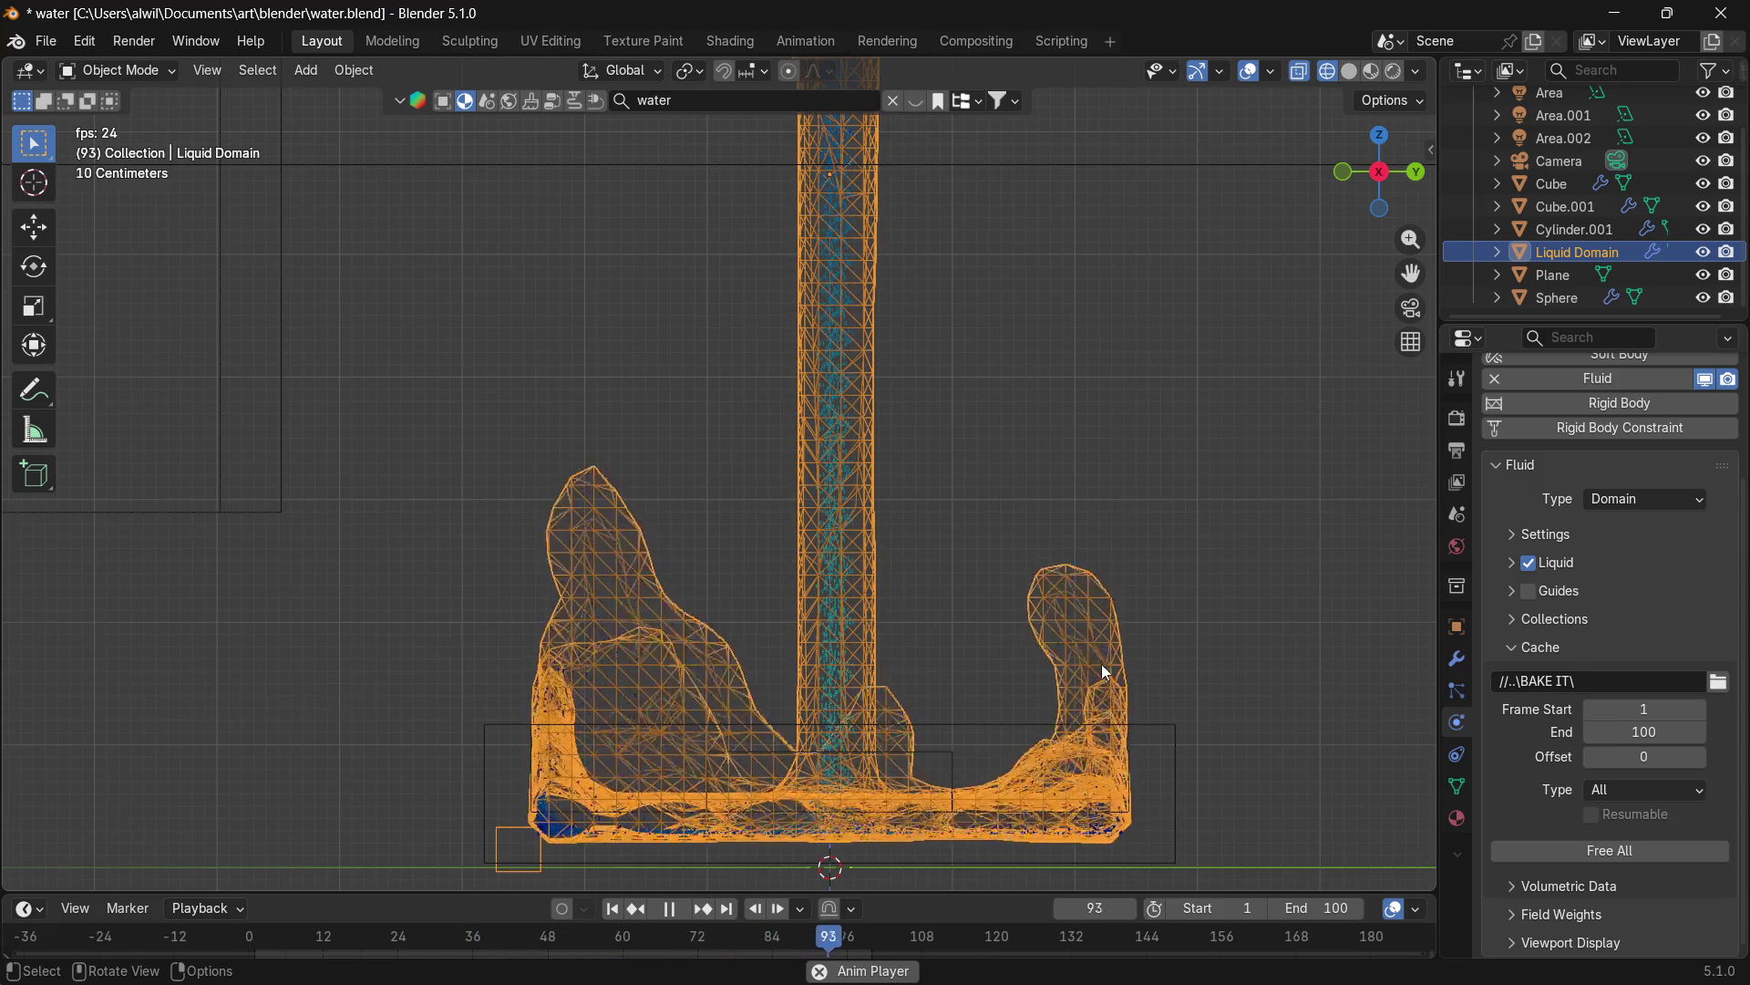
mouse_move(1046, 654)
middle_down()
mouse_move(930, 672)
mouse_move(1000, 708)
mouse_move(993, 723)
mouse_move(1135, 692)
mouse_move(1147, 740)
mouse_move(1185, 768)
middle_up()
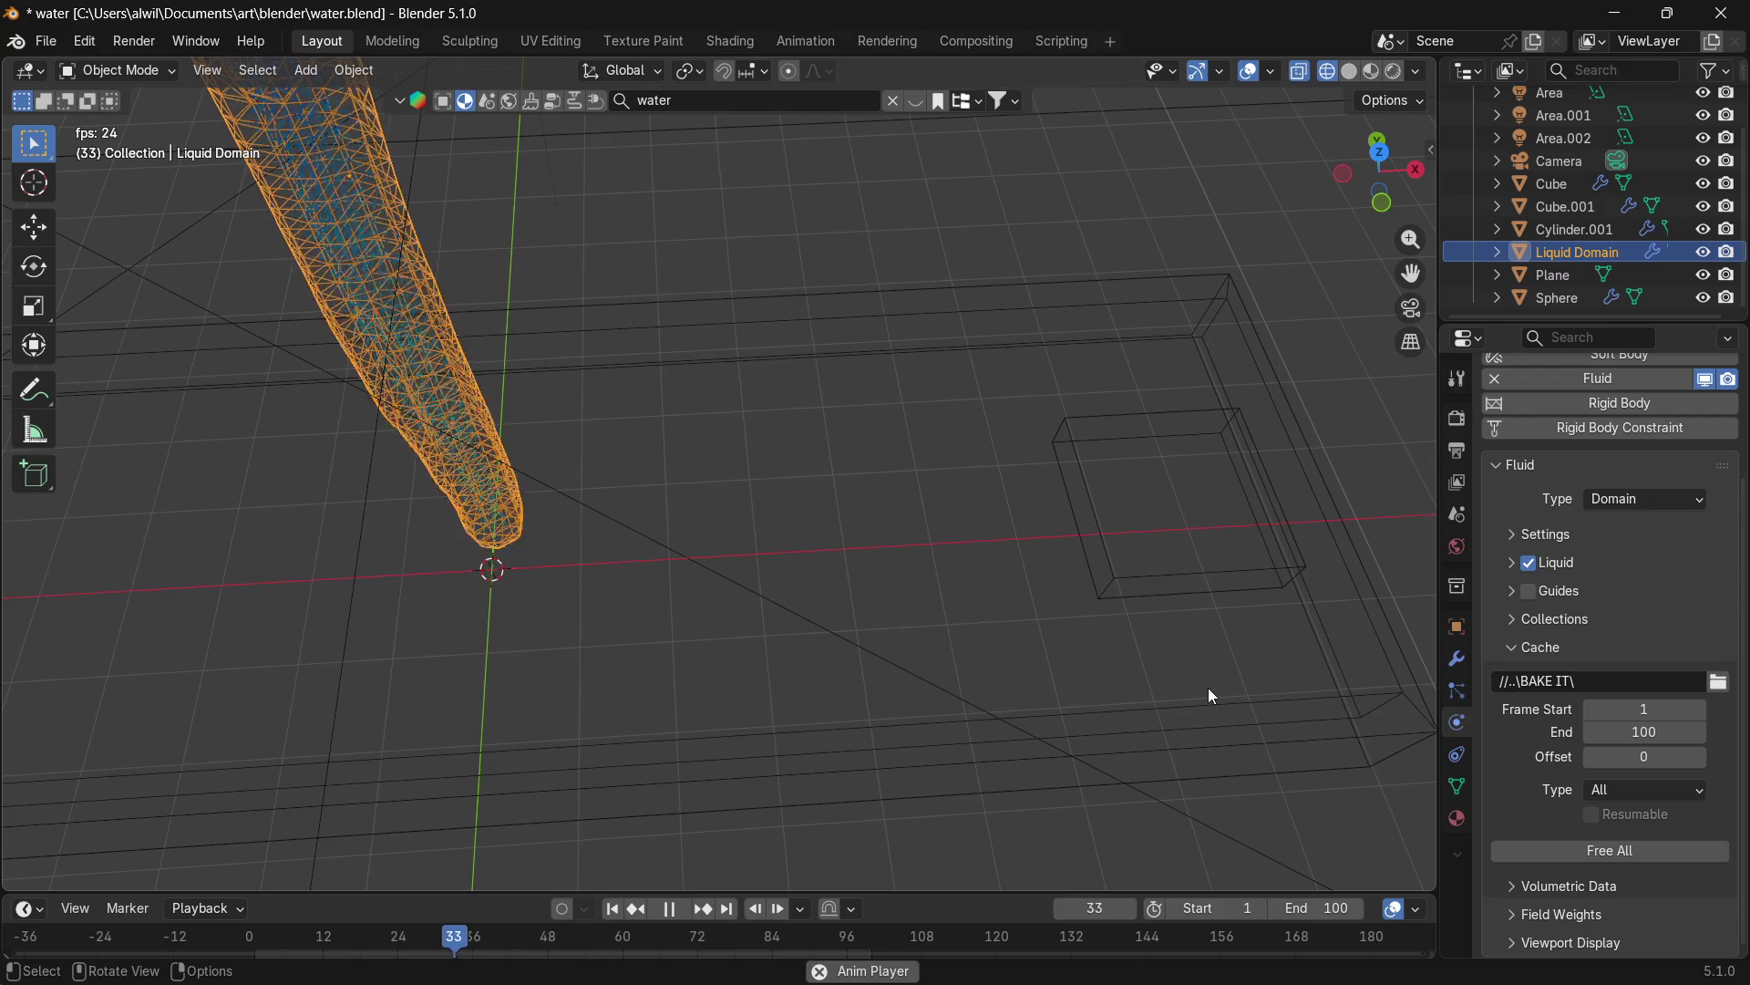
key(KP_1)
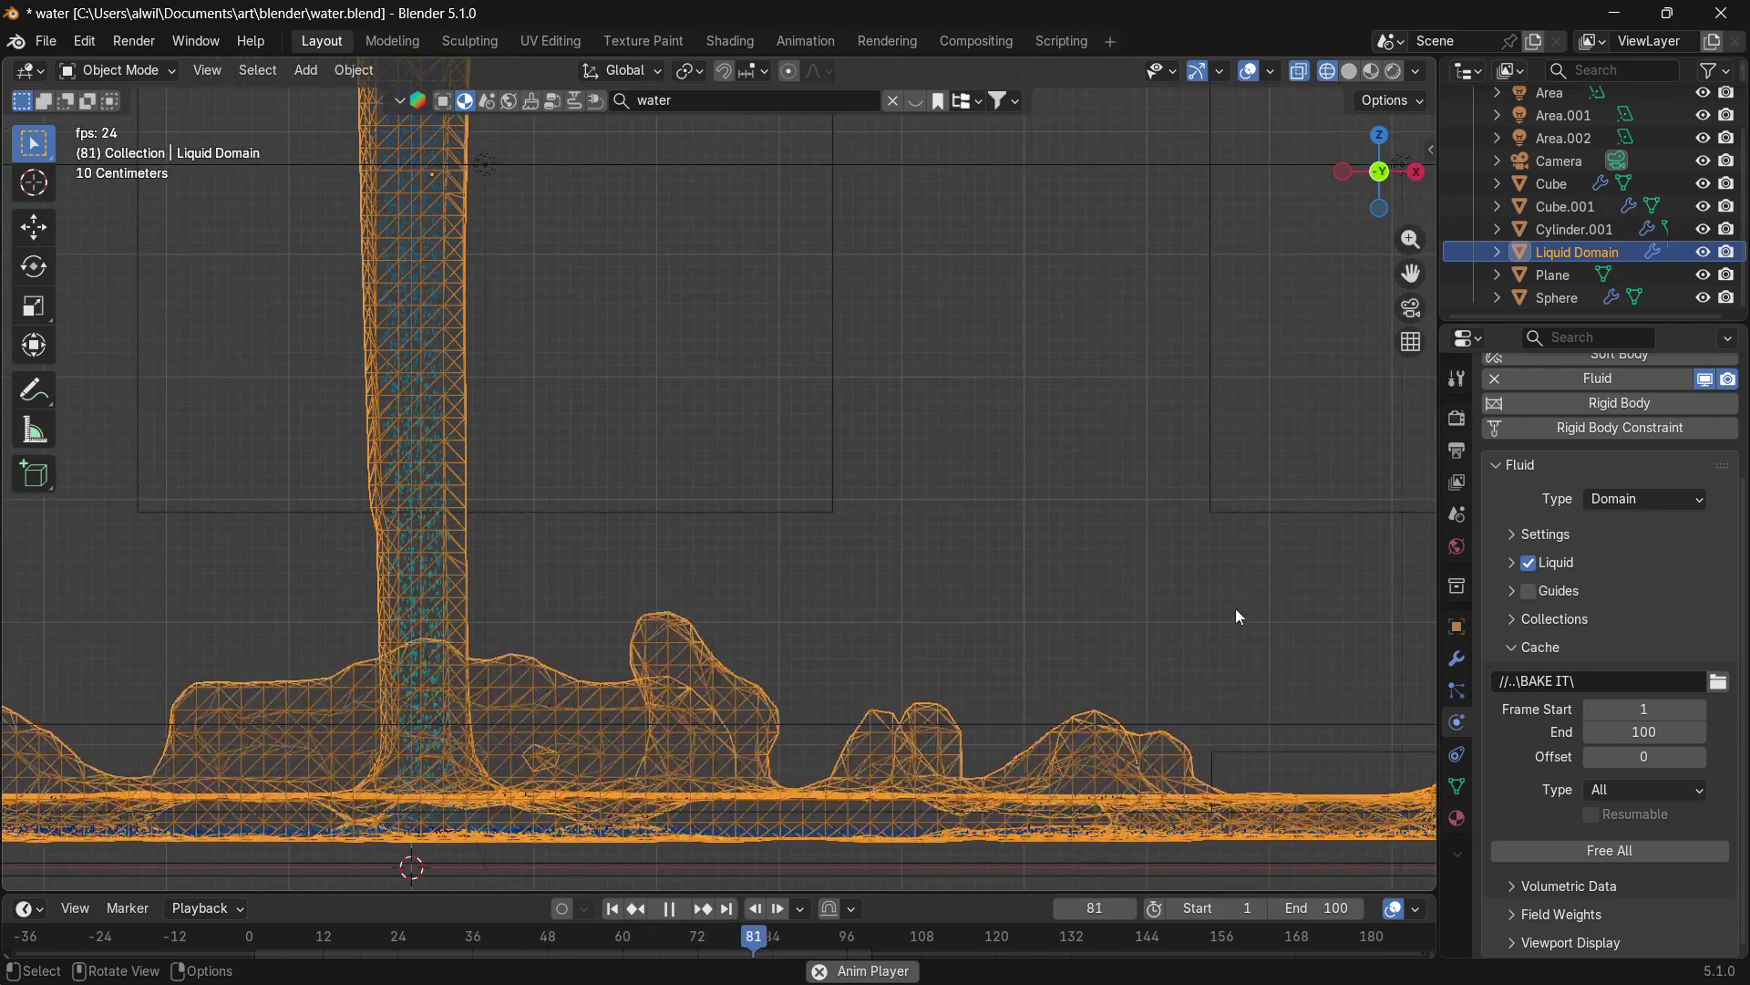
scroll(1222, 616, down, 2)
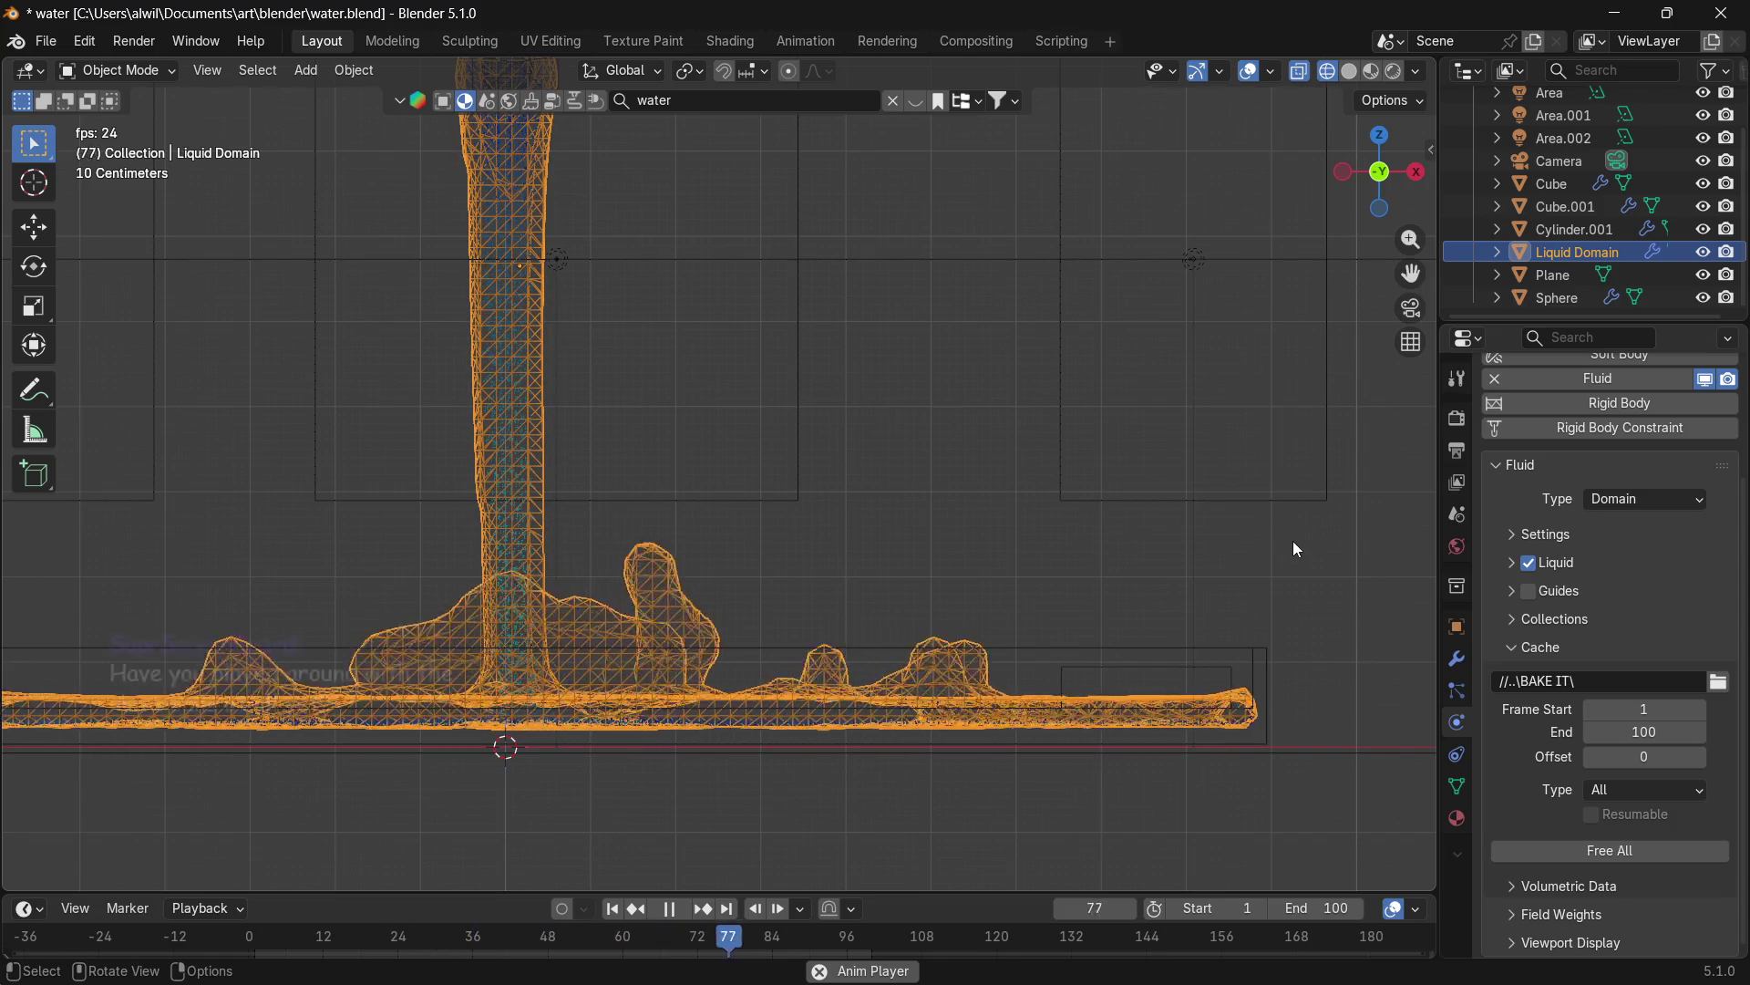
scroll(1056, 650, down, 1)
scroll(1052, 642, down, 1)
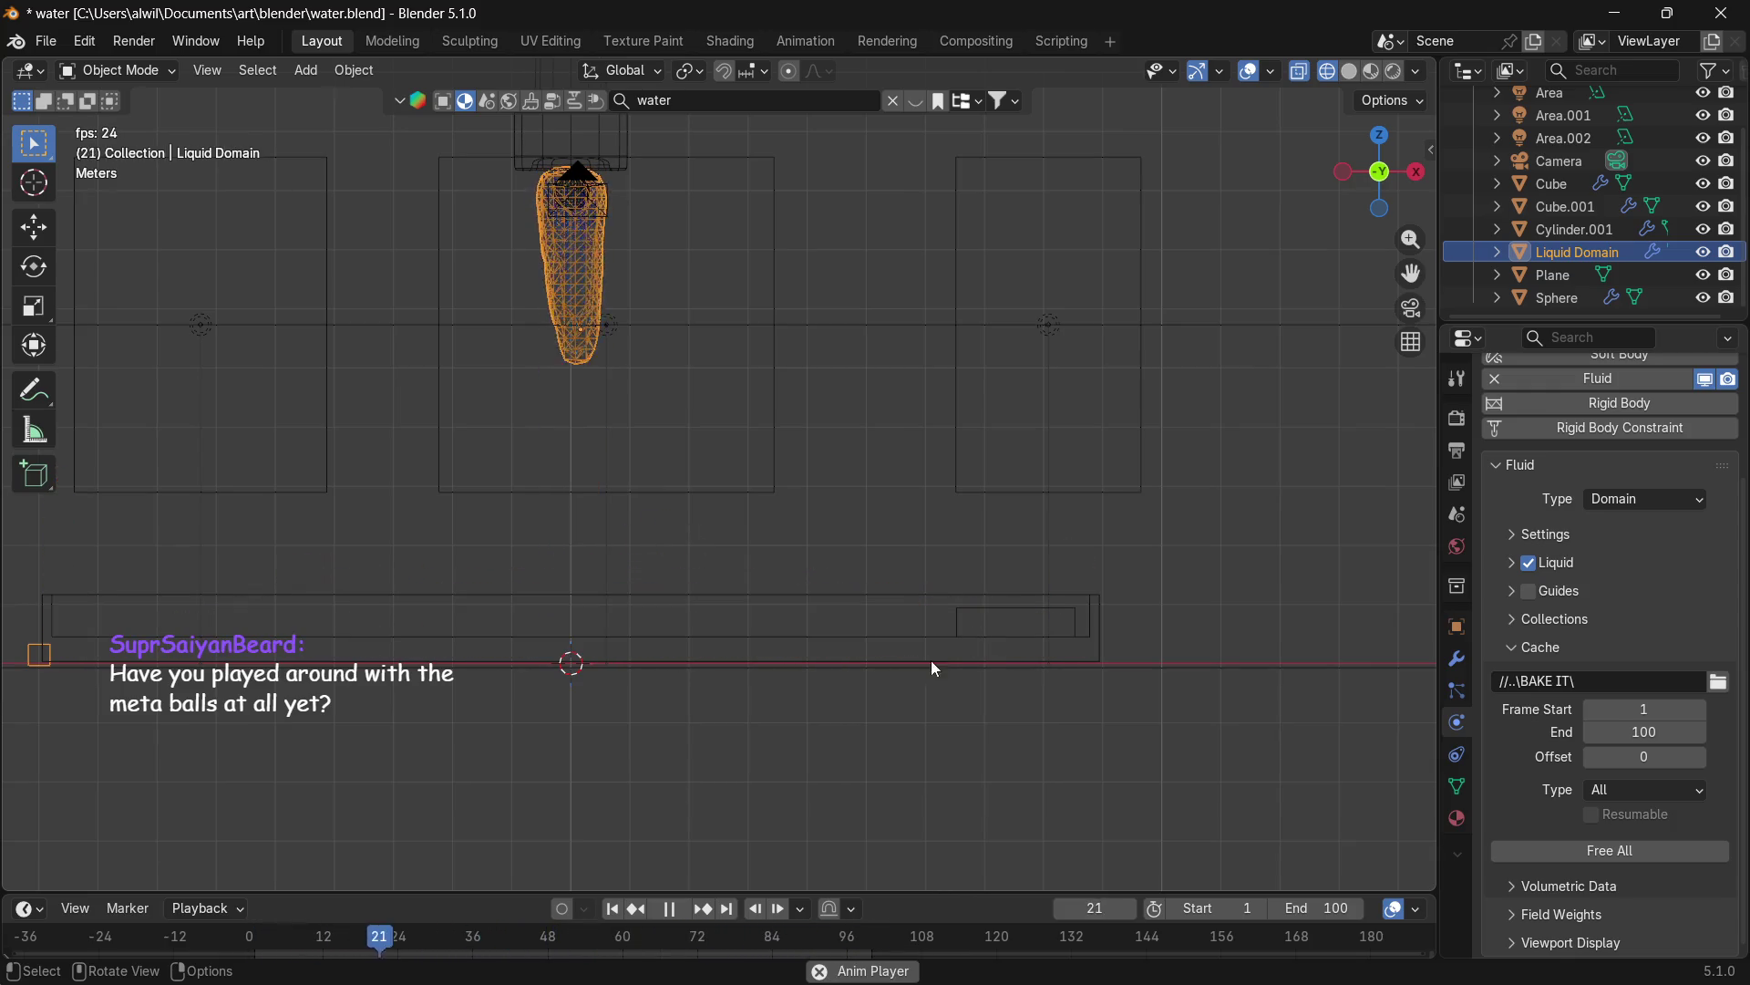
scroll(912, 674, up, 1)
click(670, 908)
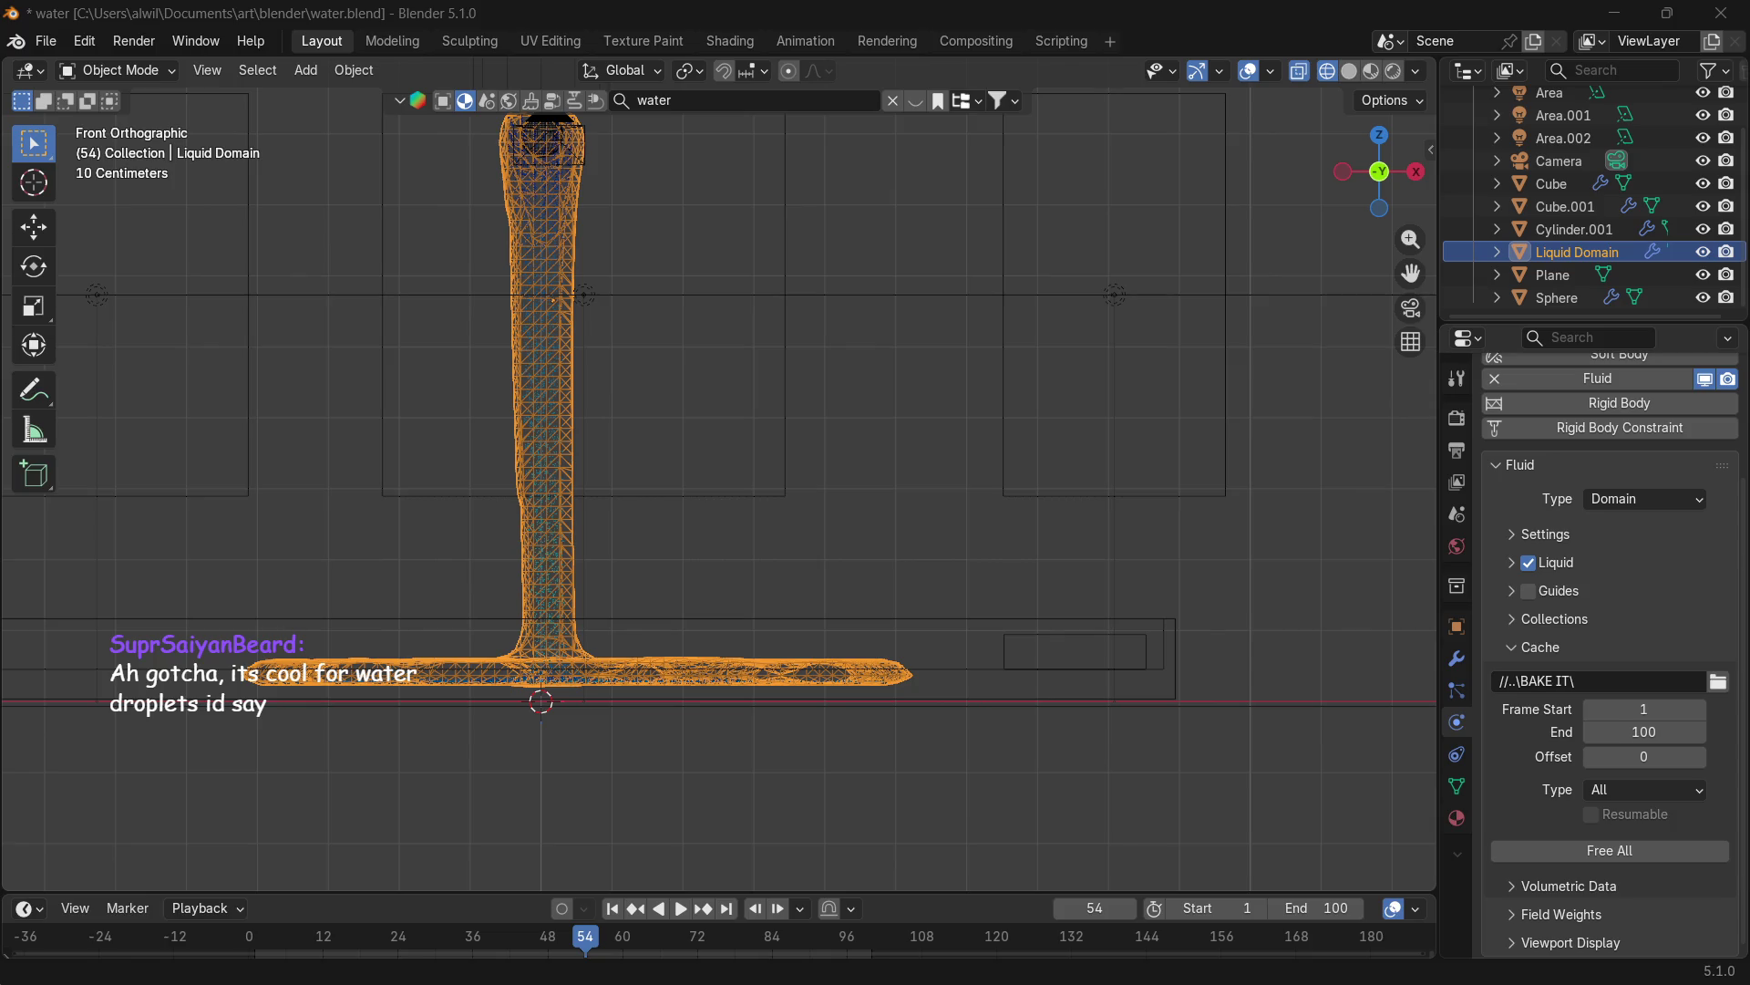
Save the water scene with File > Save.
click(45, 41)
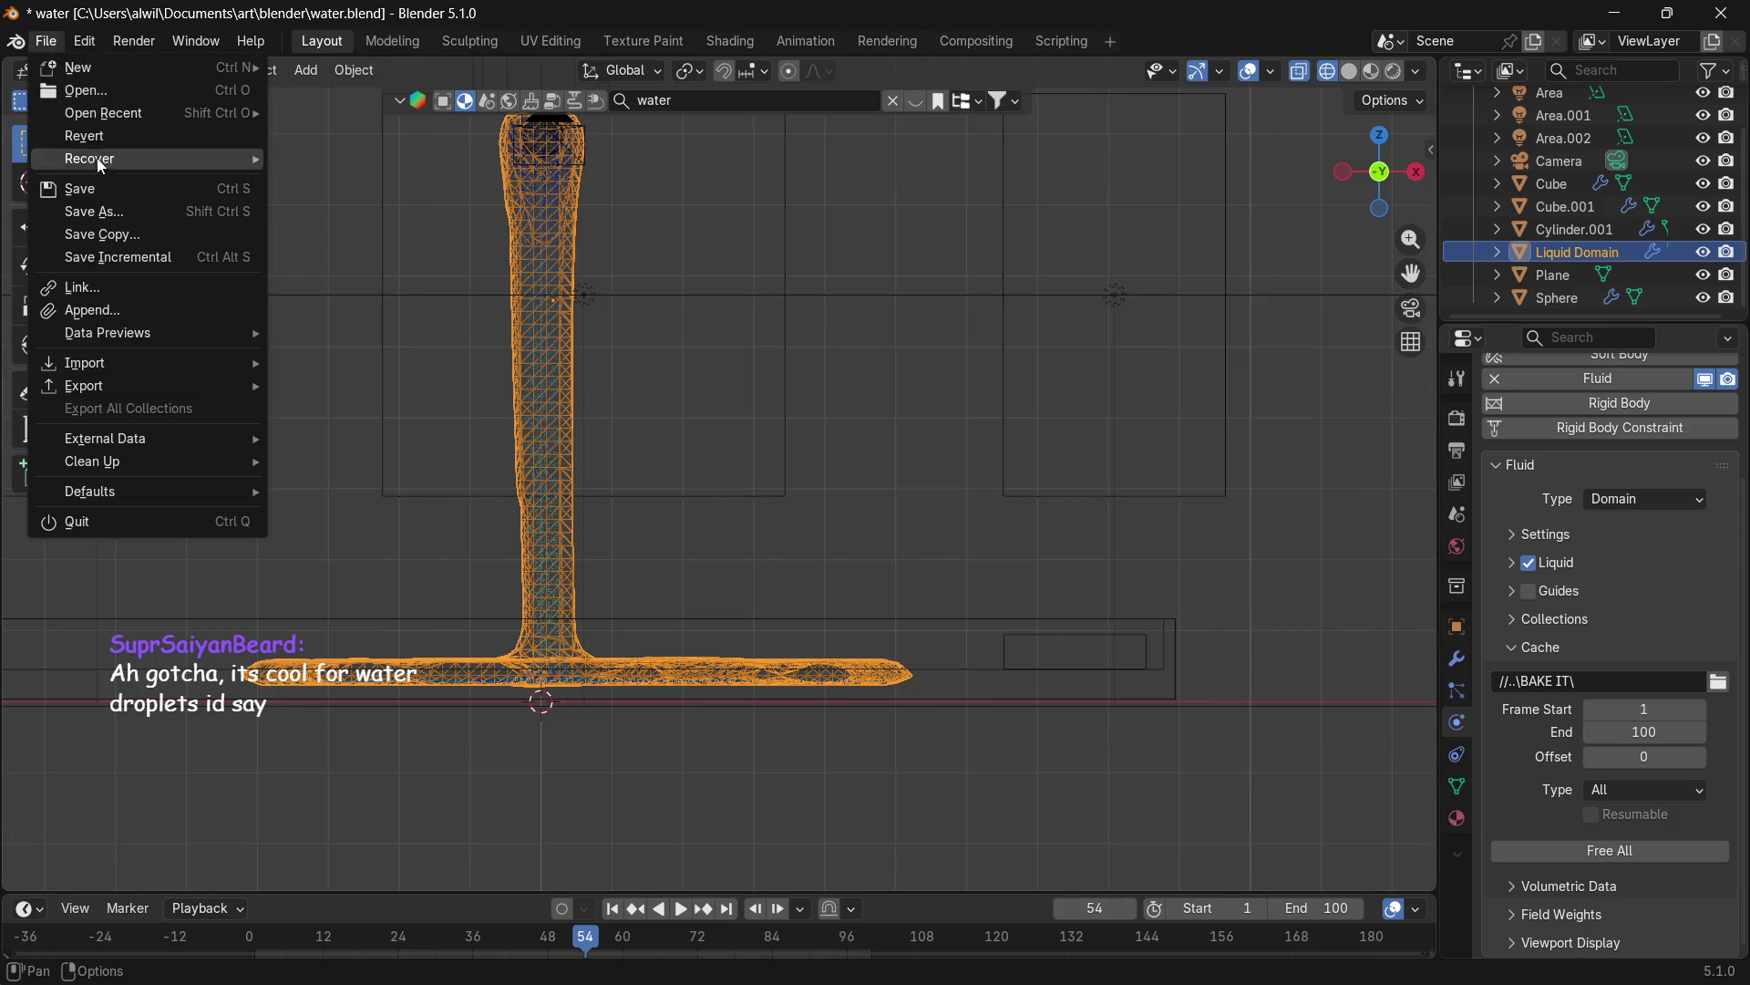
click(100, 188)
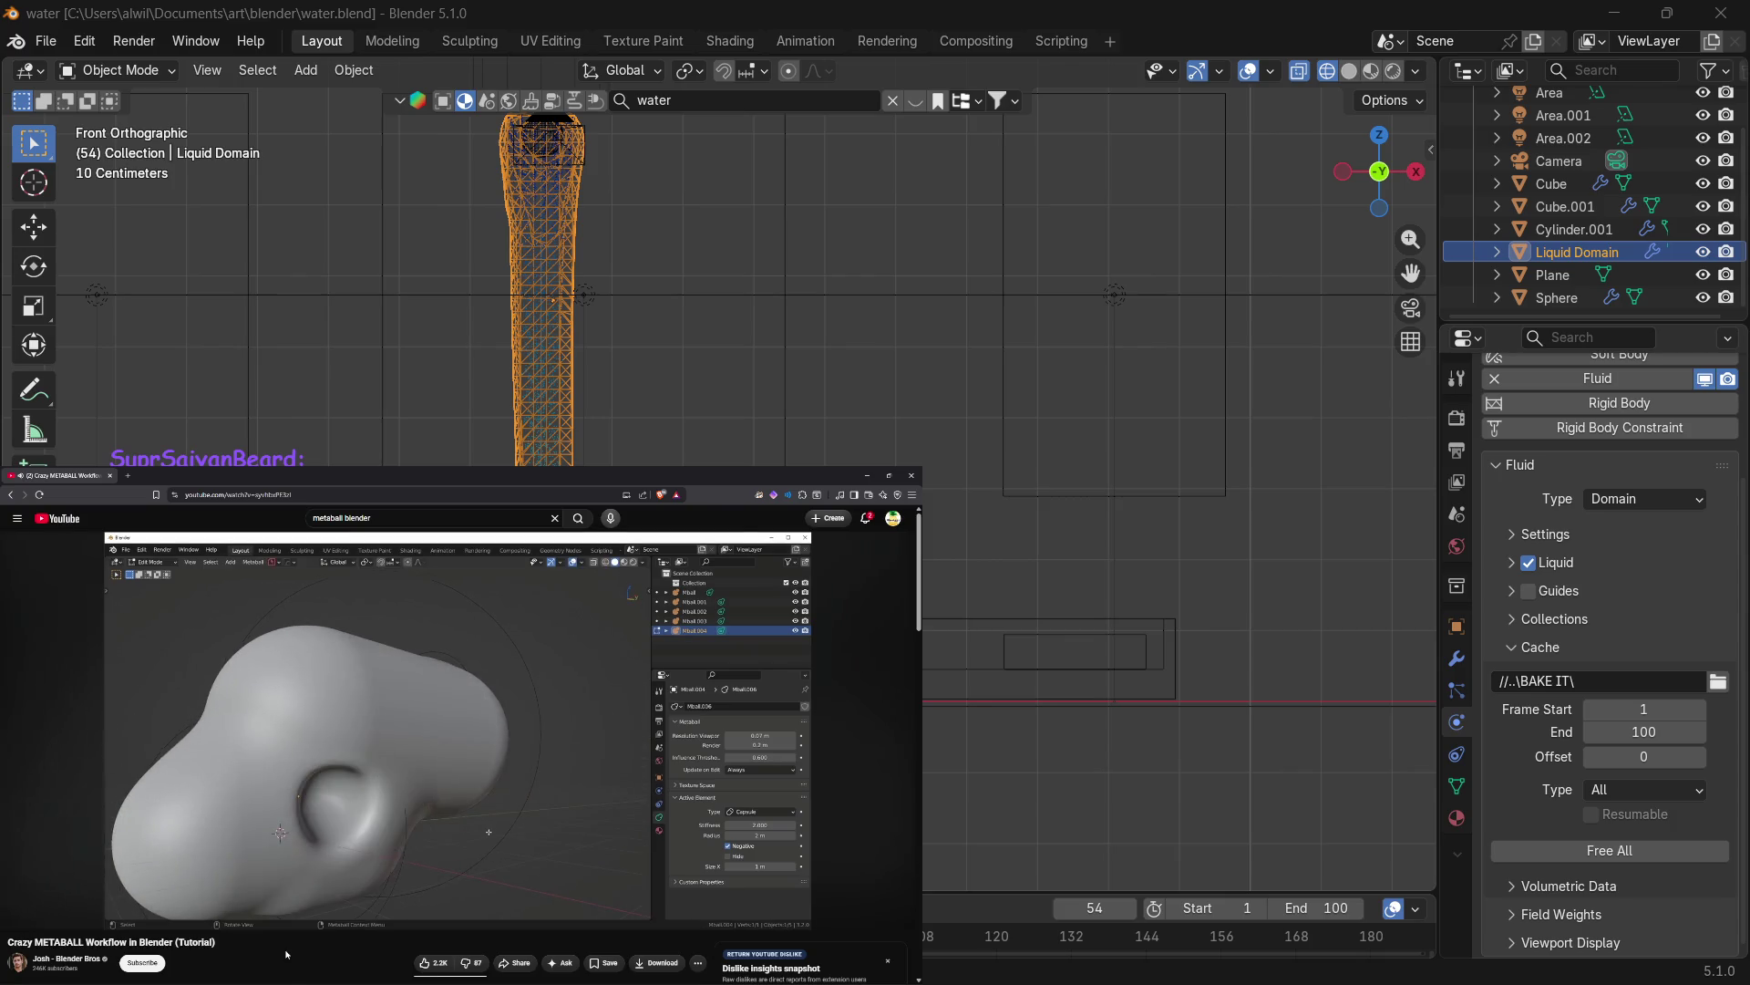
Pause the metaball tutorial at about 3:10 on the rounded blob.
click(193, 825)
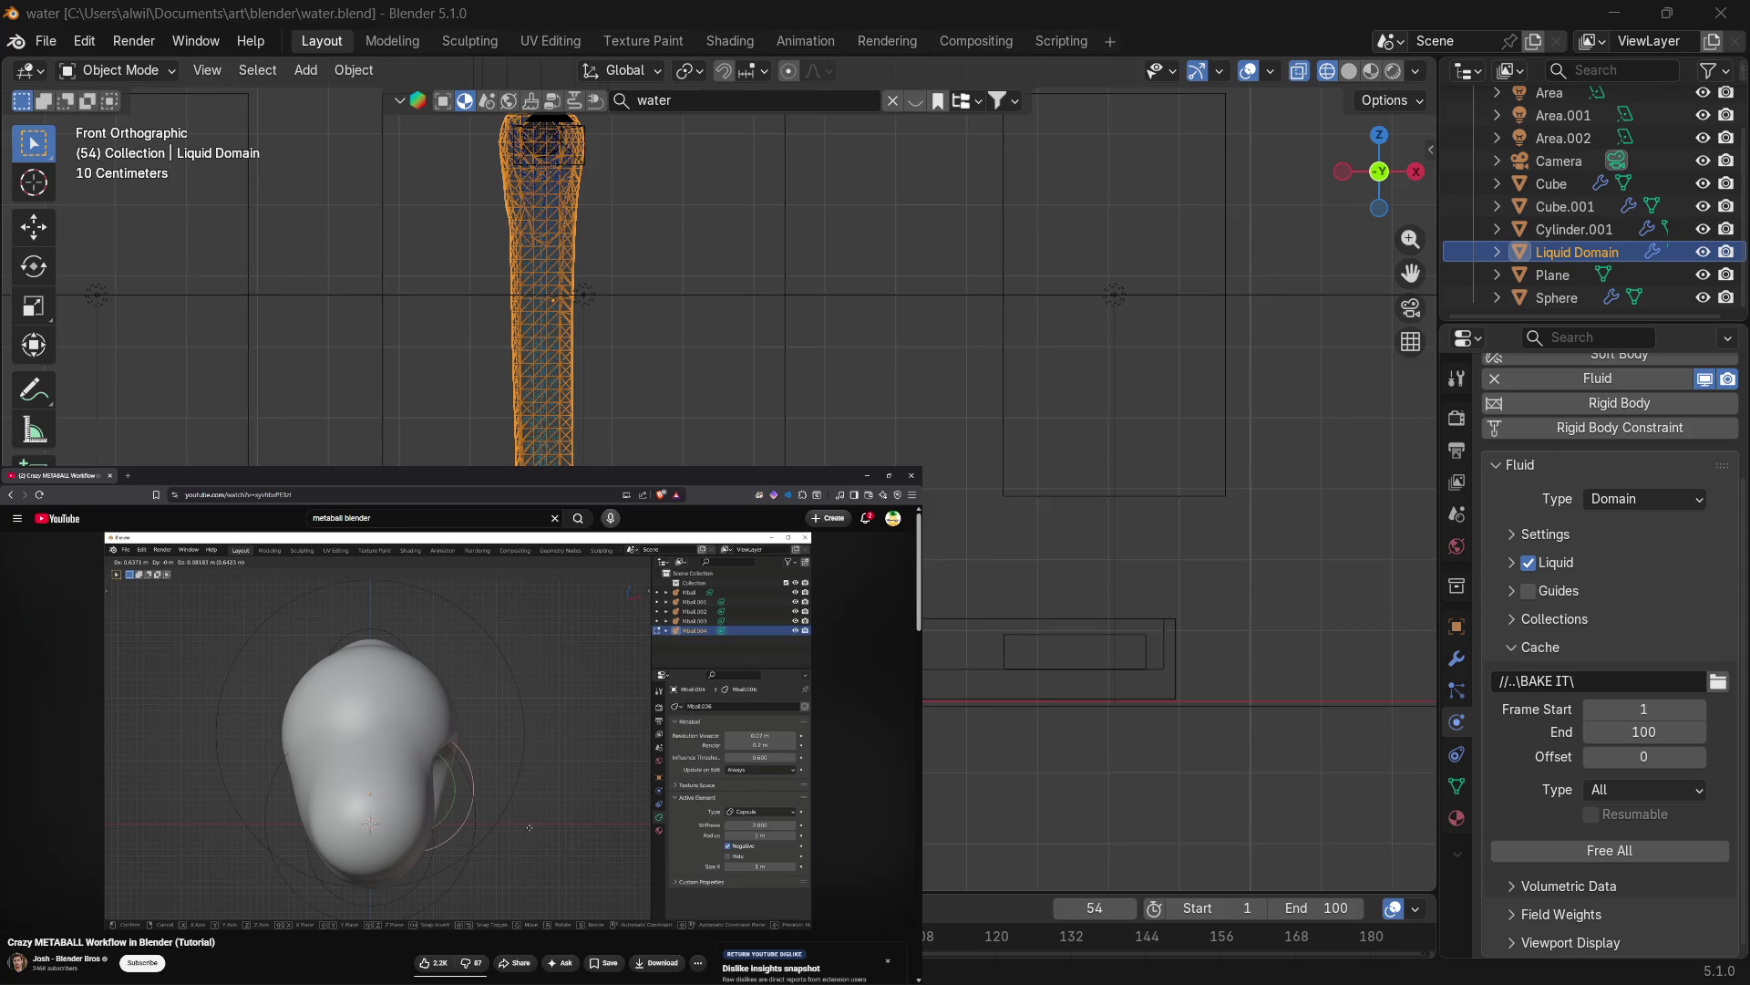
Play the metaball tutorial, pause it at 3:20 on the hollowed blob, then resume.
mouse_move(253, 757)
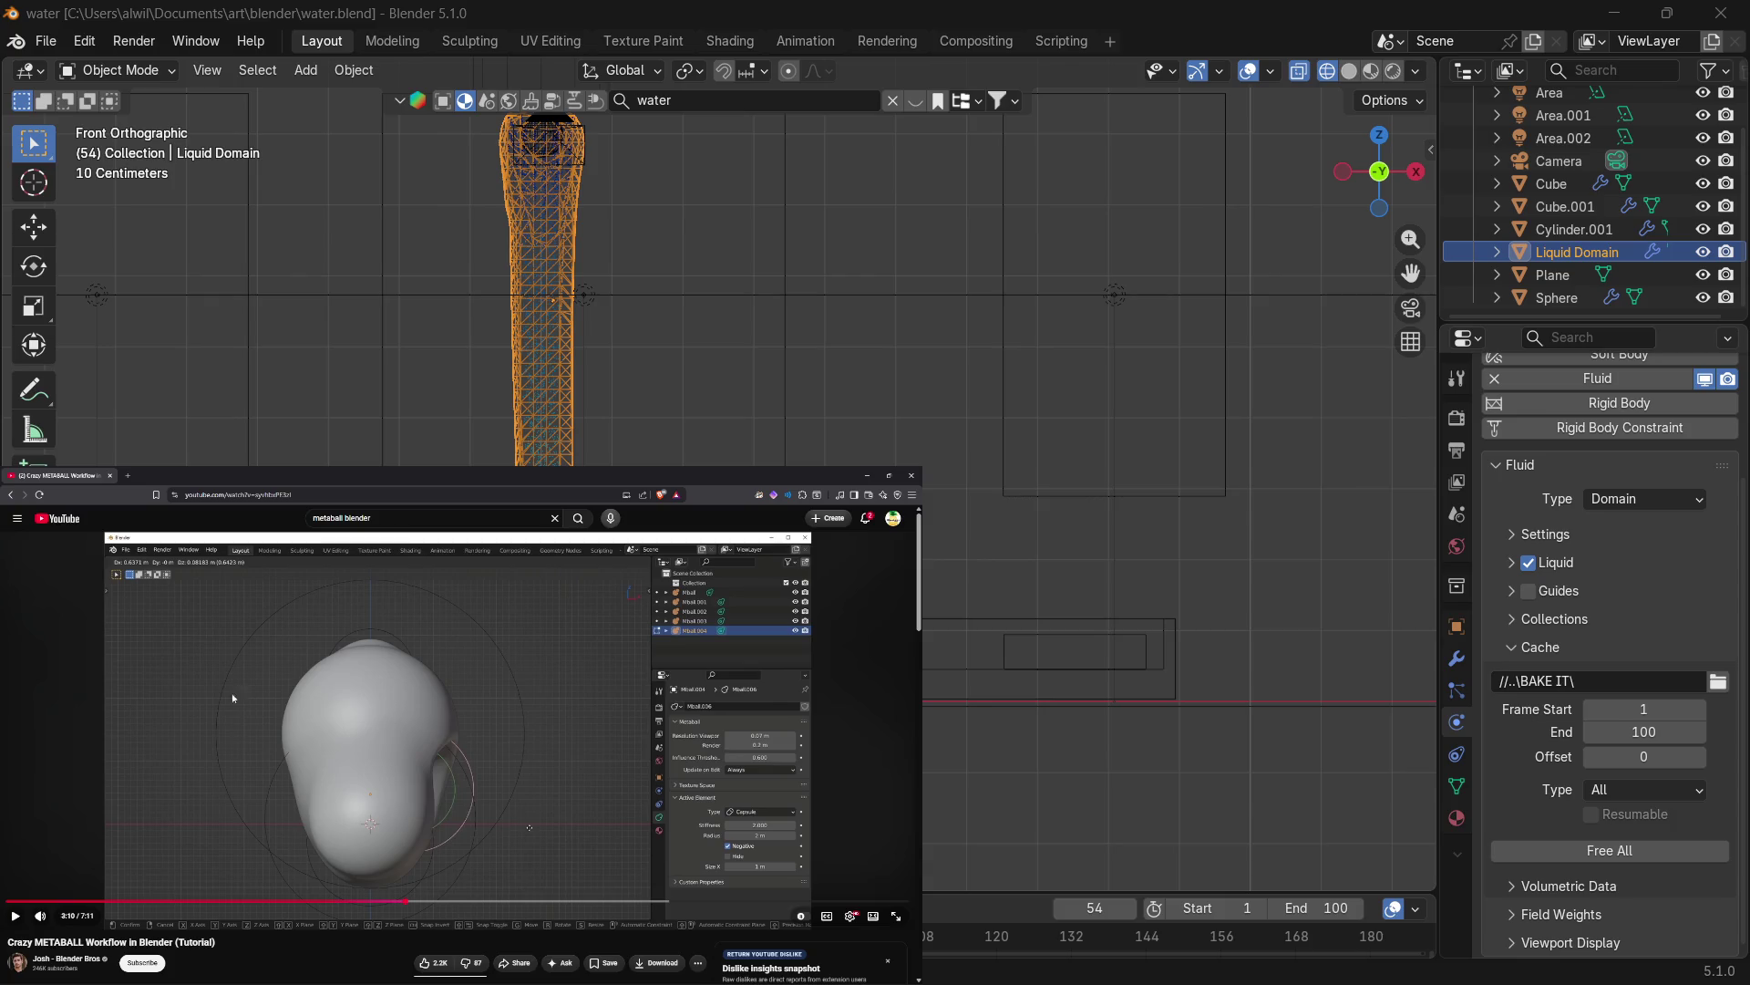
click(195, 772)
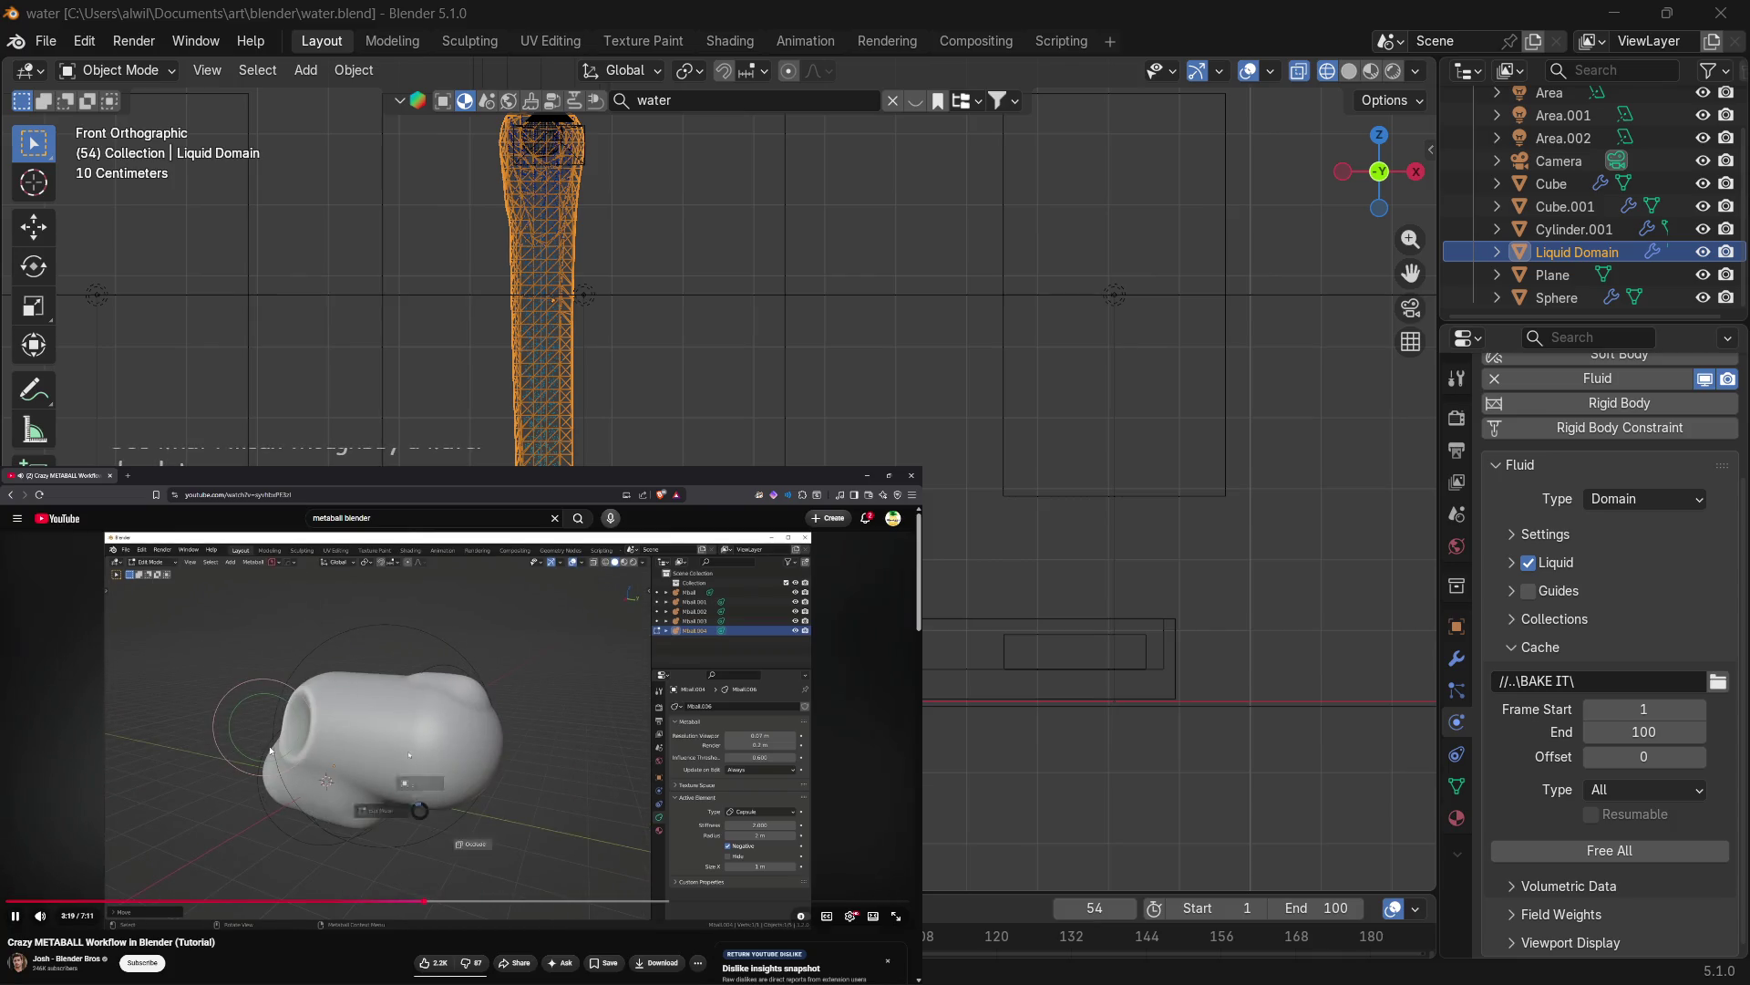
click(164, 811)
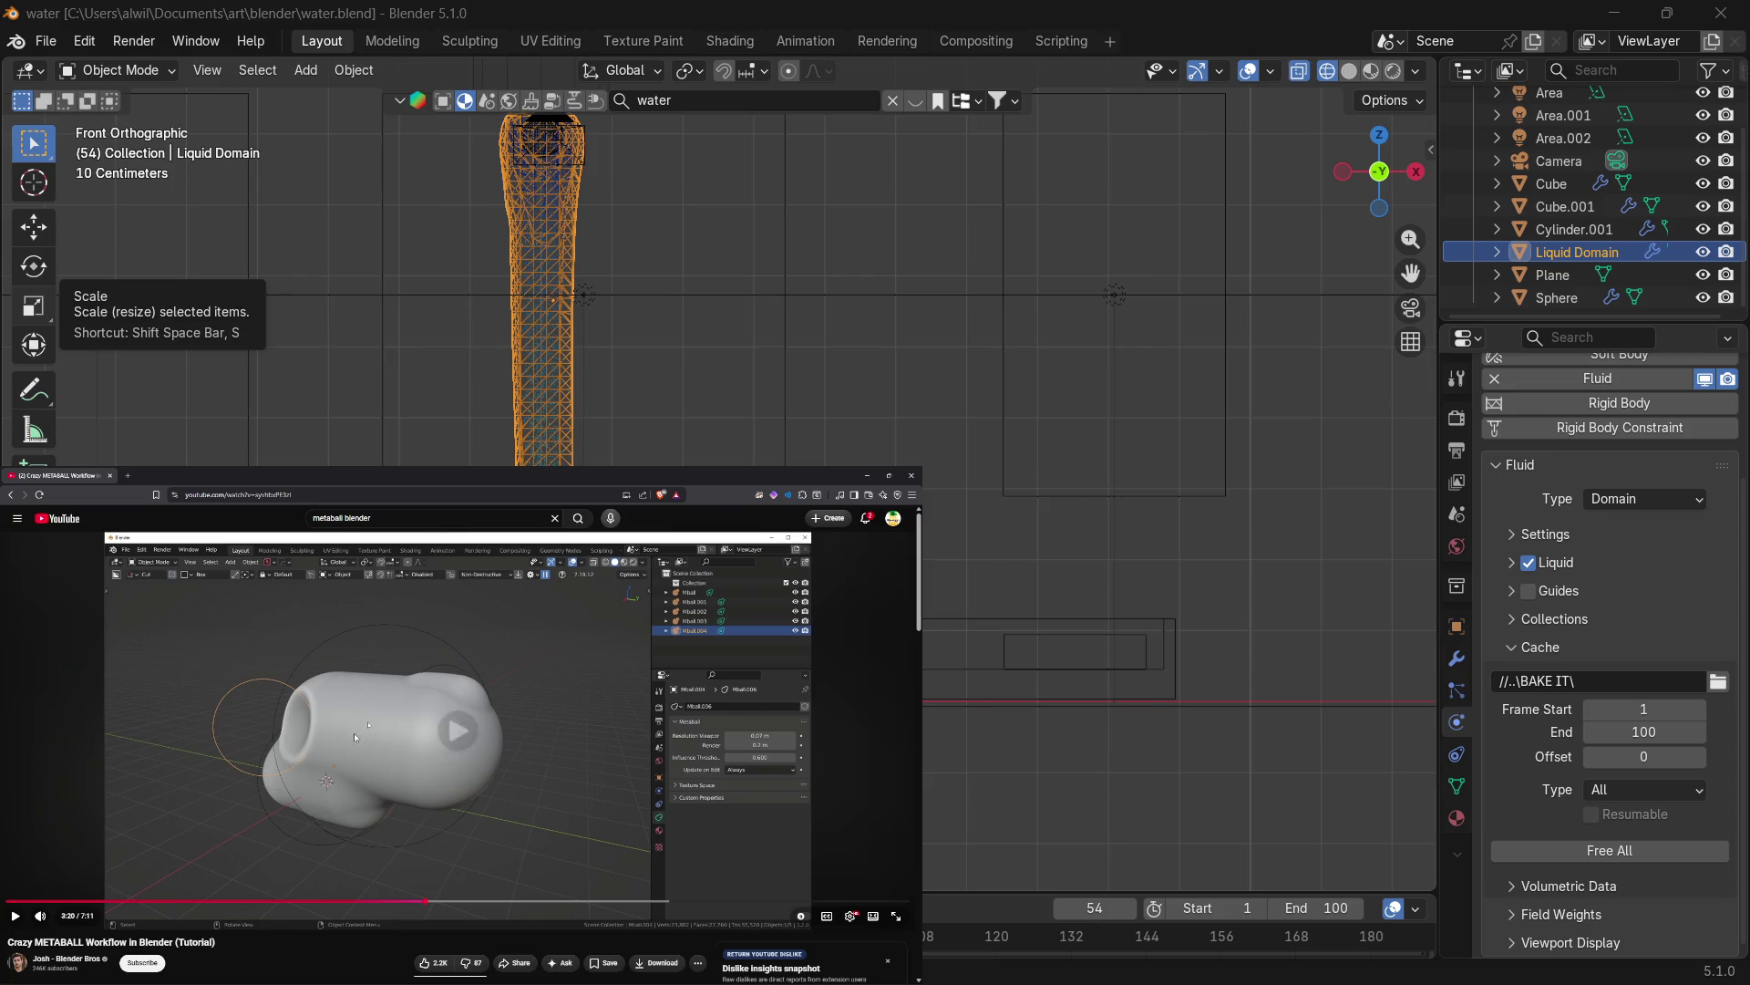
click(356, 736)
Resume the tutorial from 3:22 and pause at 3:56 on the Quad Remesher settings.
click(333, 738)
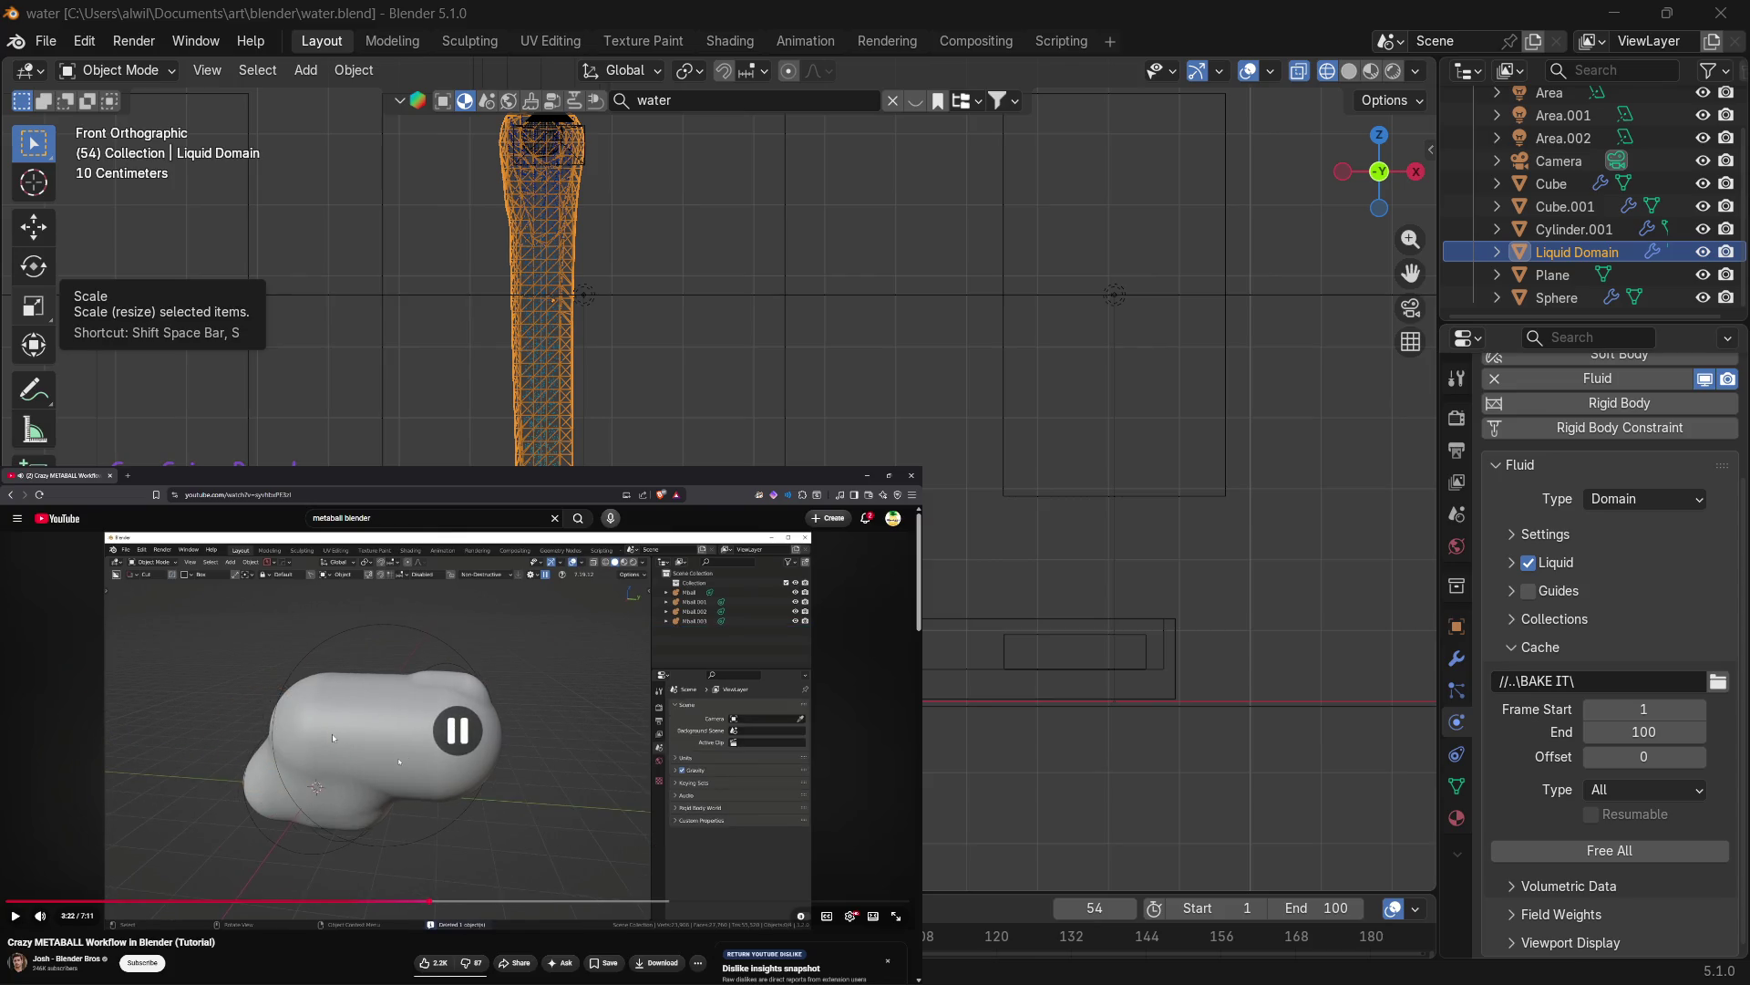
click(335, 740)
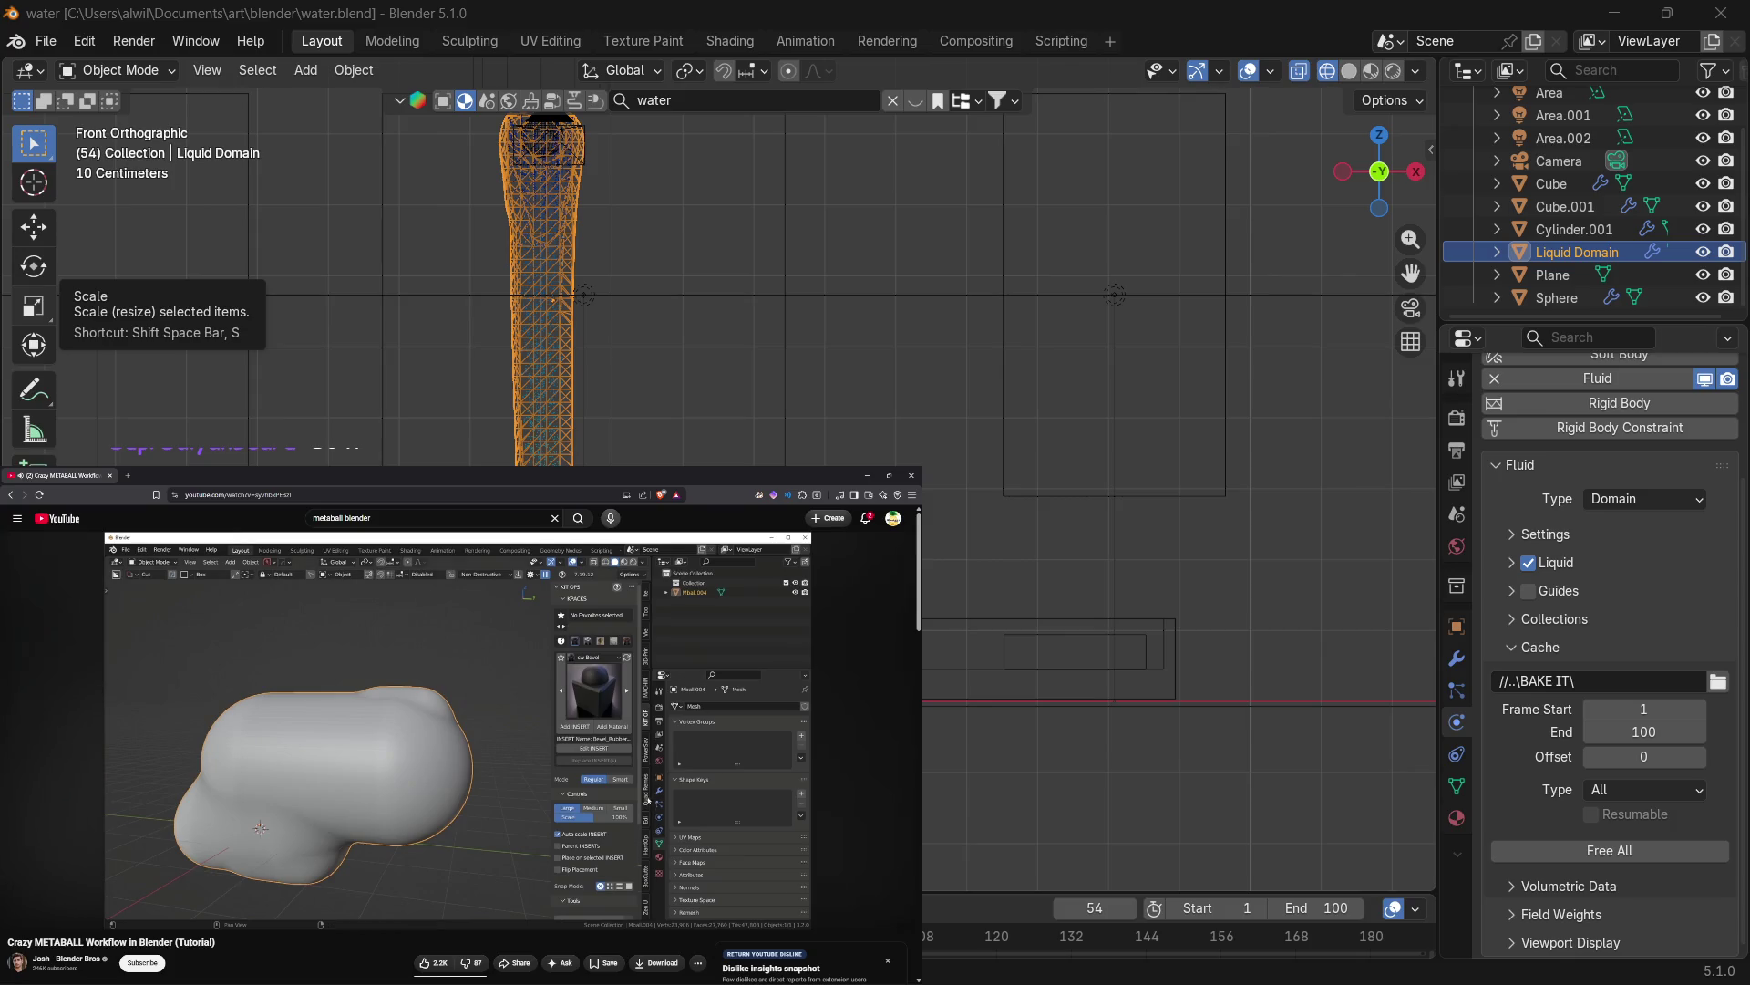
click(226, 772)
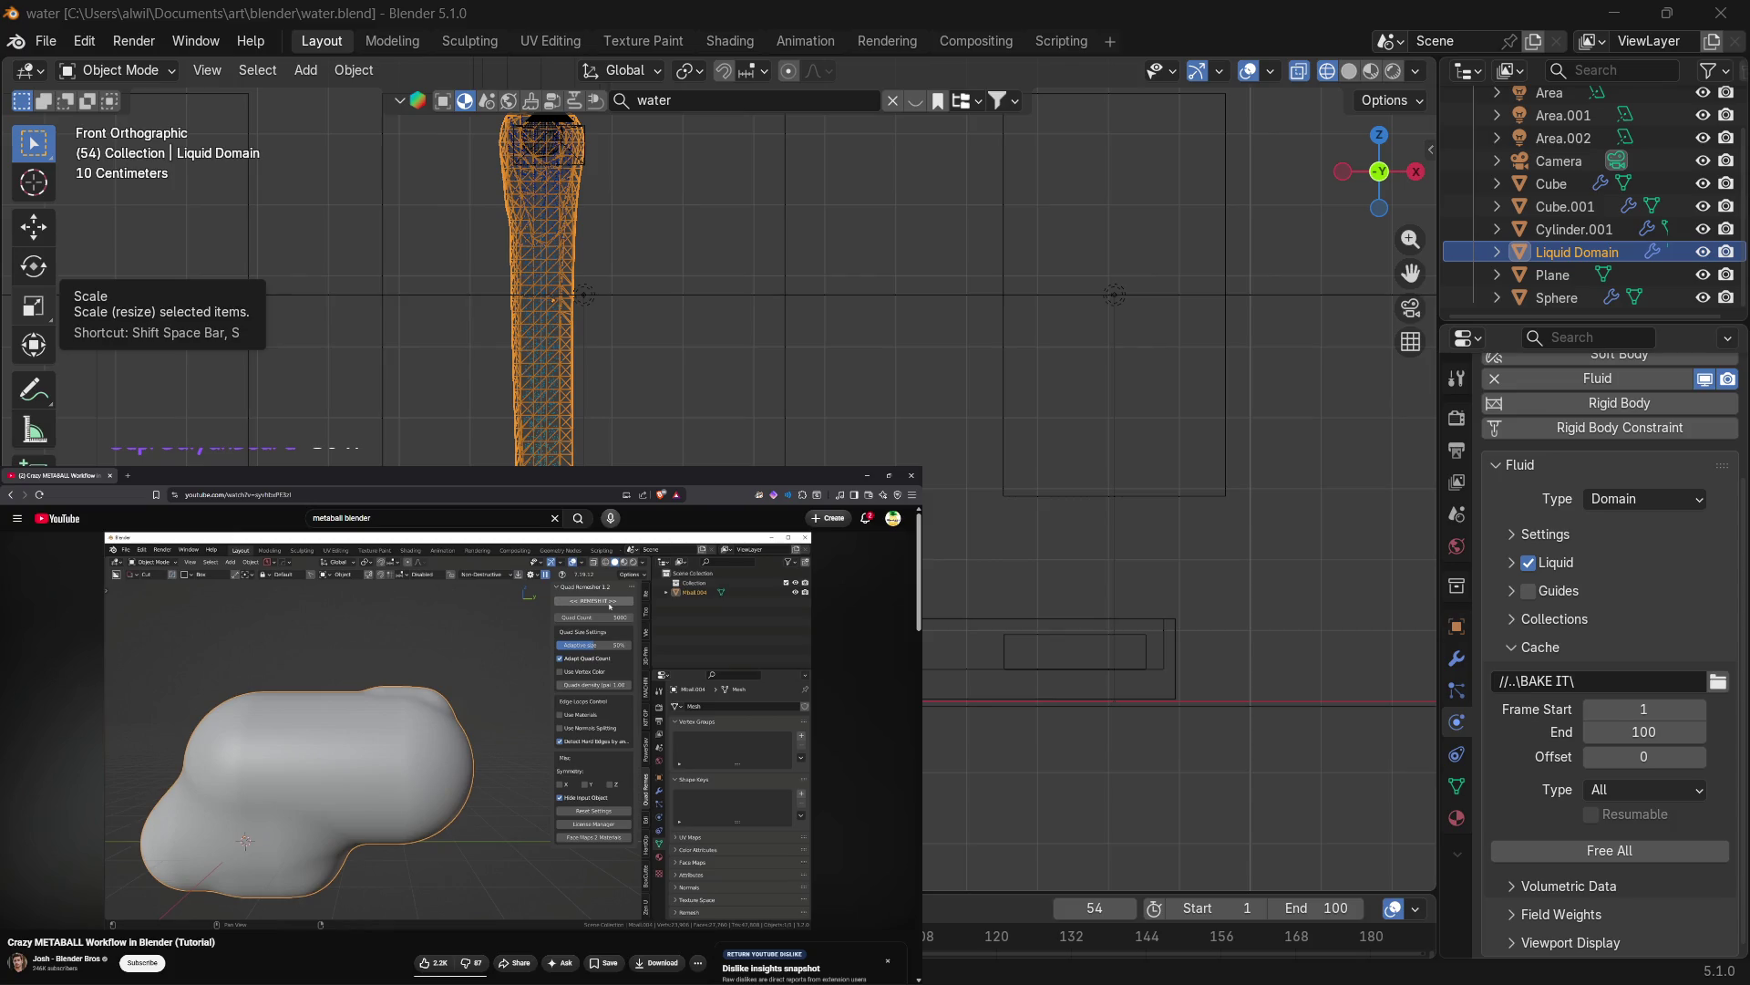
Pause the tutorial at 5:02 on the Boolean-cut opening, then resume playback.
mouse_move(223, 722)
click(194, 704)
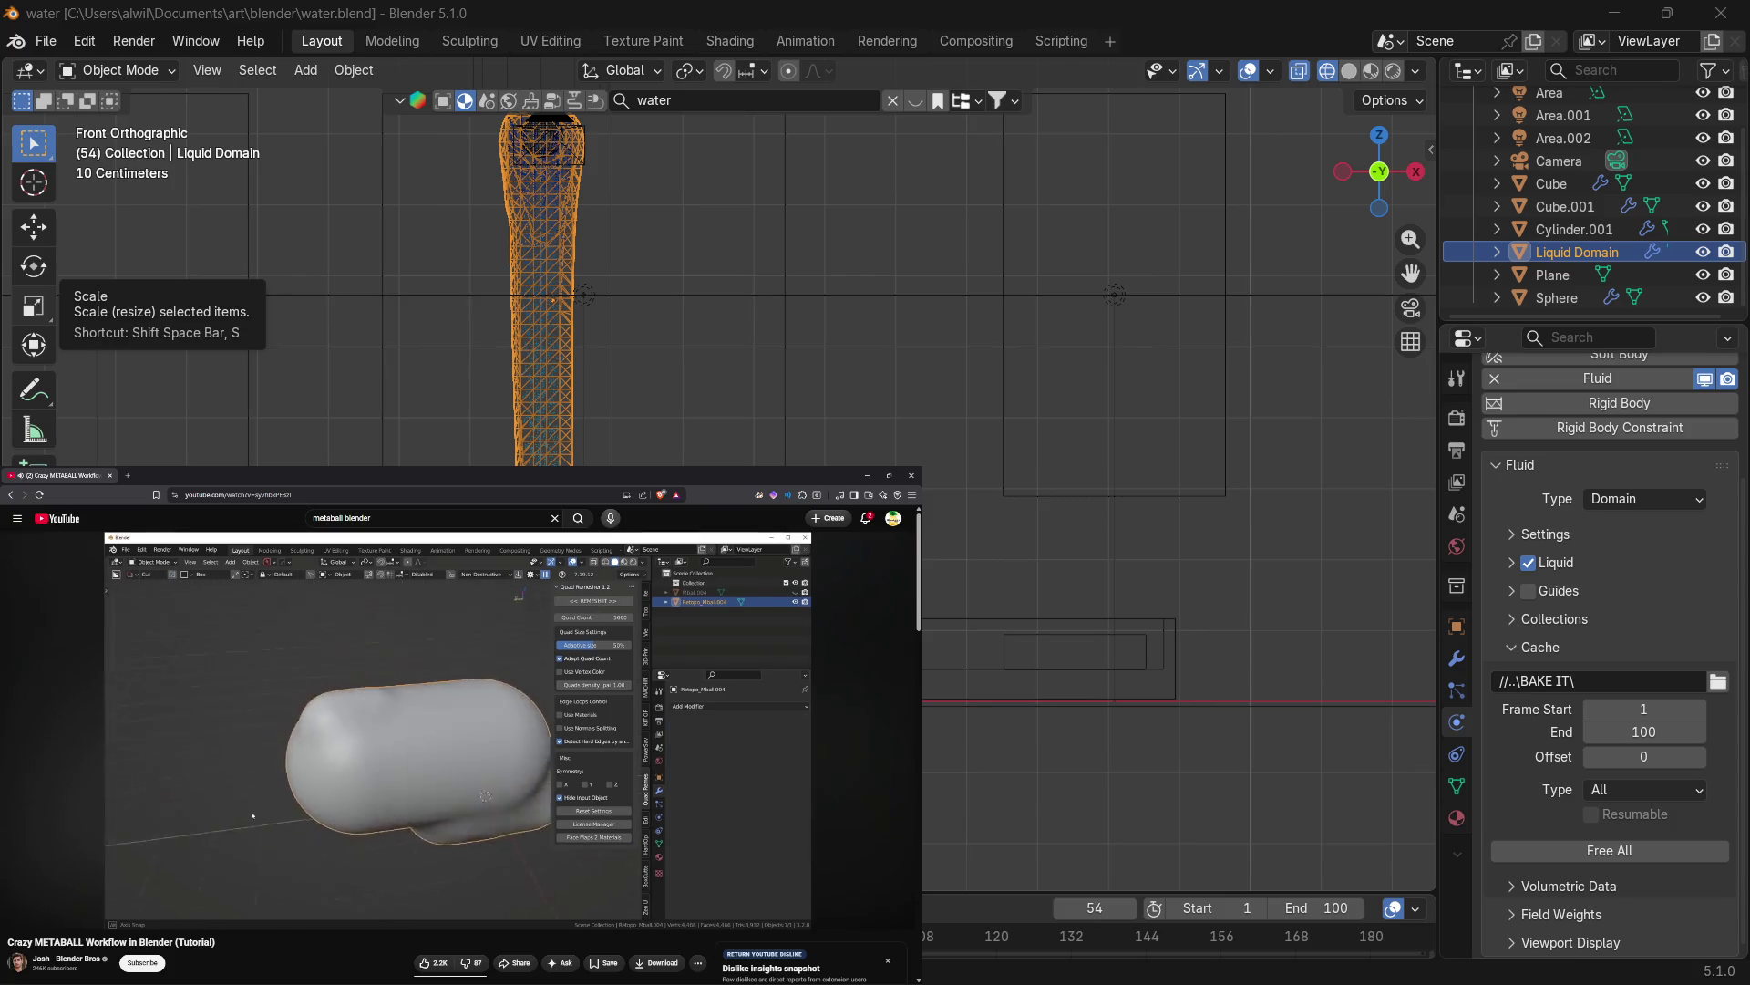
mouse_move(185, 773)
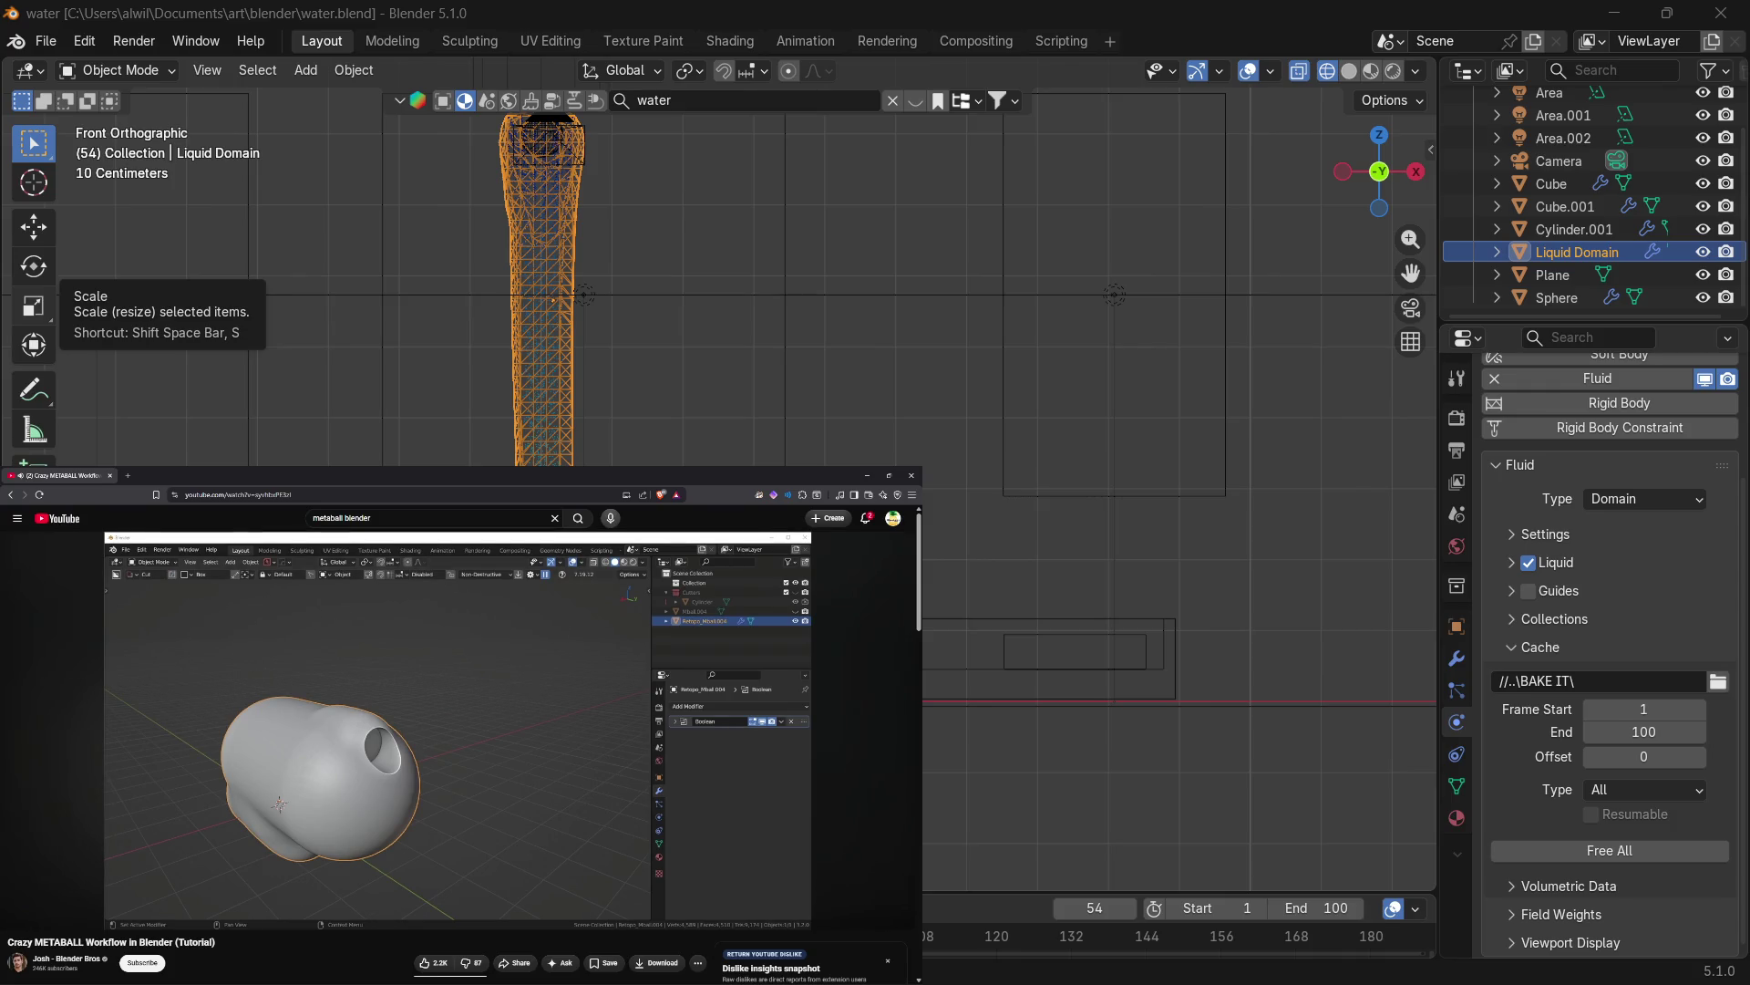
mouse_move(140, 733)
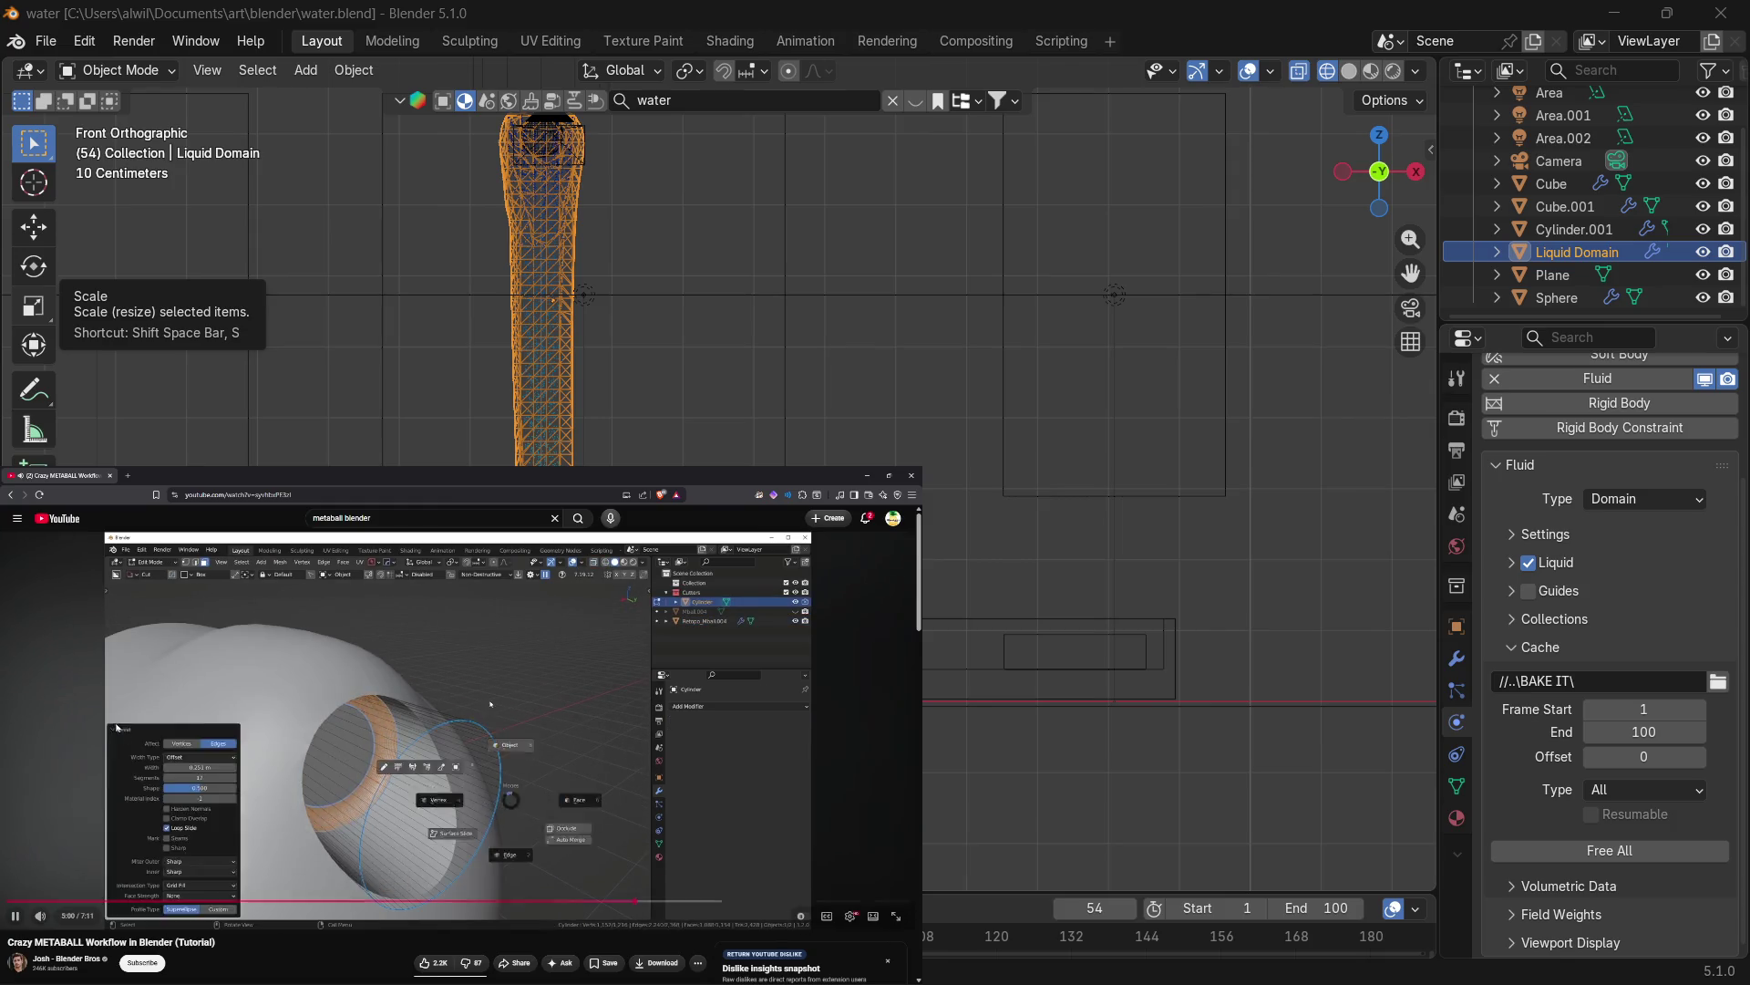
click(134, 734)
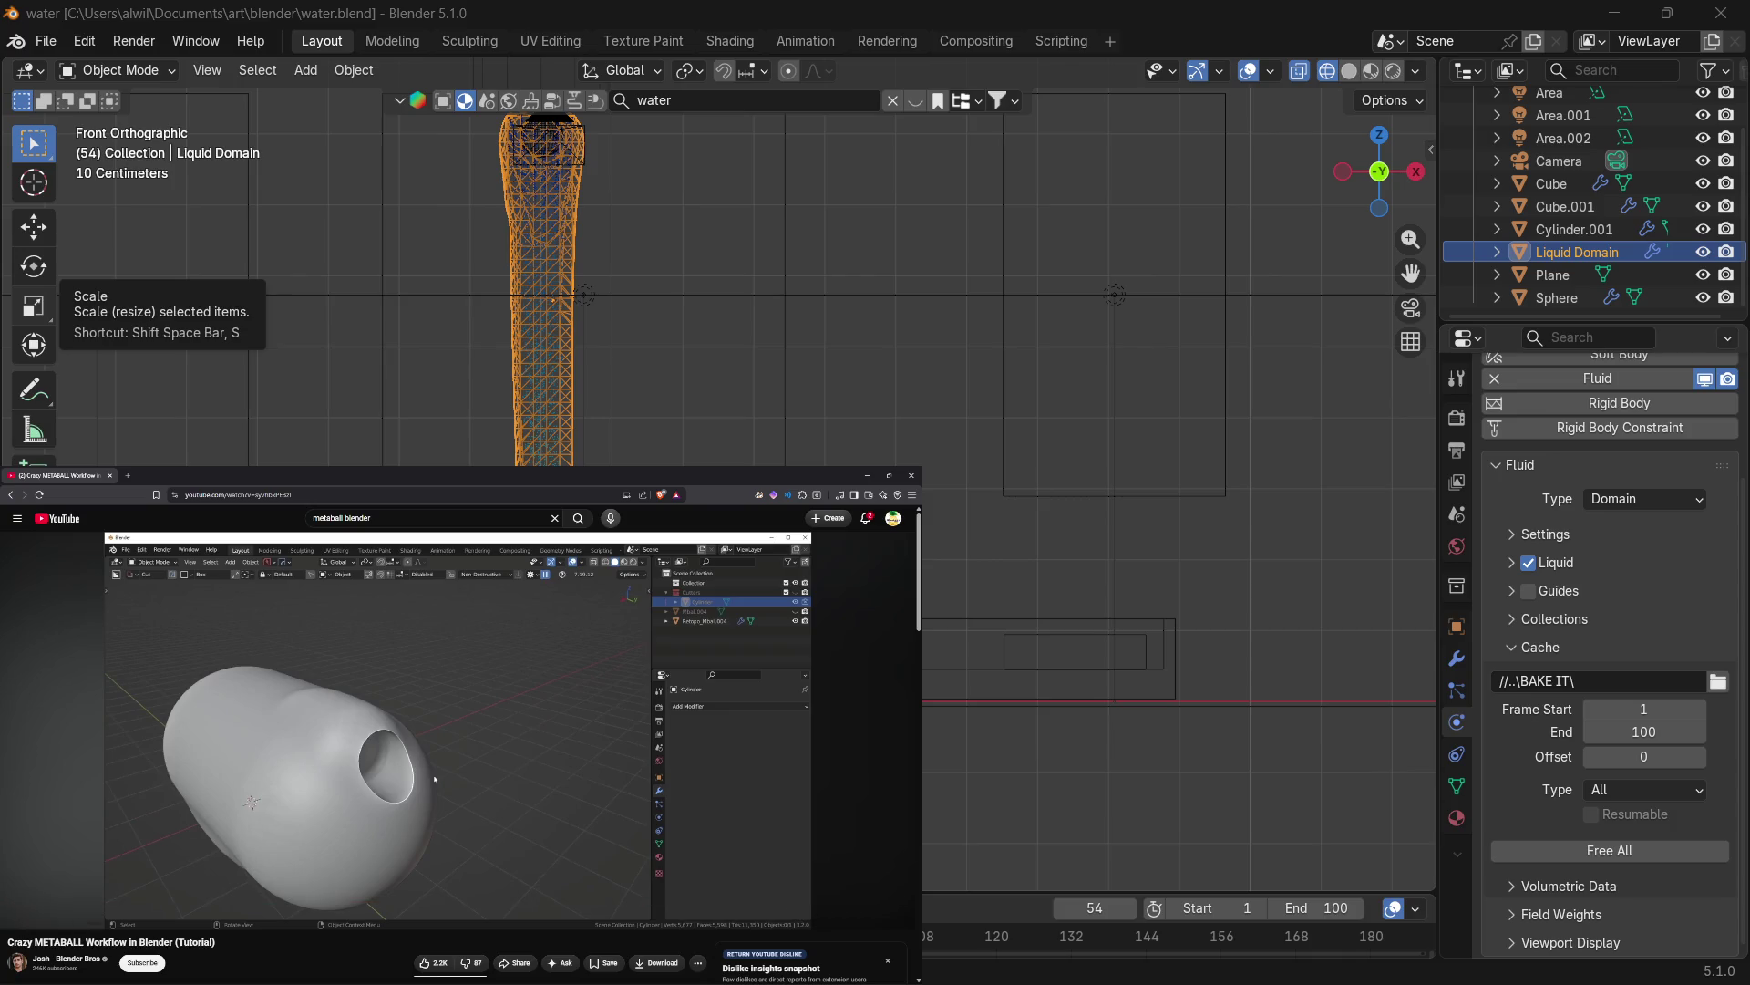
mouse_move(165, 820)
click(400, 779)
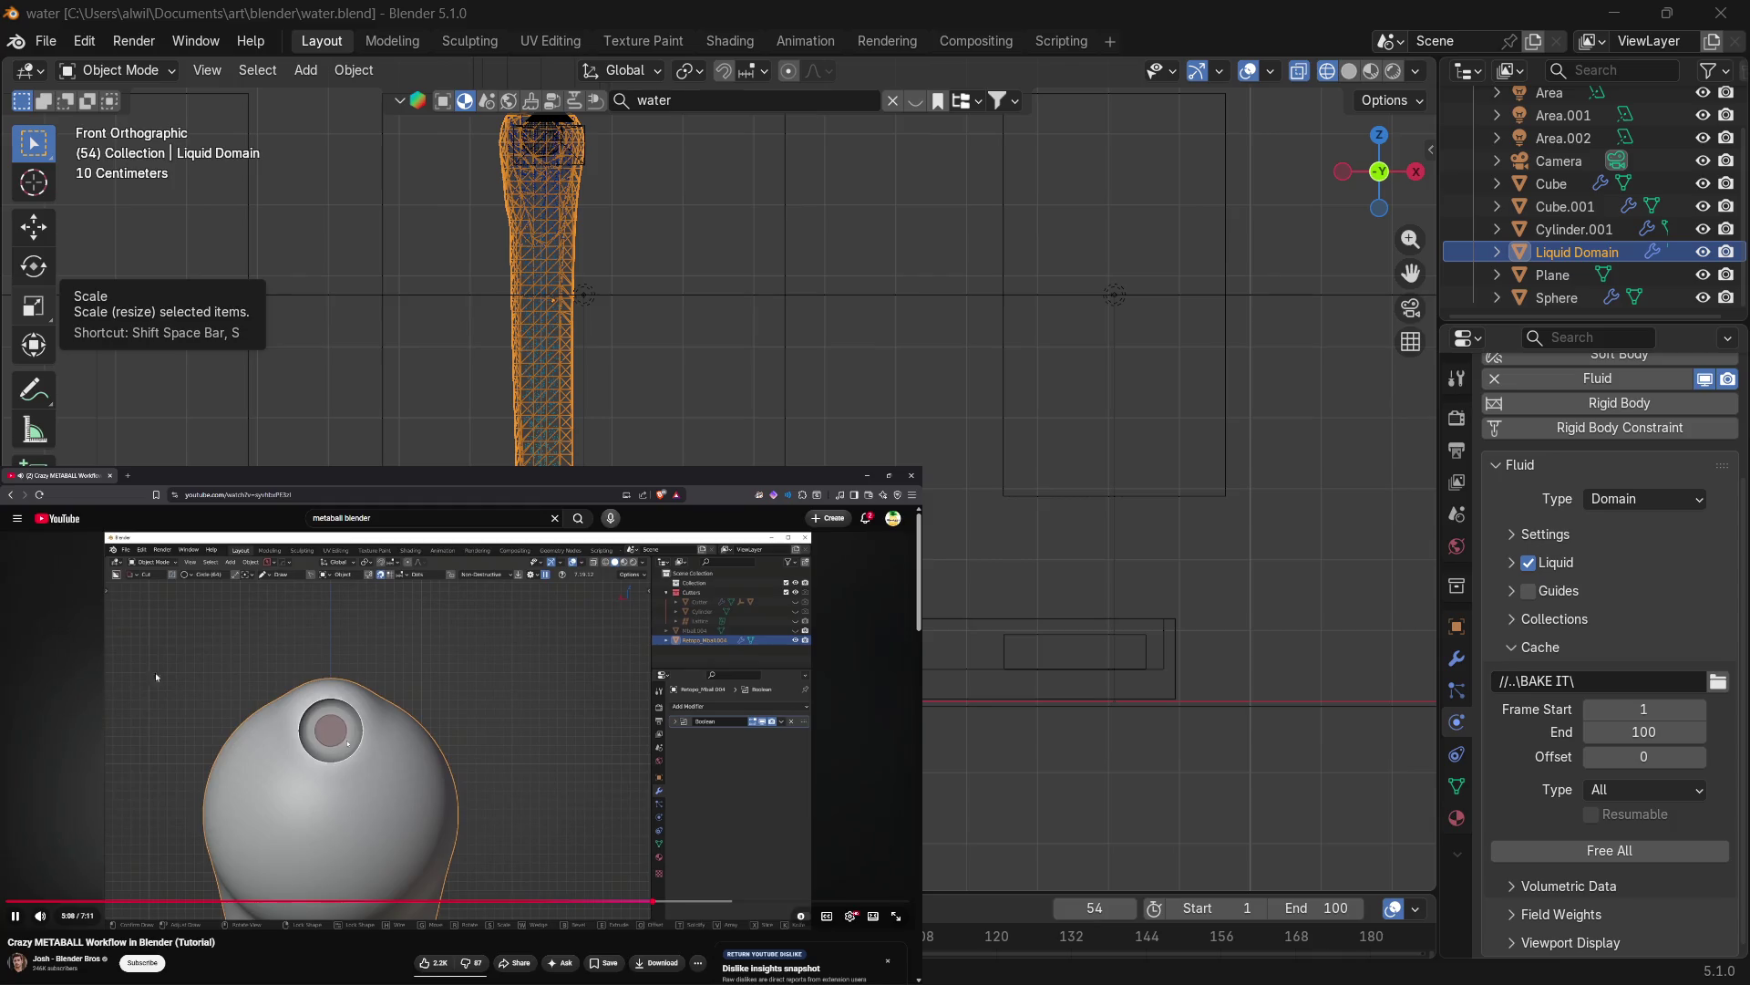
Stop briefly at 5:11 and on the wireframe view, then pause the tutorial at 6:44.
key(space)
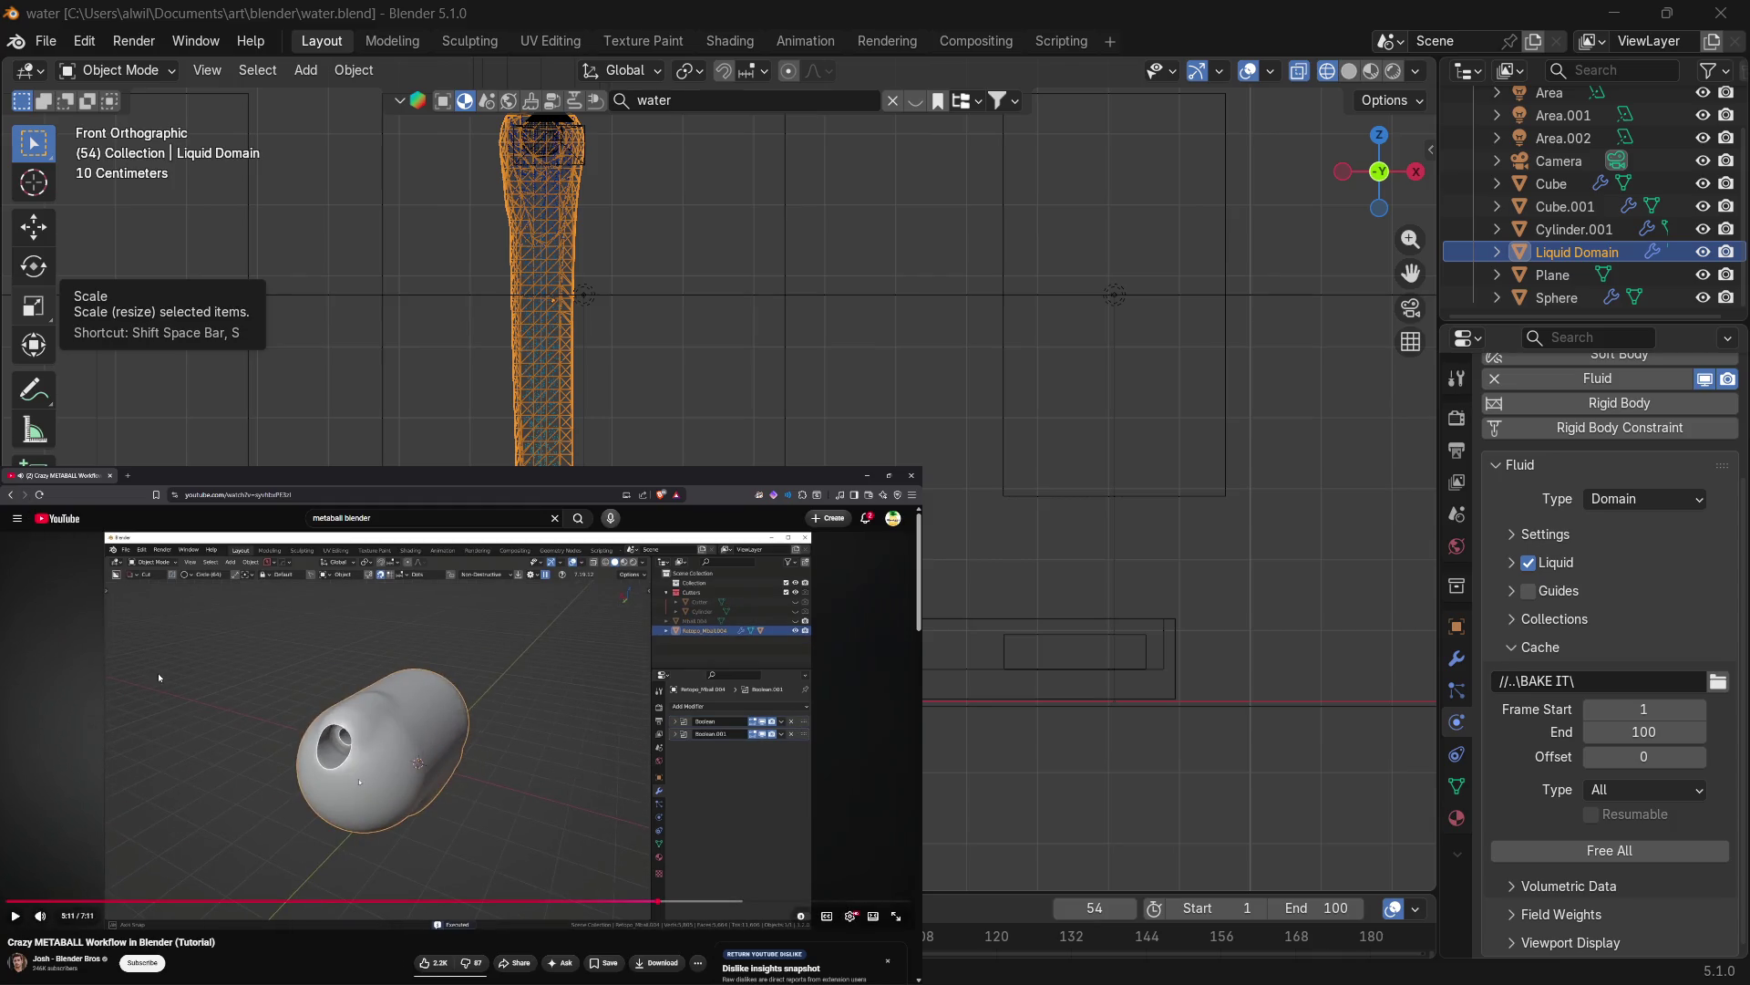
click(250, 709)
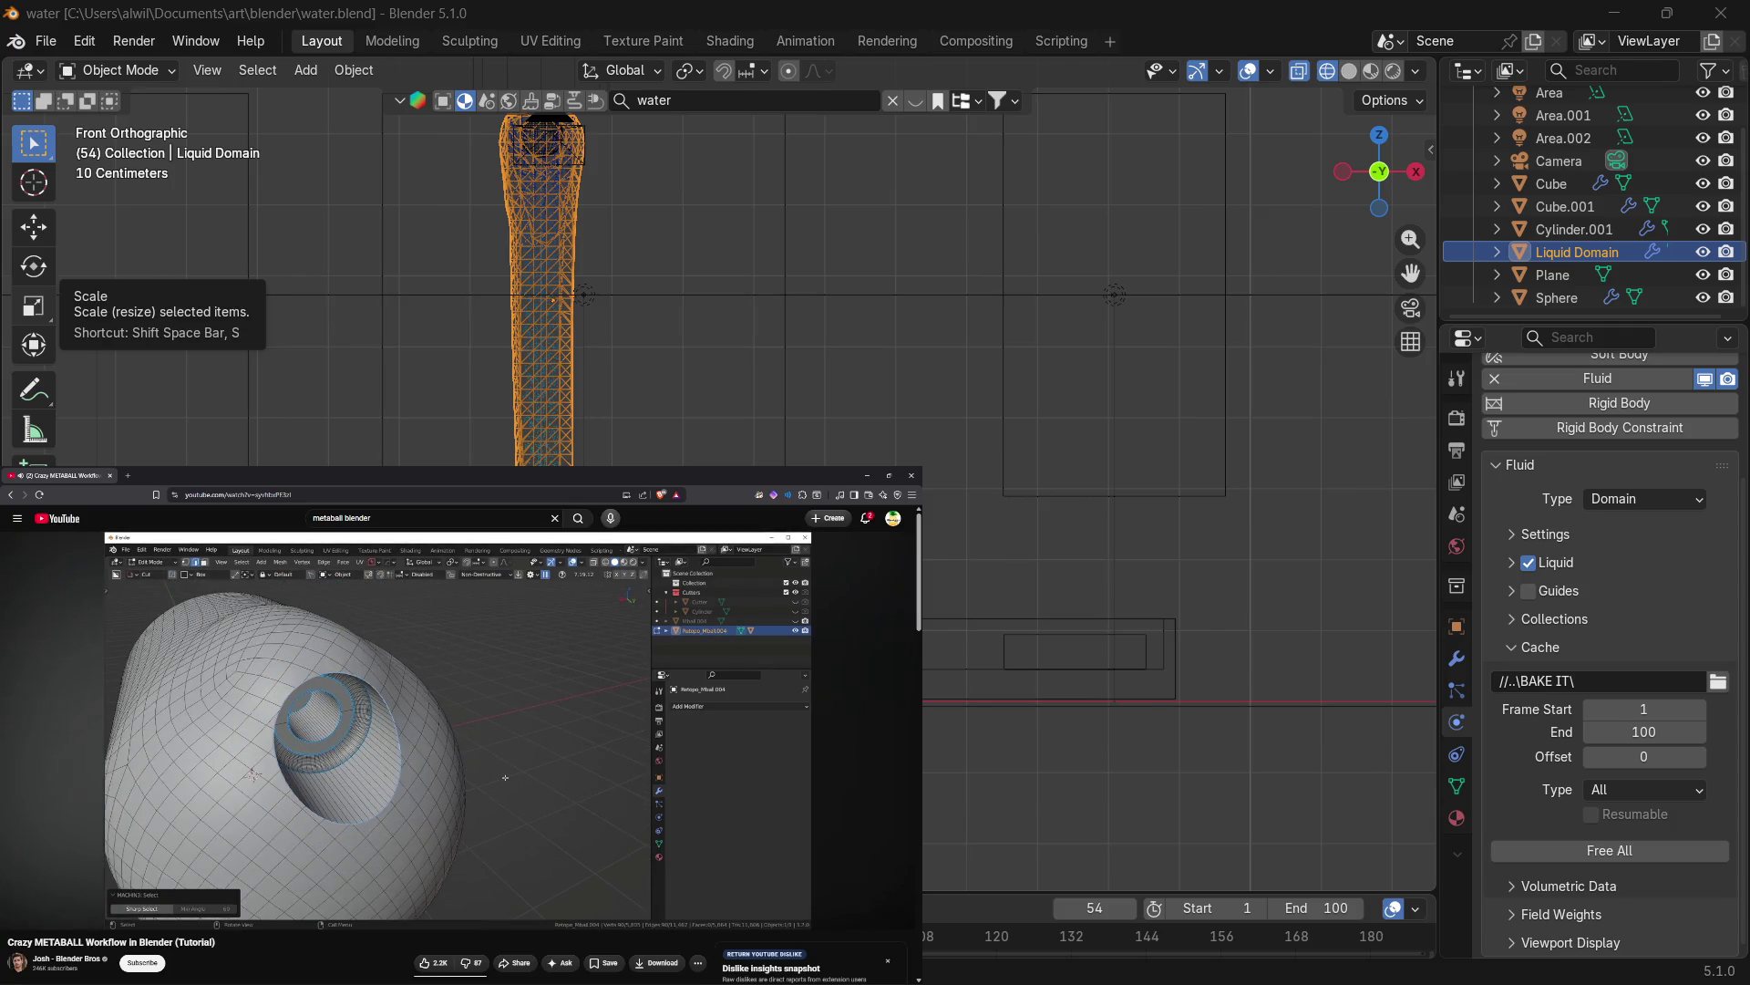
click(404, 794)
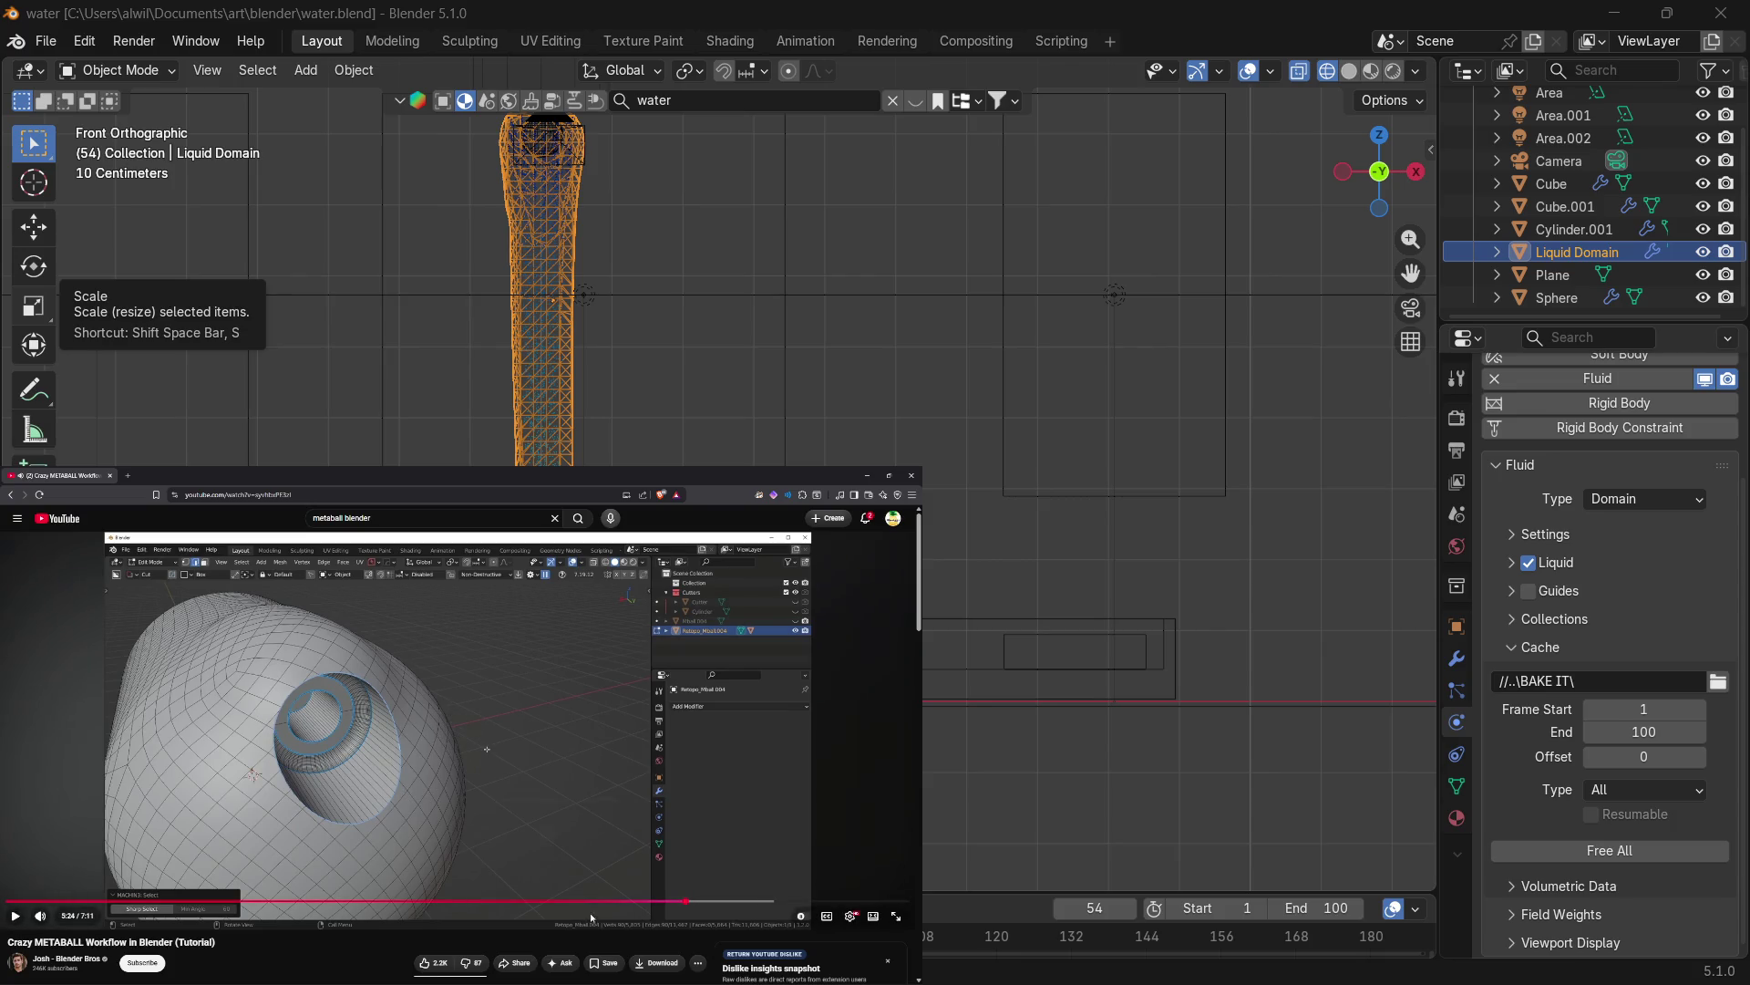
click(547, 806)
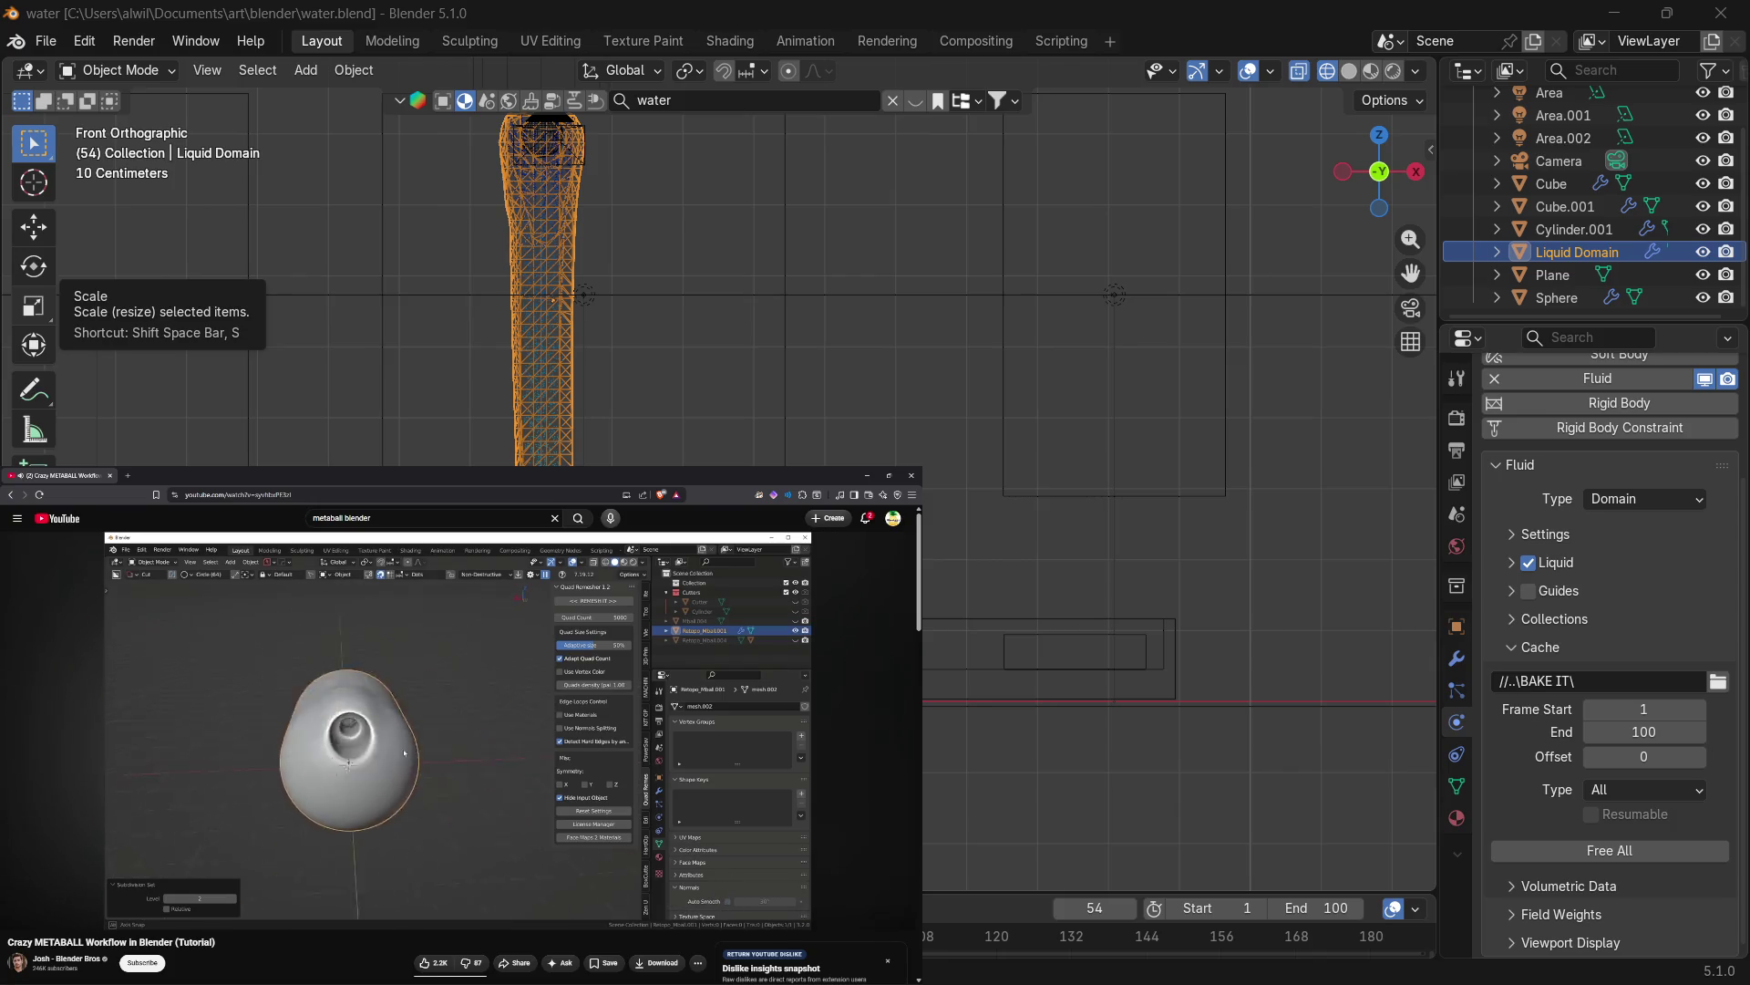
mouse_move(464, 770)
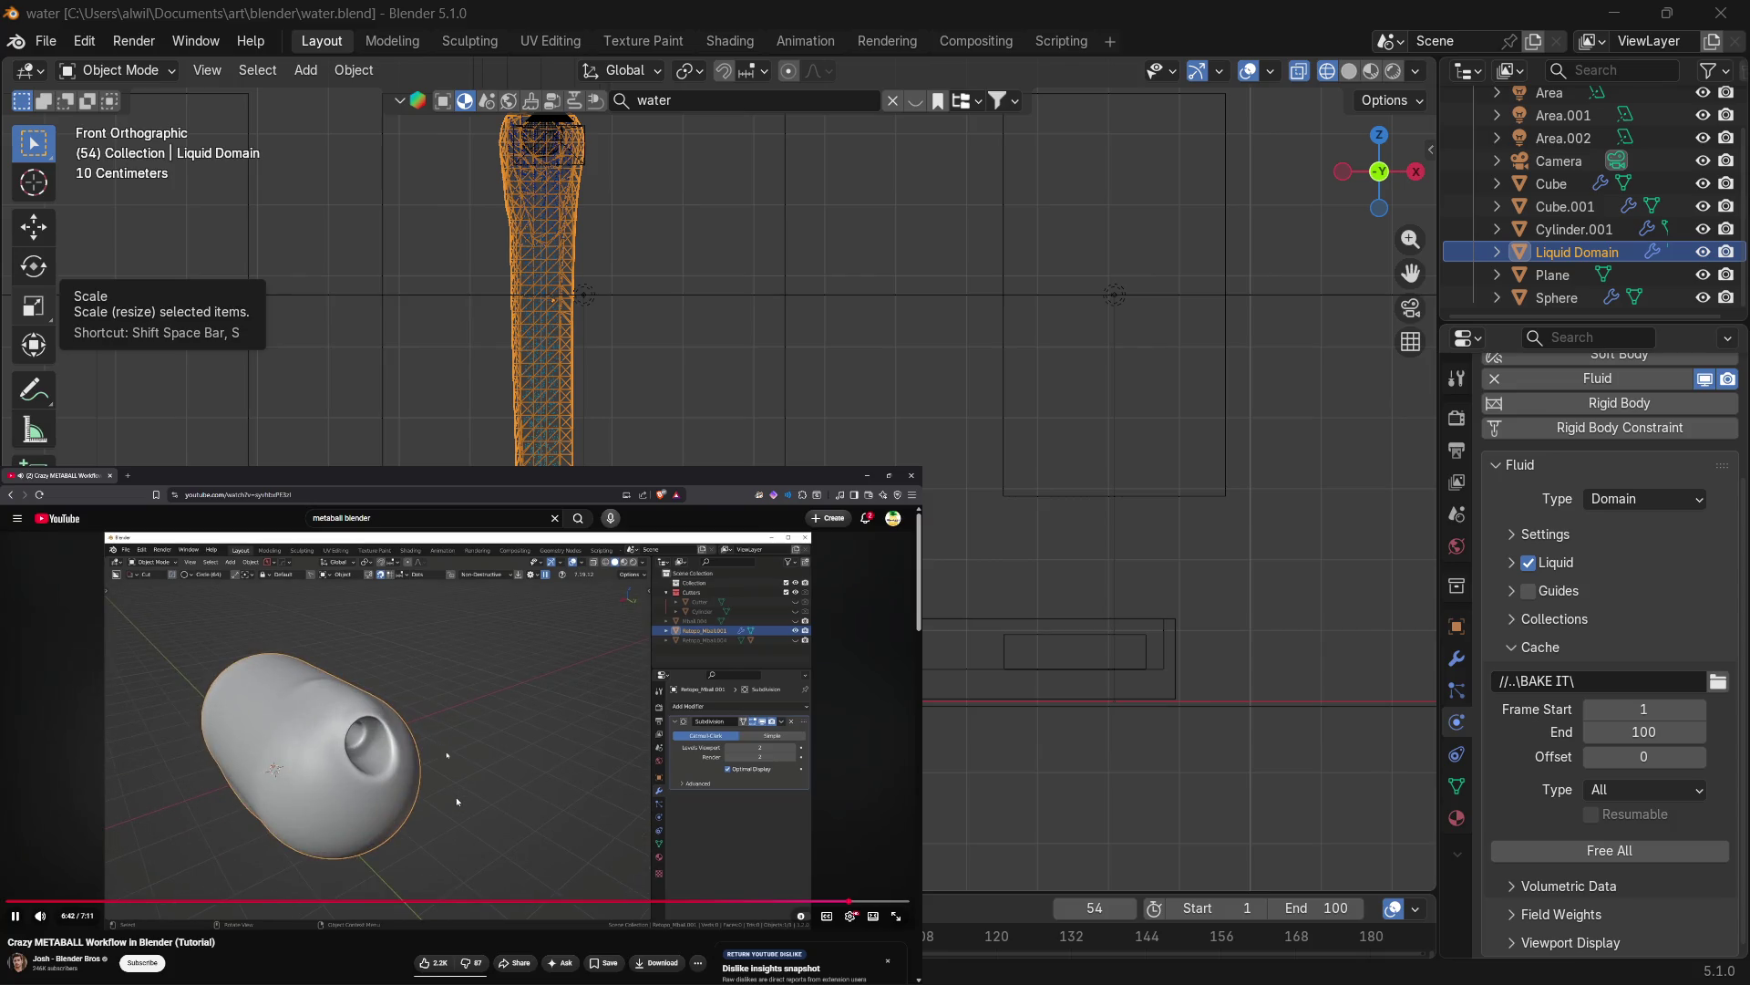
click(457, 801)
Scroll to the video's comments and back up to the player, then open Blender's Edit menu.
scroll(463, 807, down, 3)
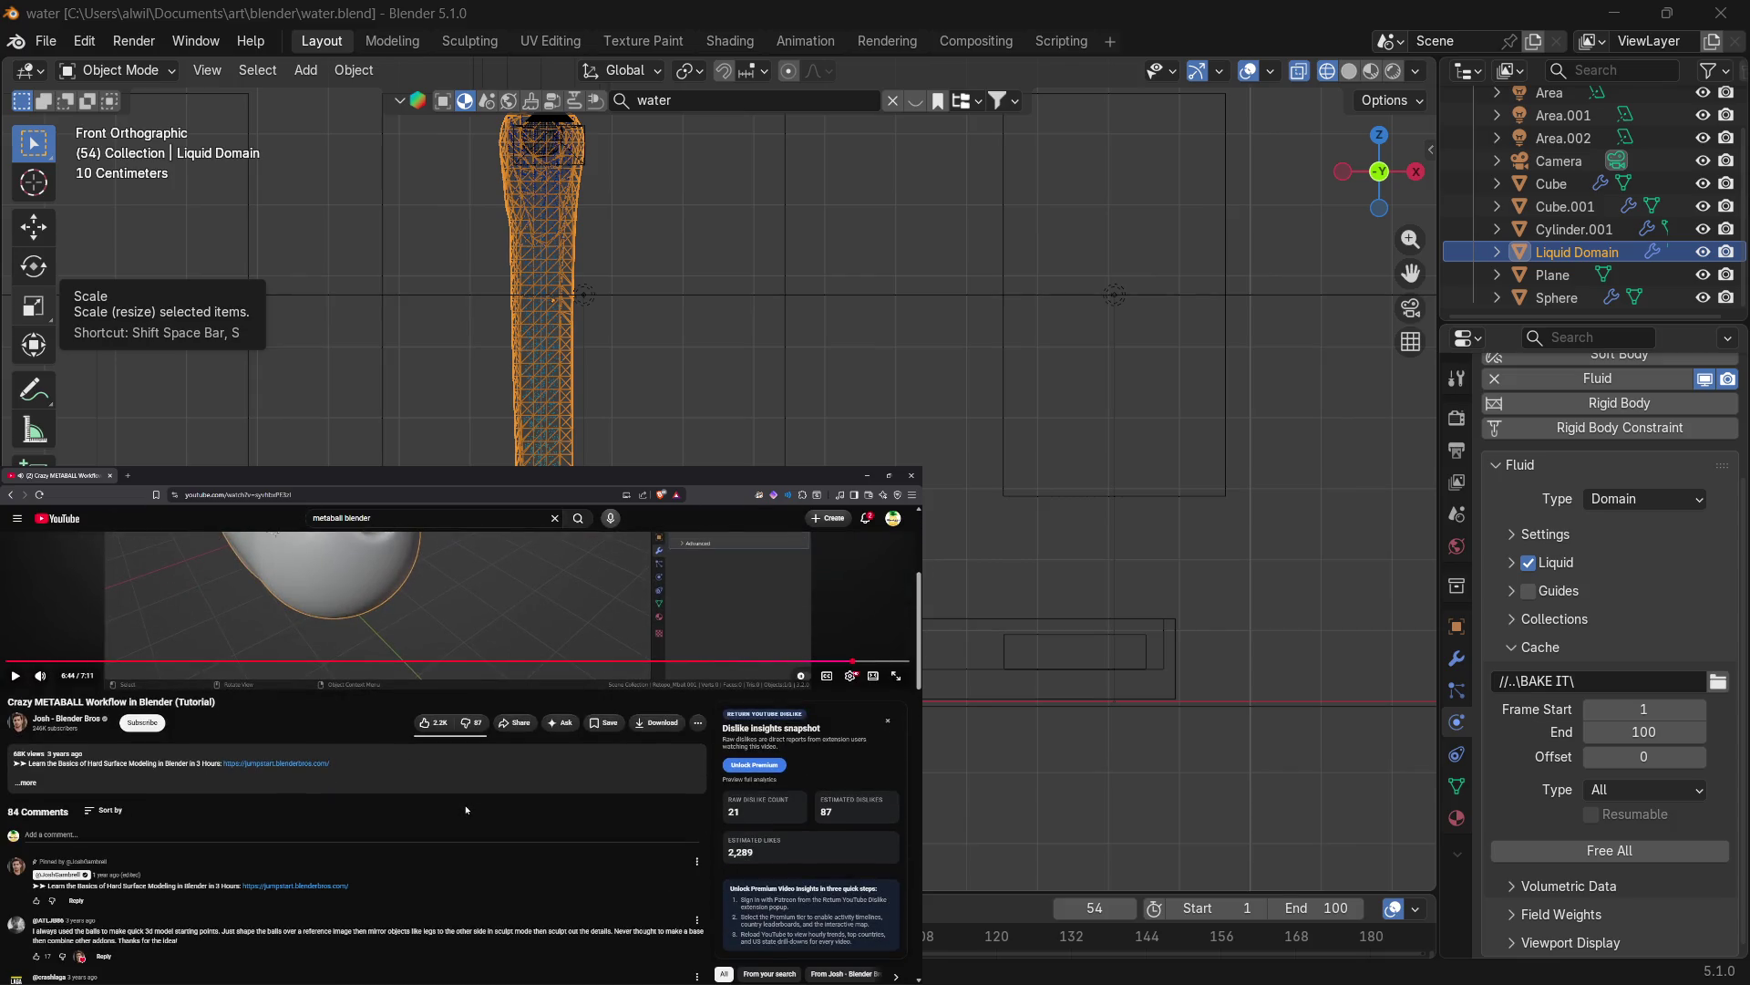
scroll(463, 809, up, 3)
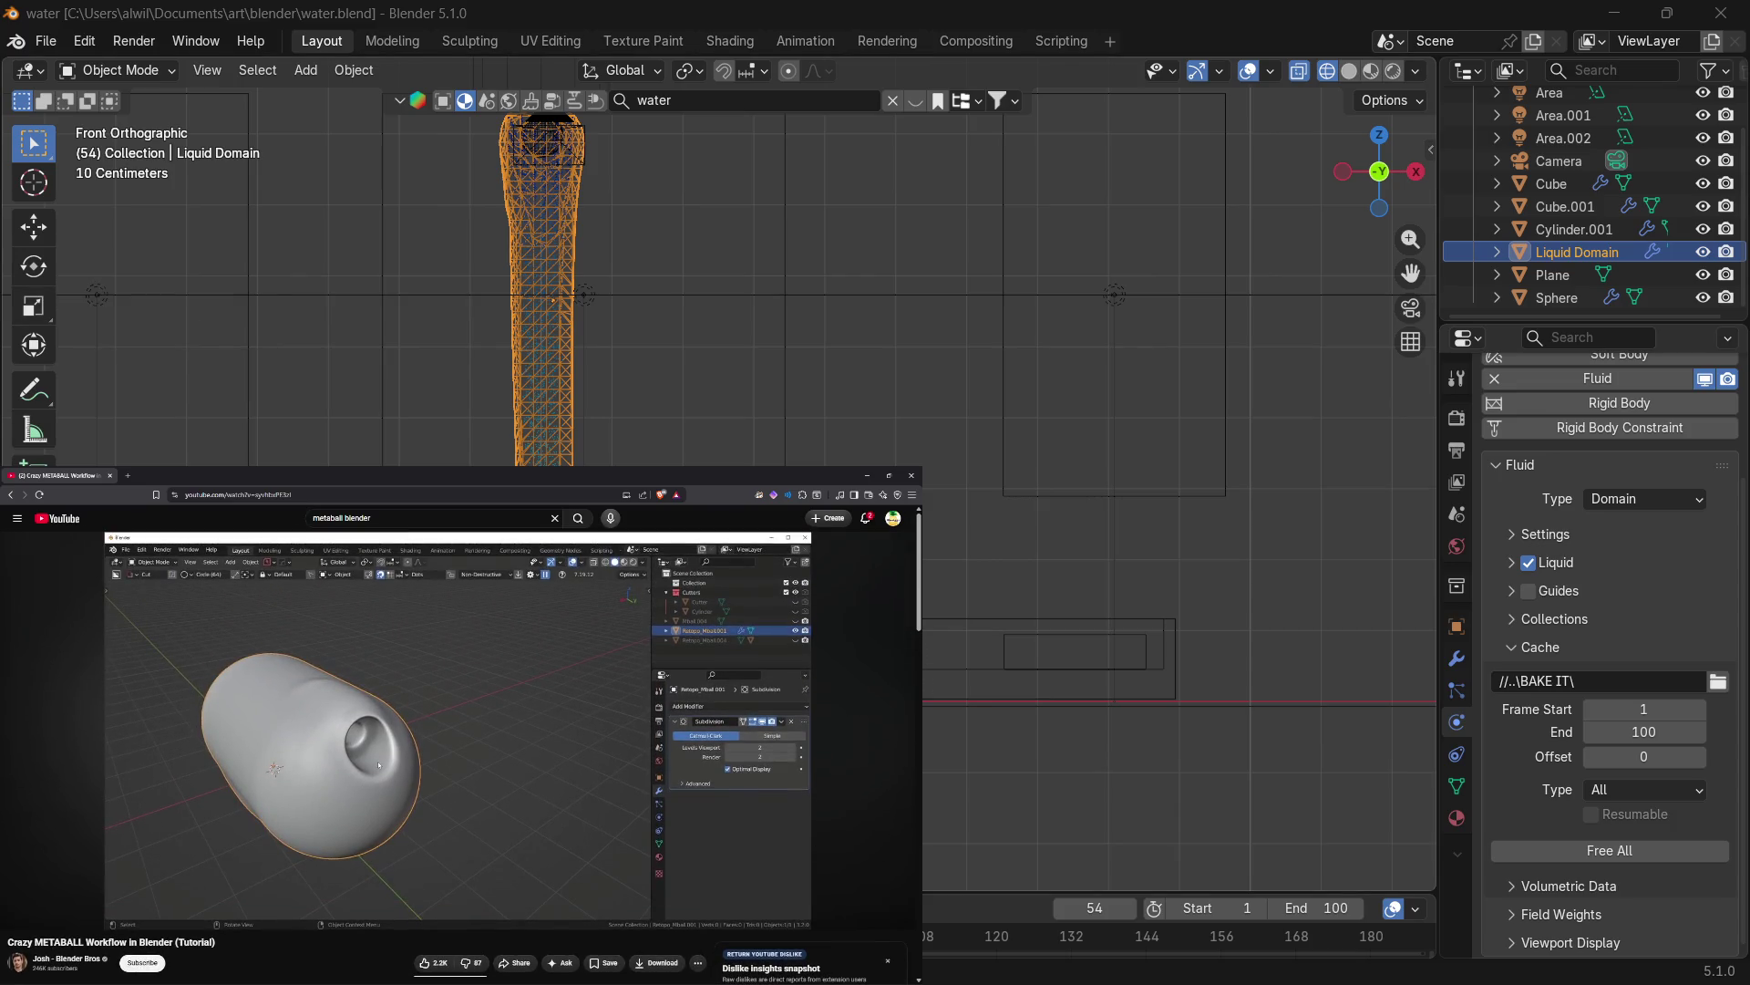
click(84, 41)
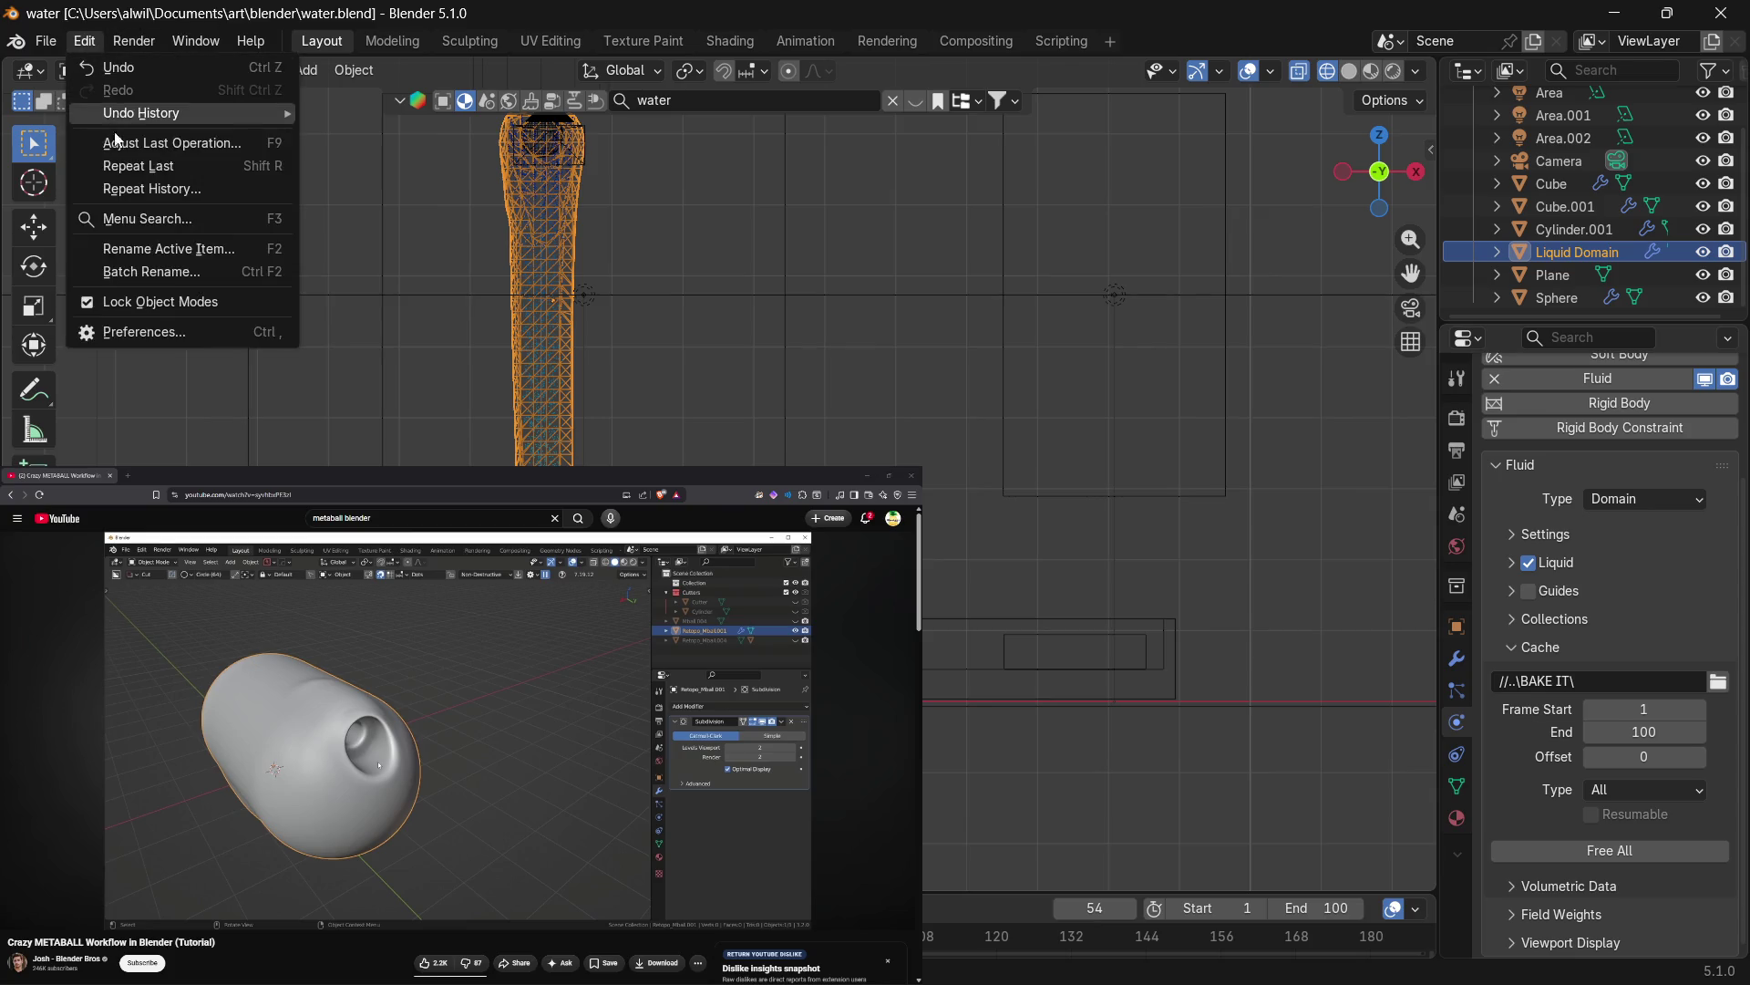
In Preferences, search extensions for 'quad' with results limited to add-ons.
click(149, 324)
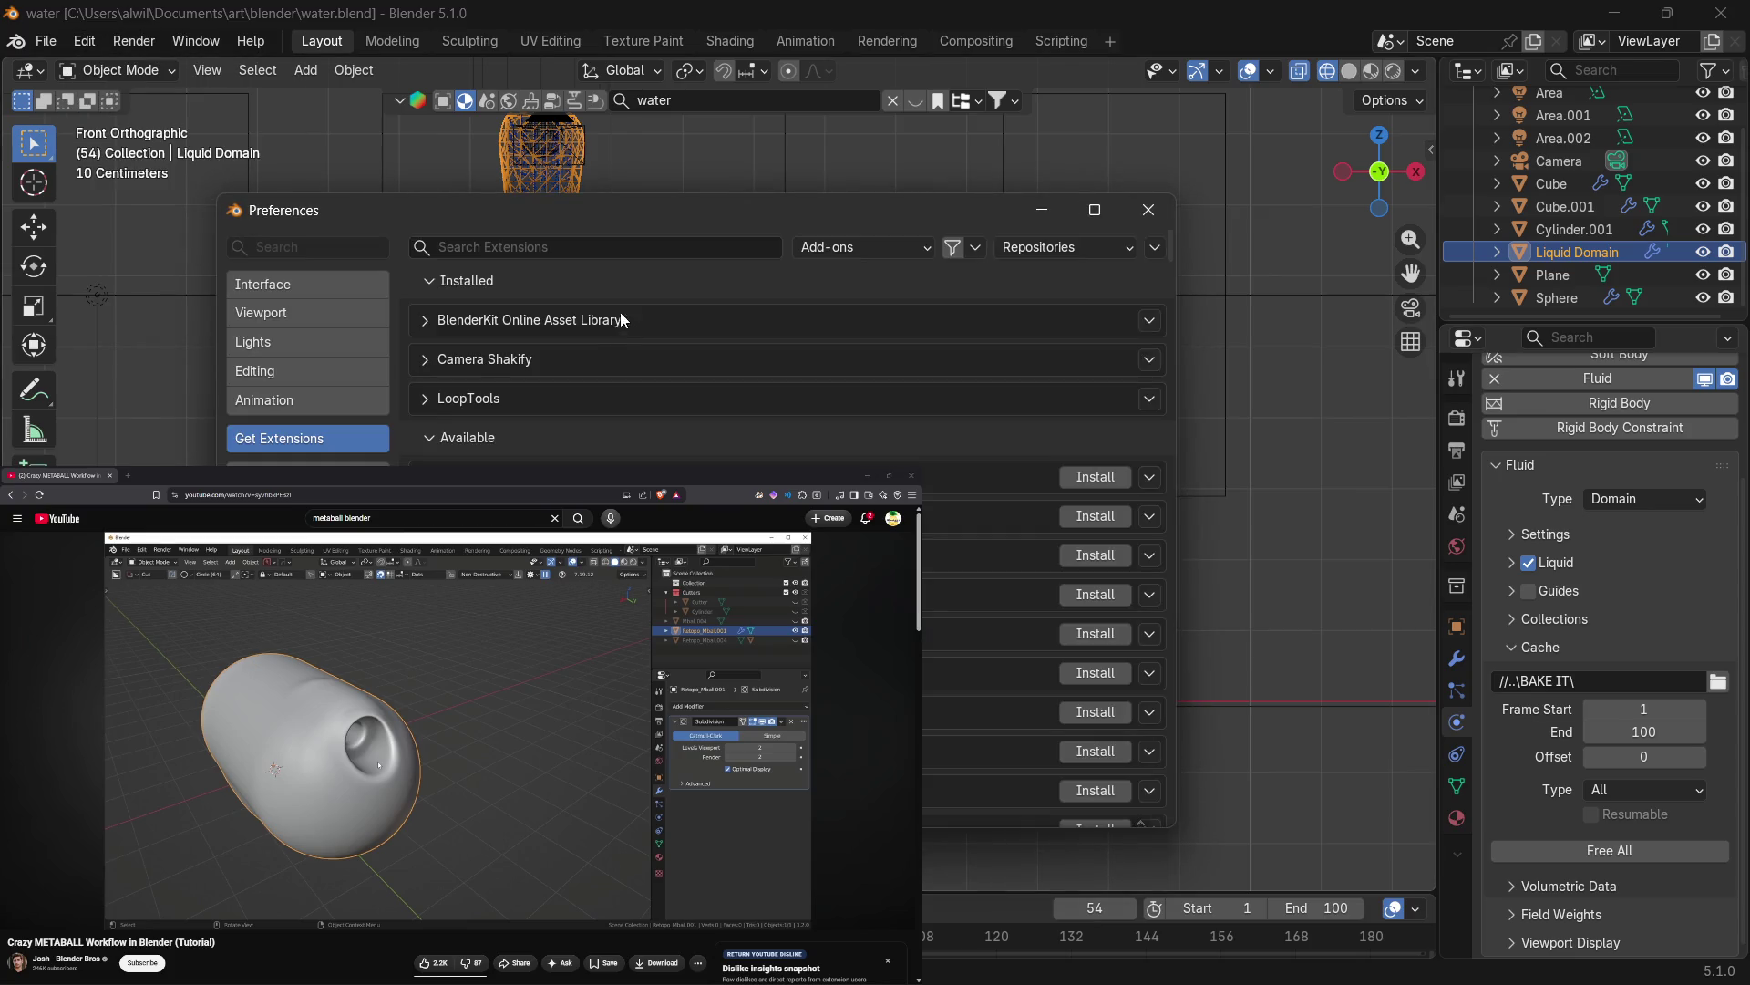
click(590, 249)
text(quad)
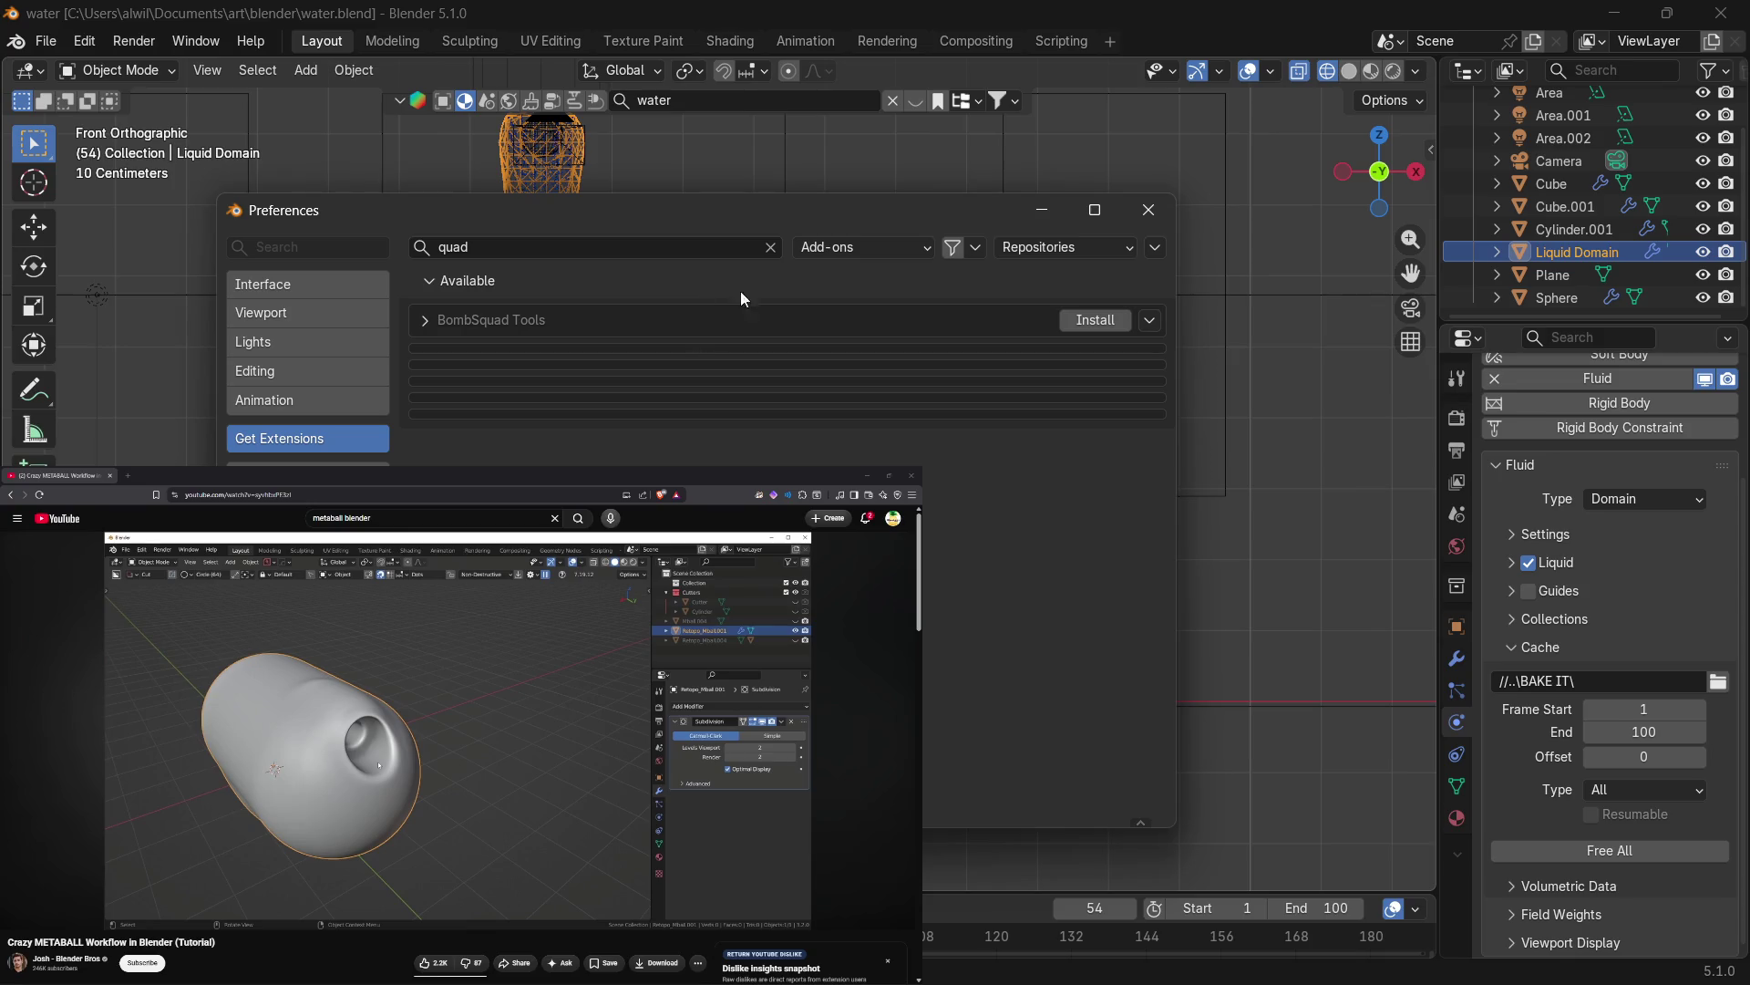
click(909, 245)
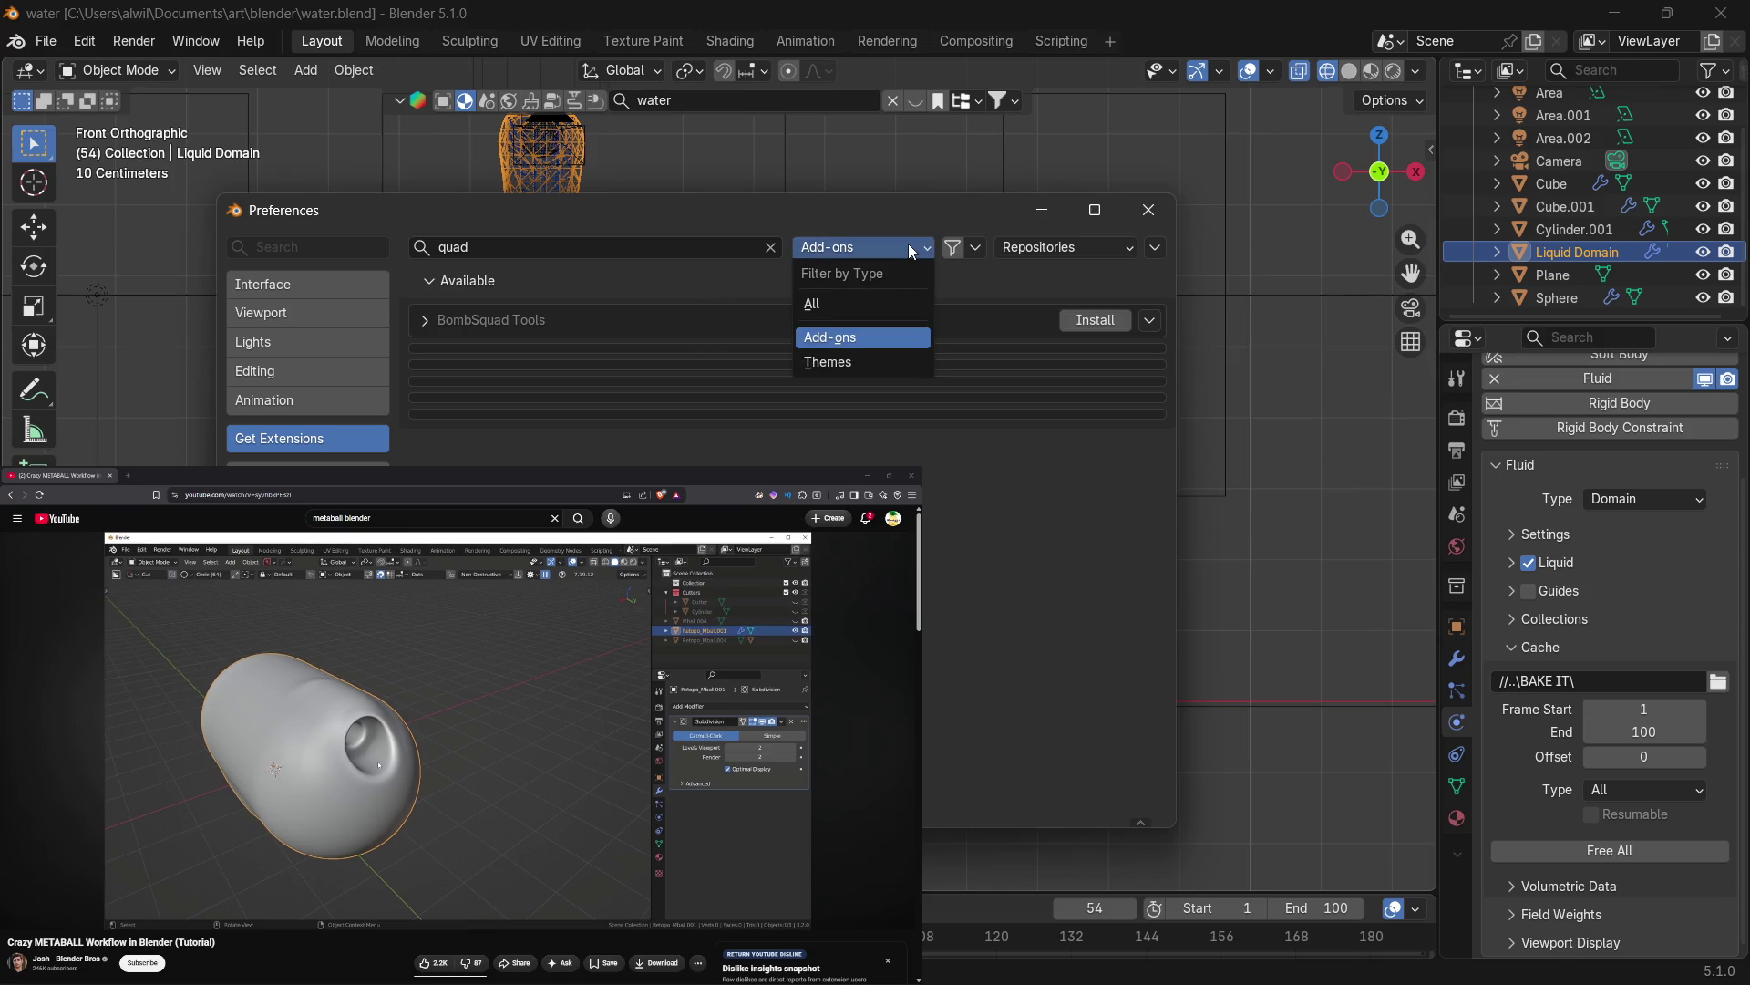
click(908, 243)
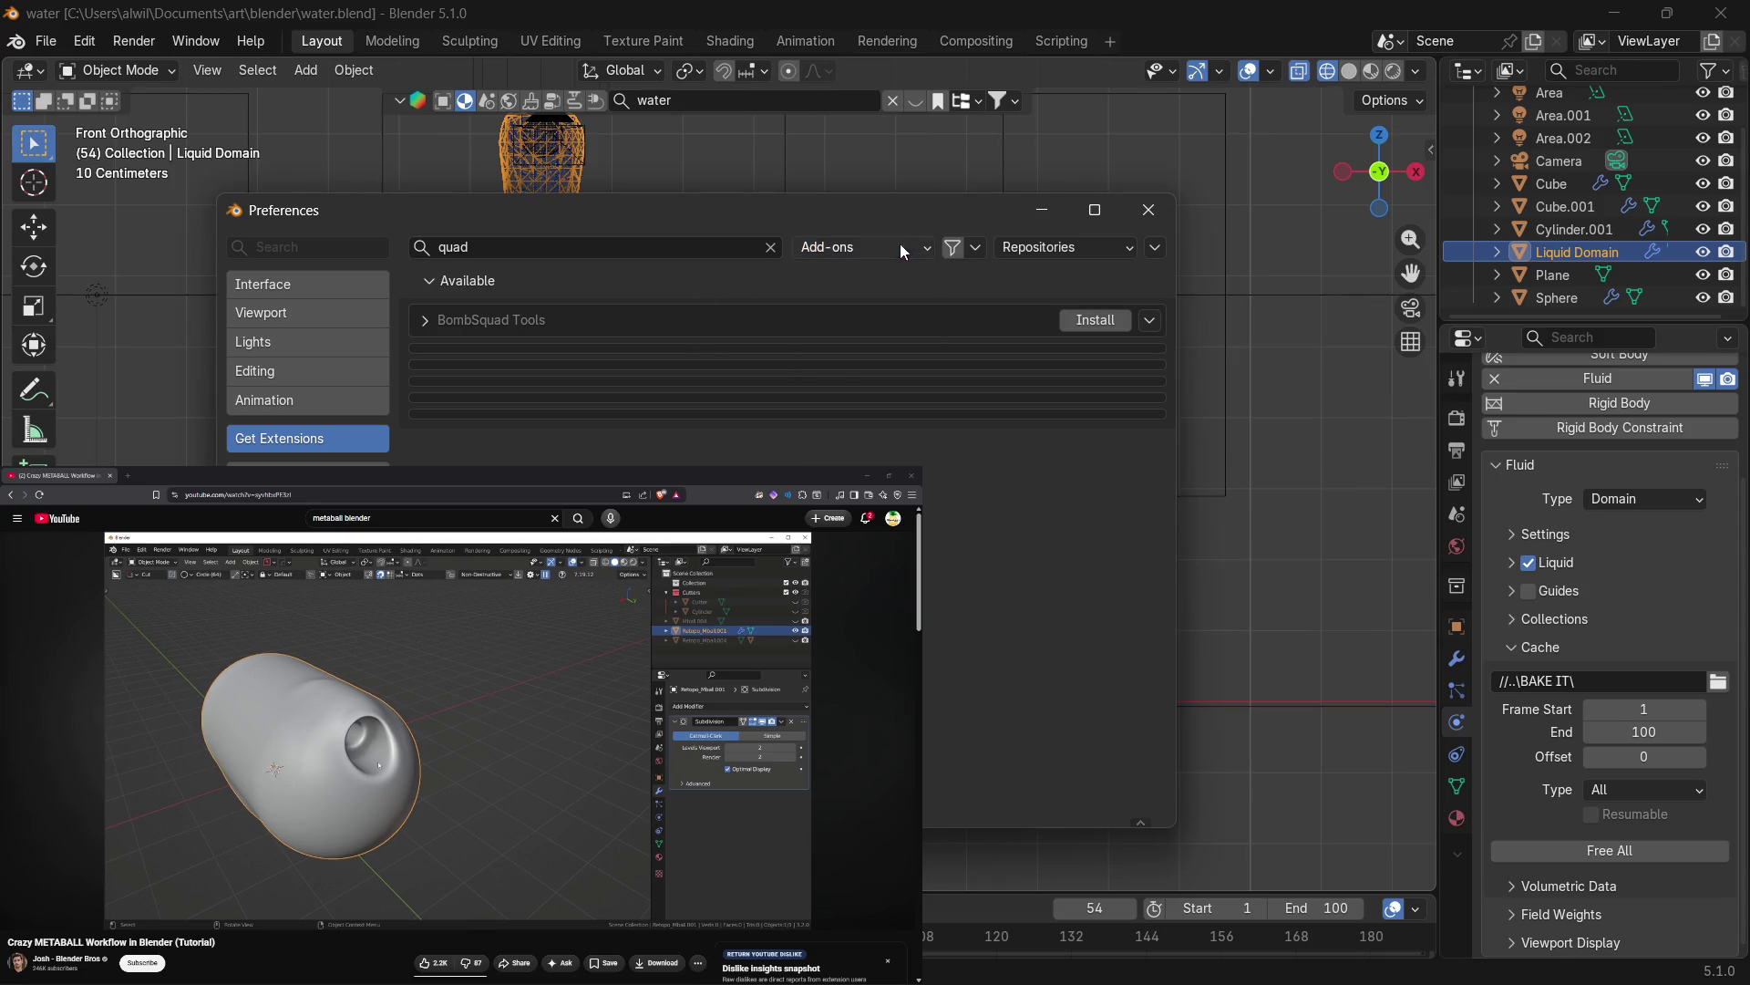
Clear the 'quad' search and switch to the installed Add-ons list.
click(772, 248)
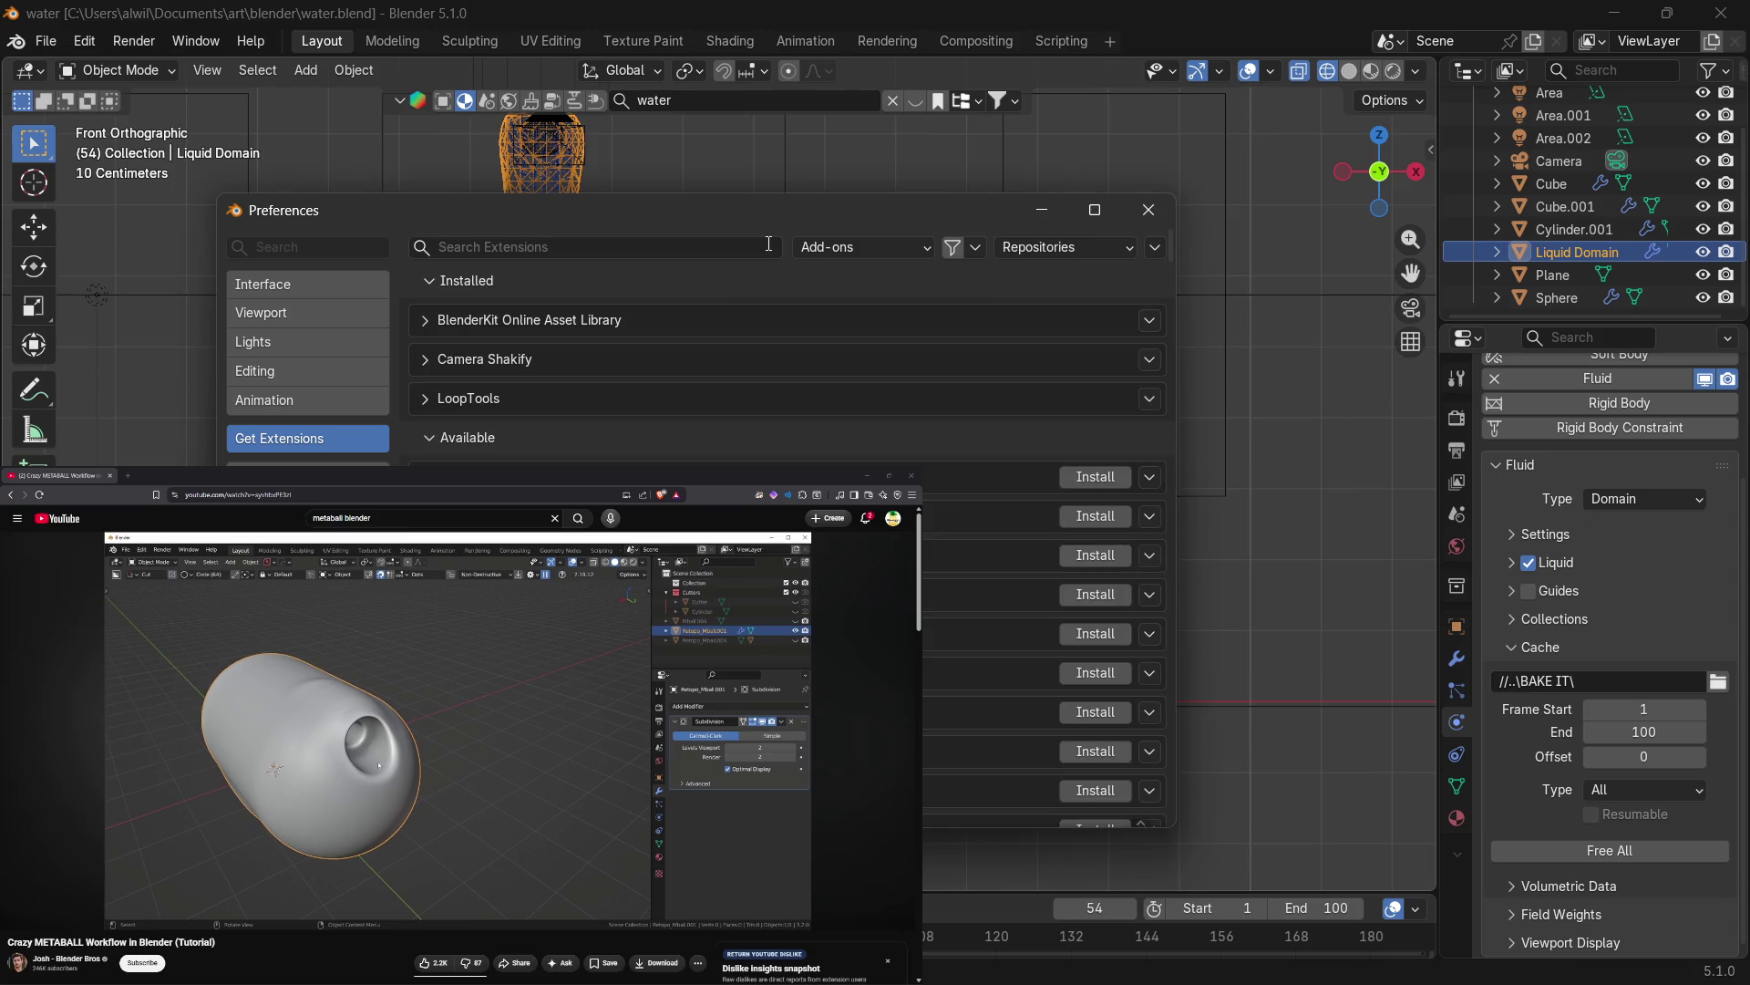
click(790, 229)
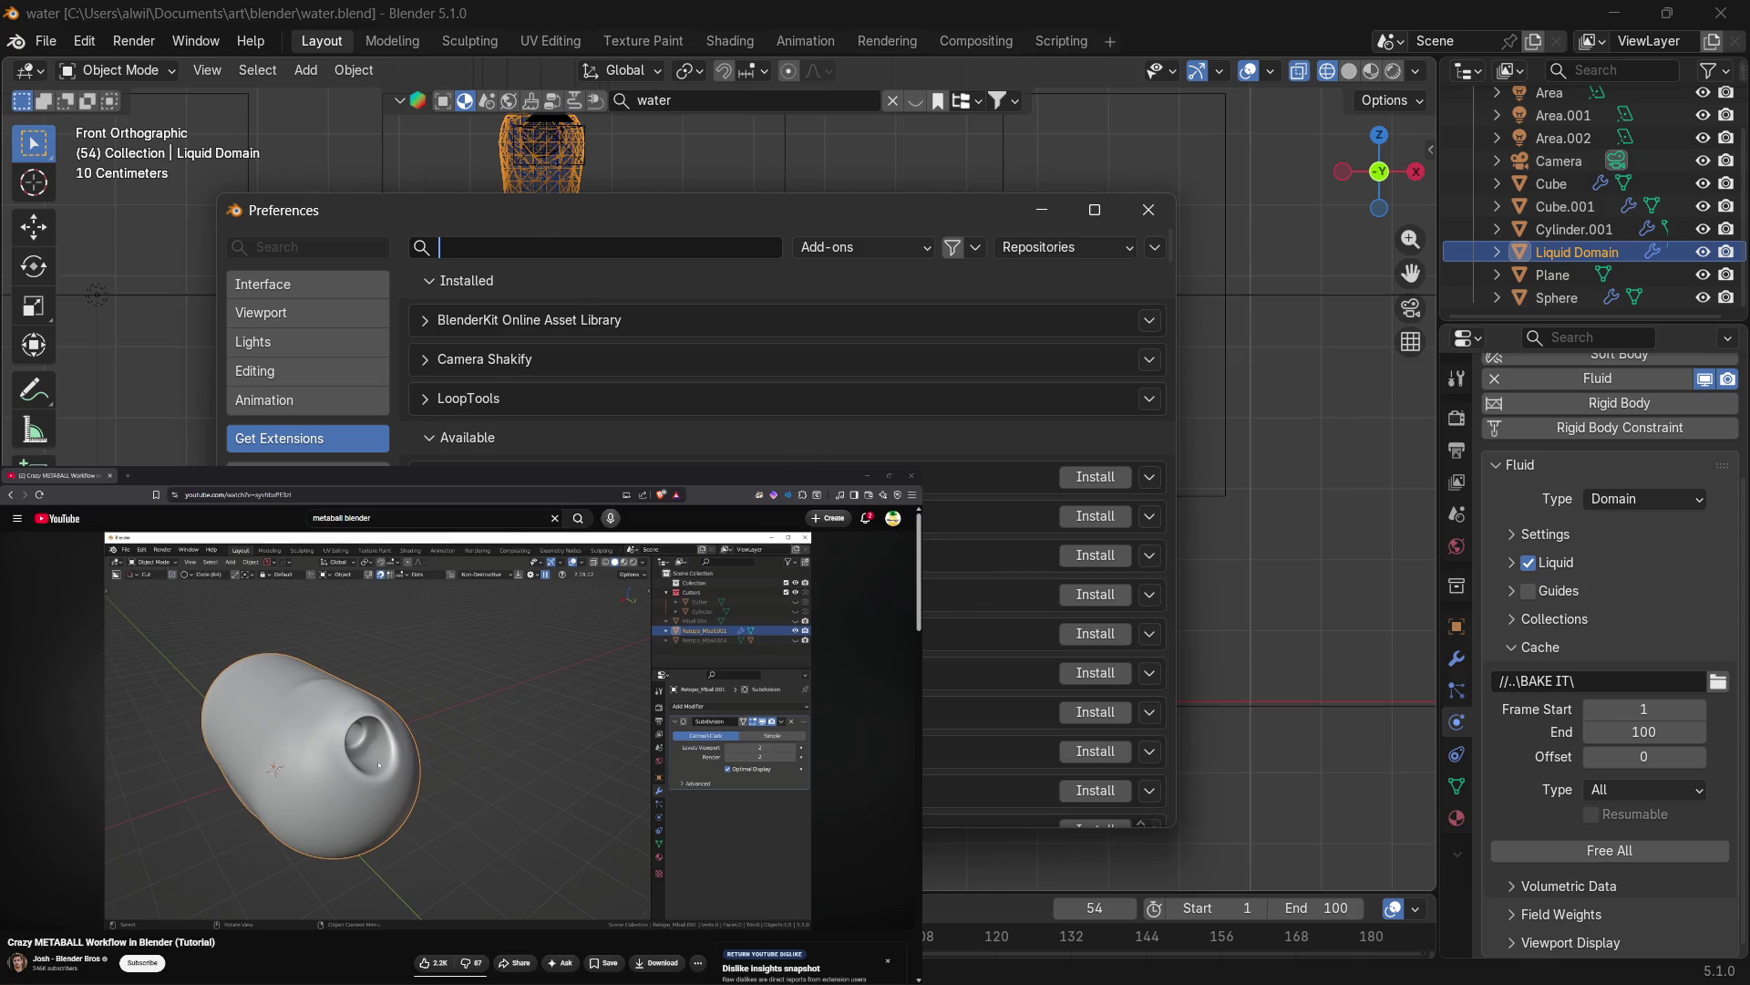
click(308, 465)
Browse the installed add-ons, expanding and collapsing one, then close Preferences.
scroll(785, 456, down, 1)
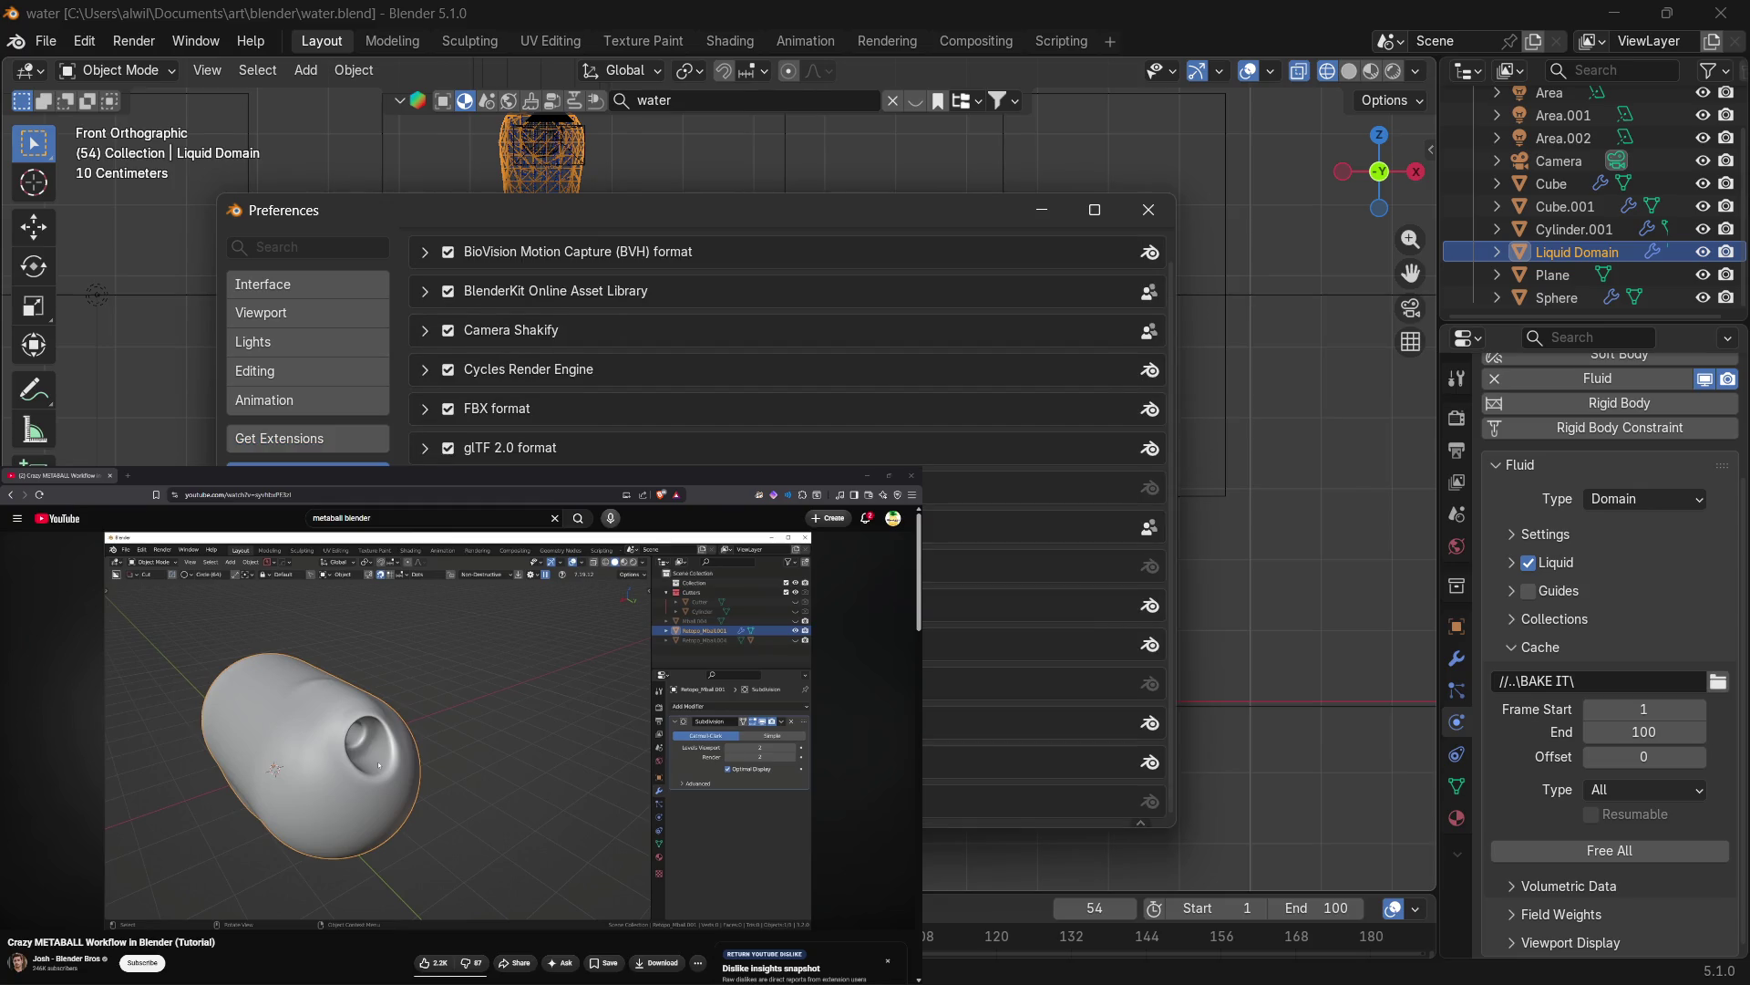
scroll(784, 411, up, 1)
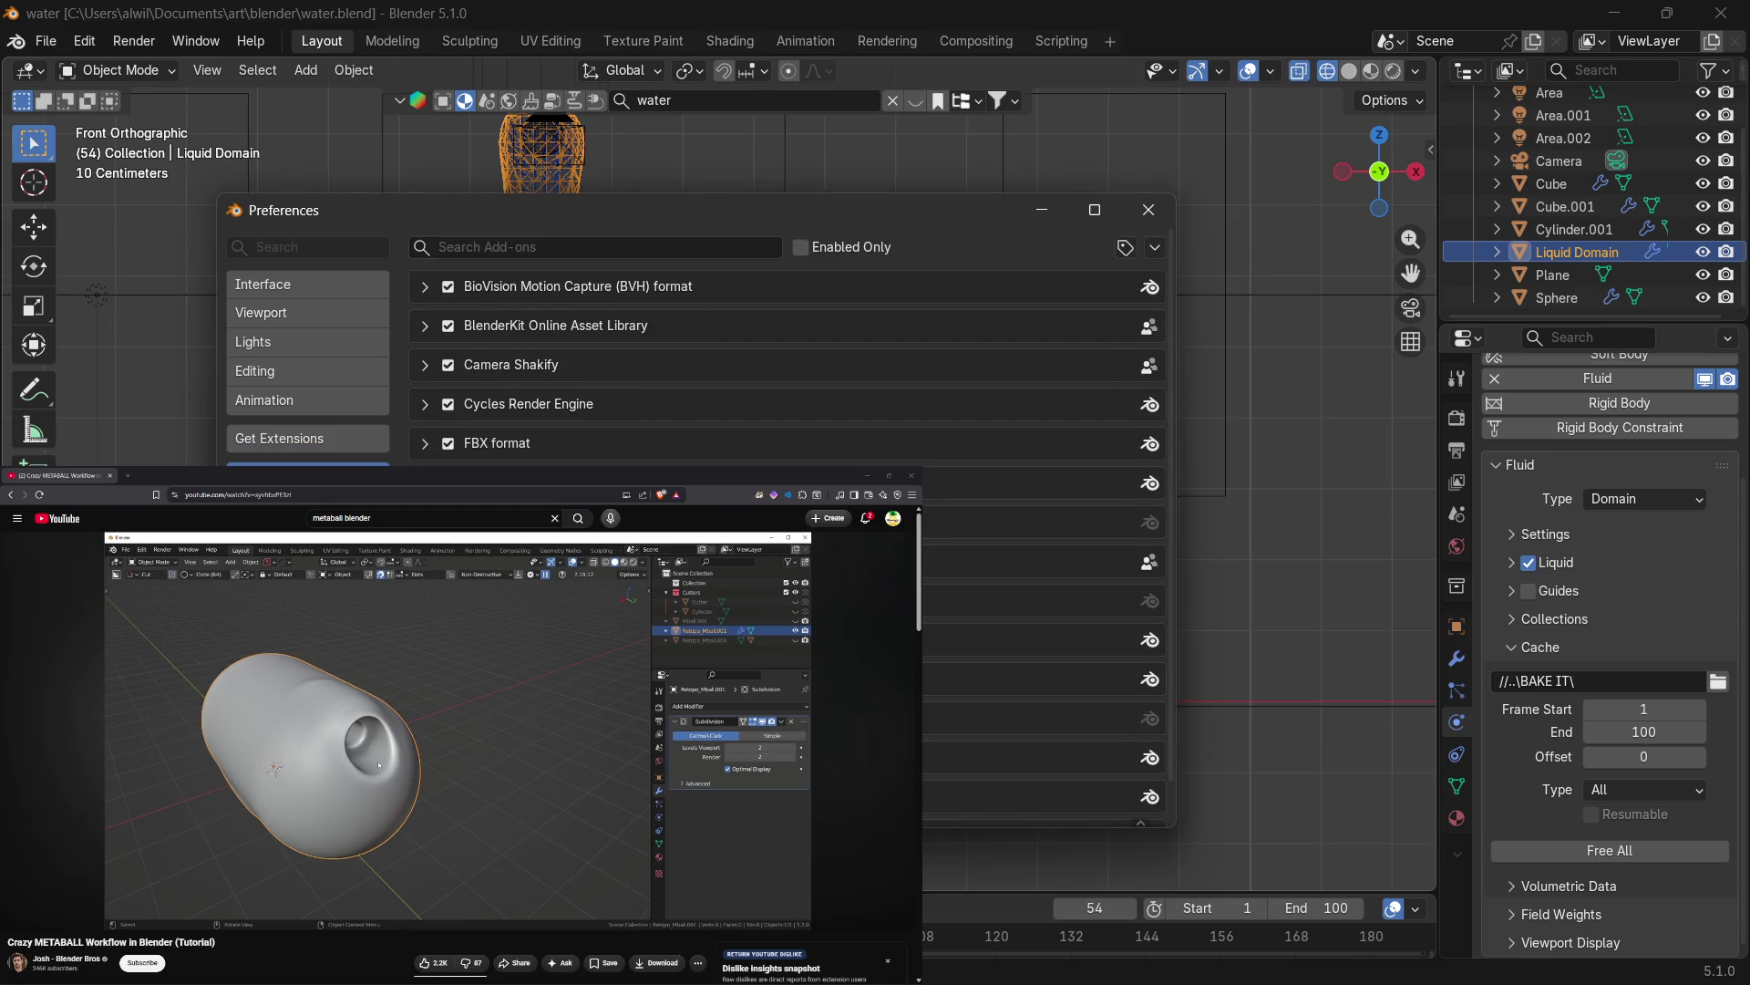
scroll(784, 411, down, 1)
scroll(785, 410, up, 1)
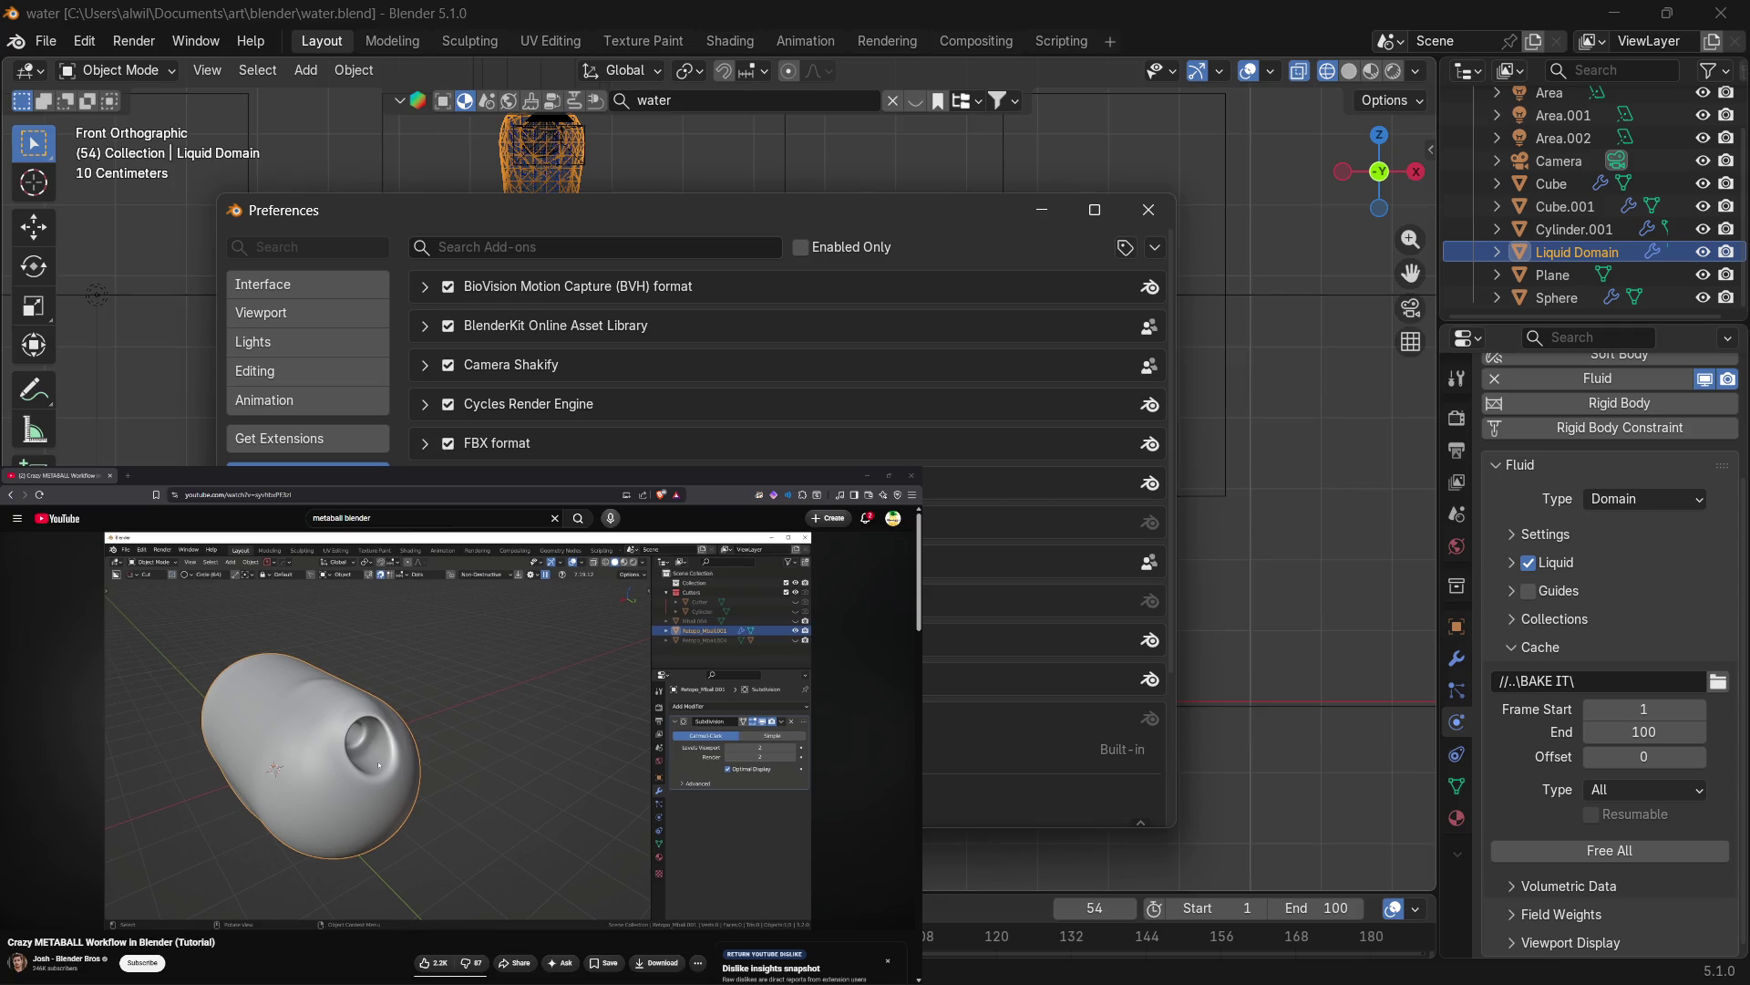
scroll(785, 410, down, 2)
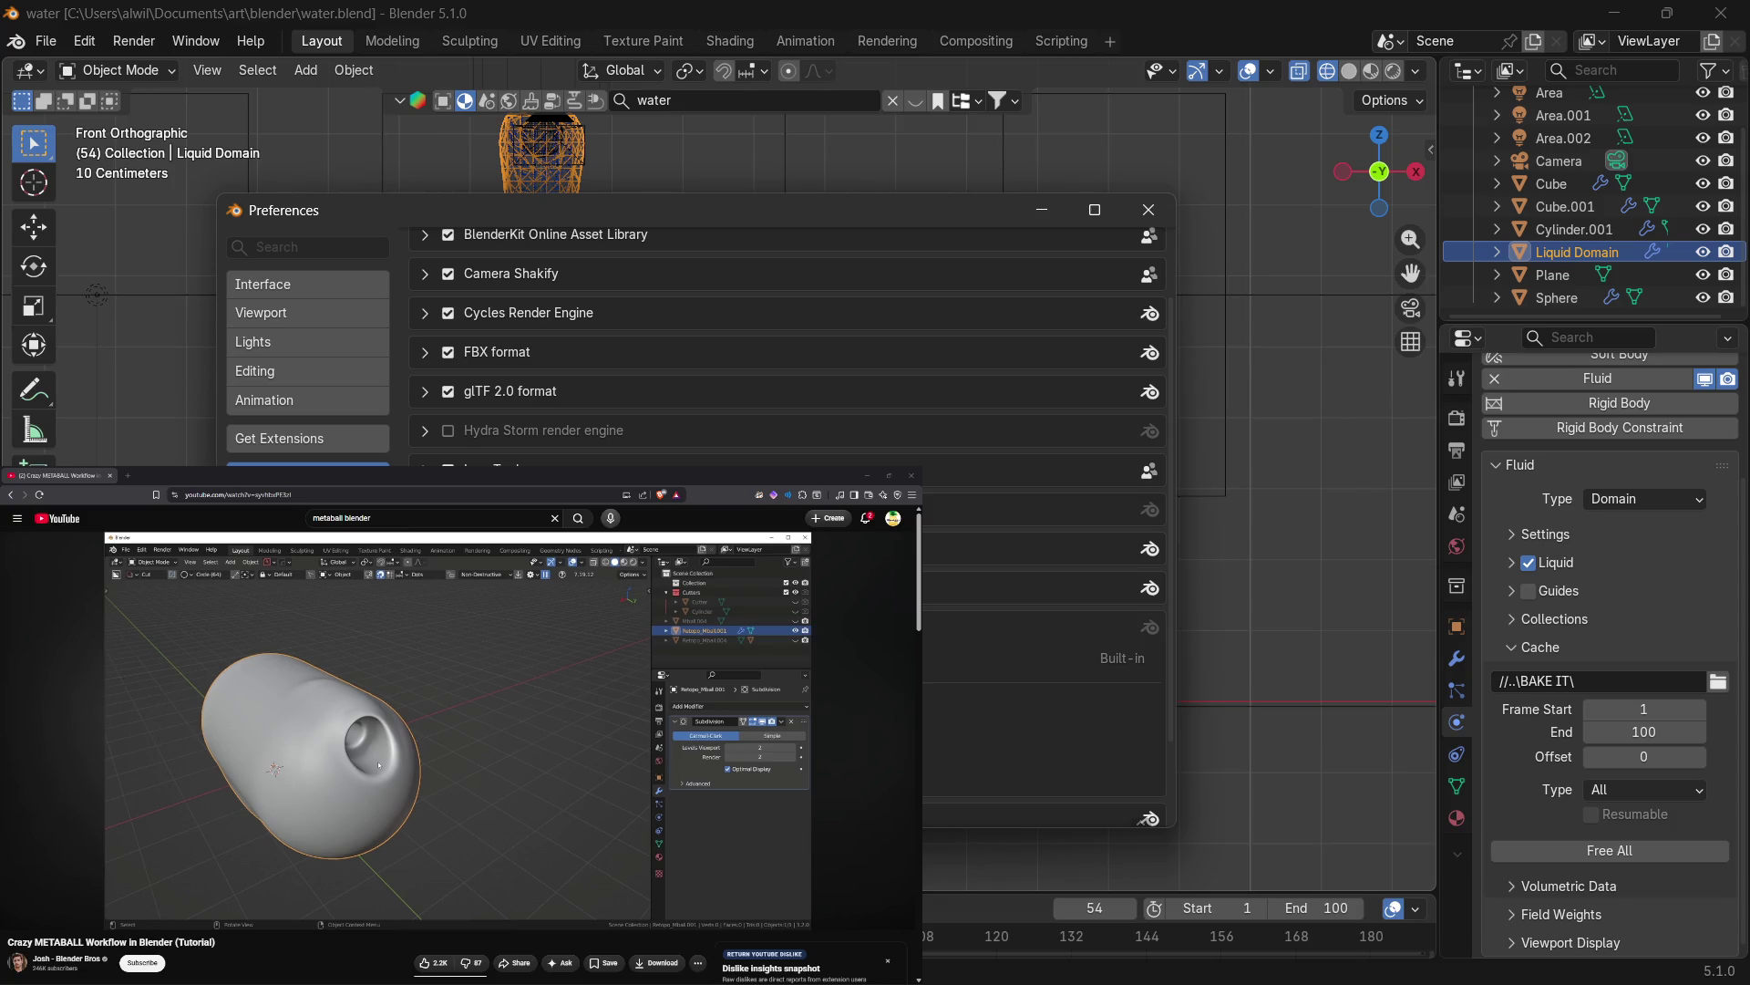
scroll(785, 410, up, 2)
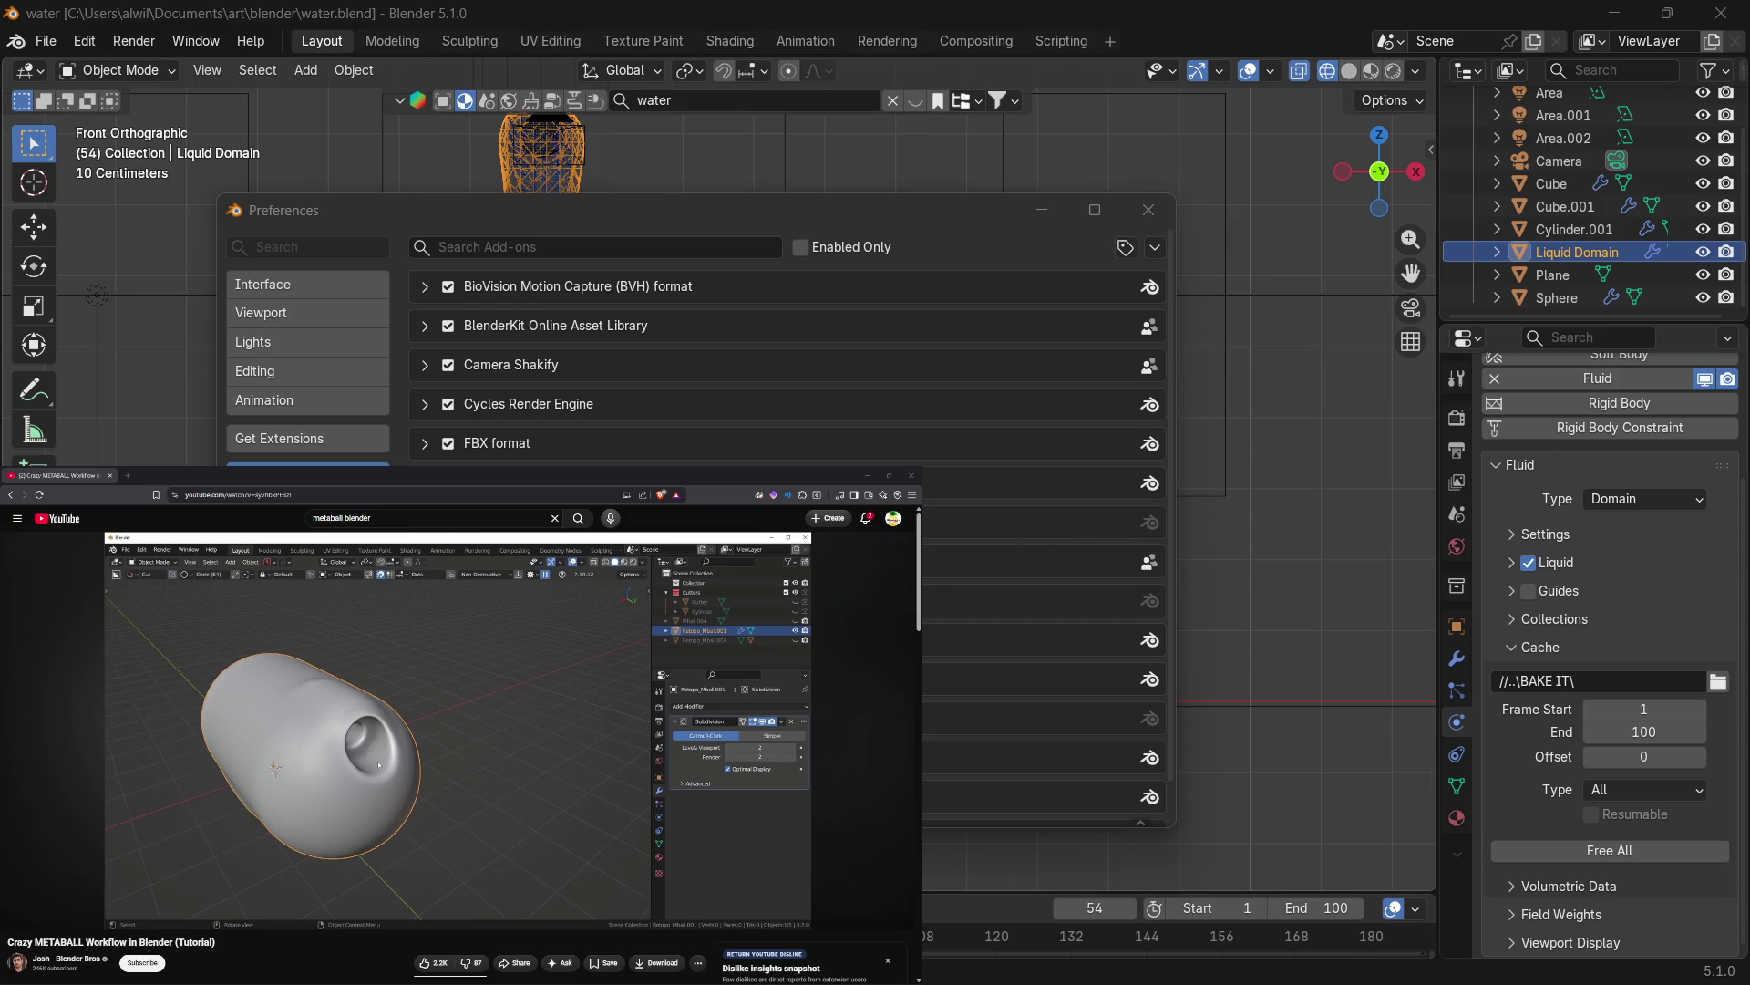
click(1030, 523)
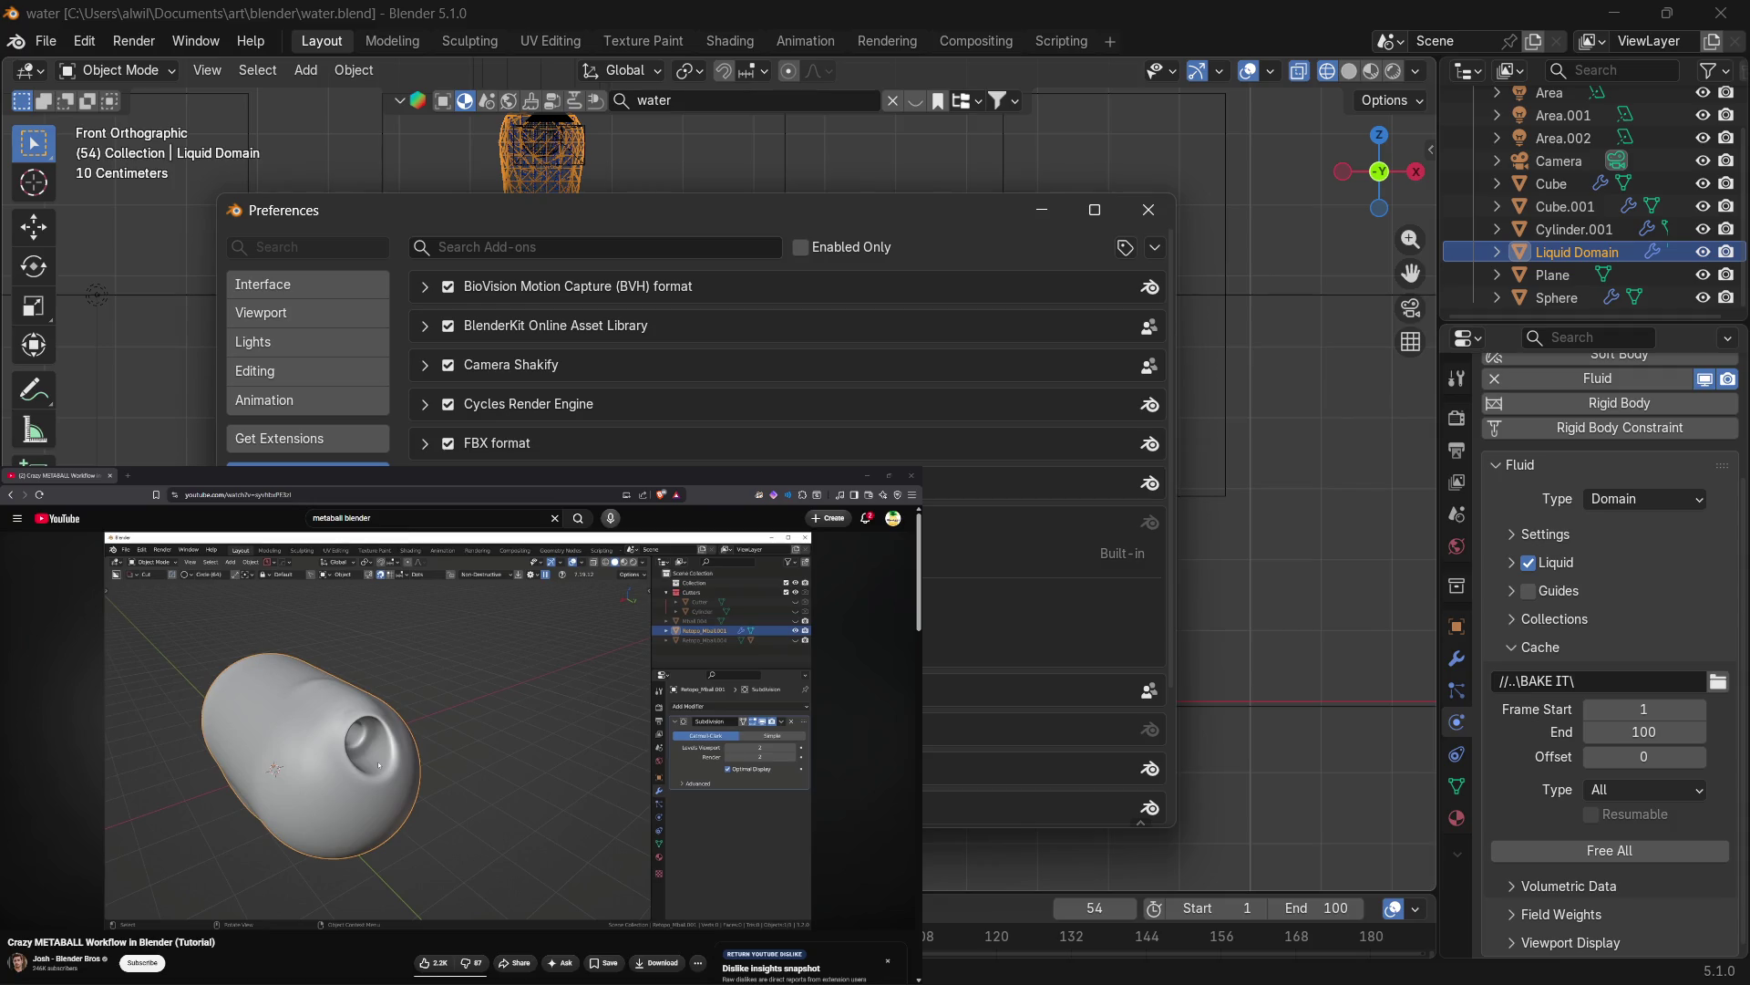
click(1031, 523)
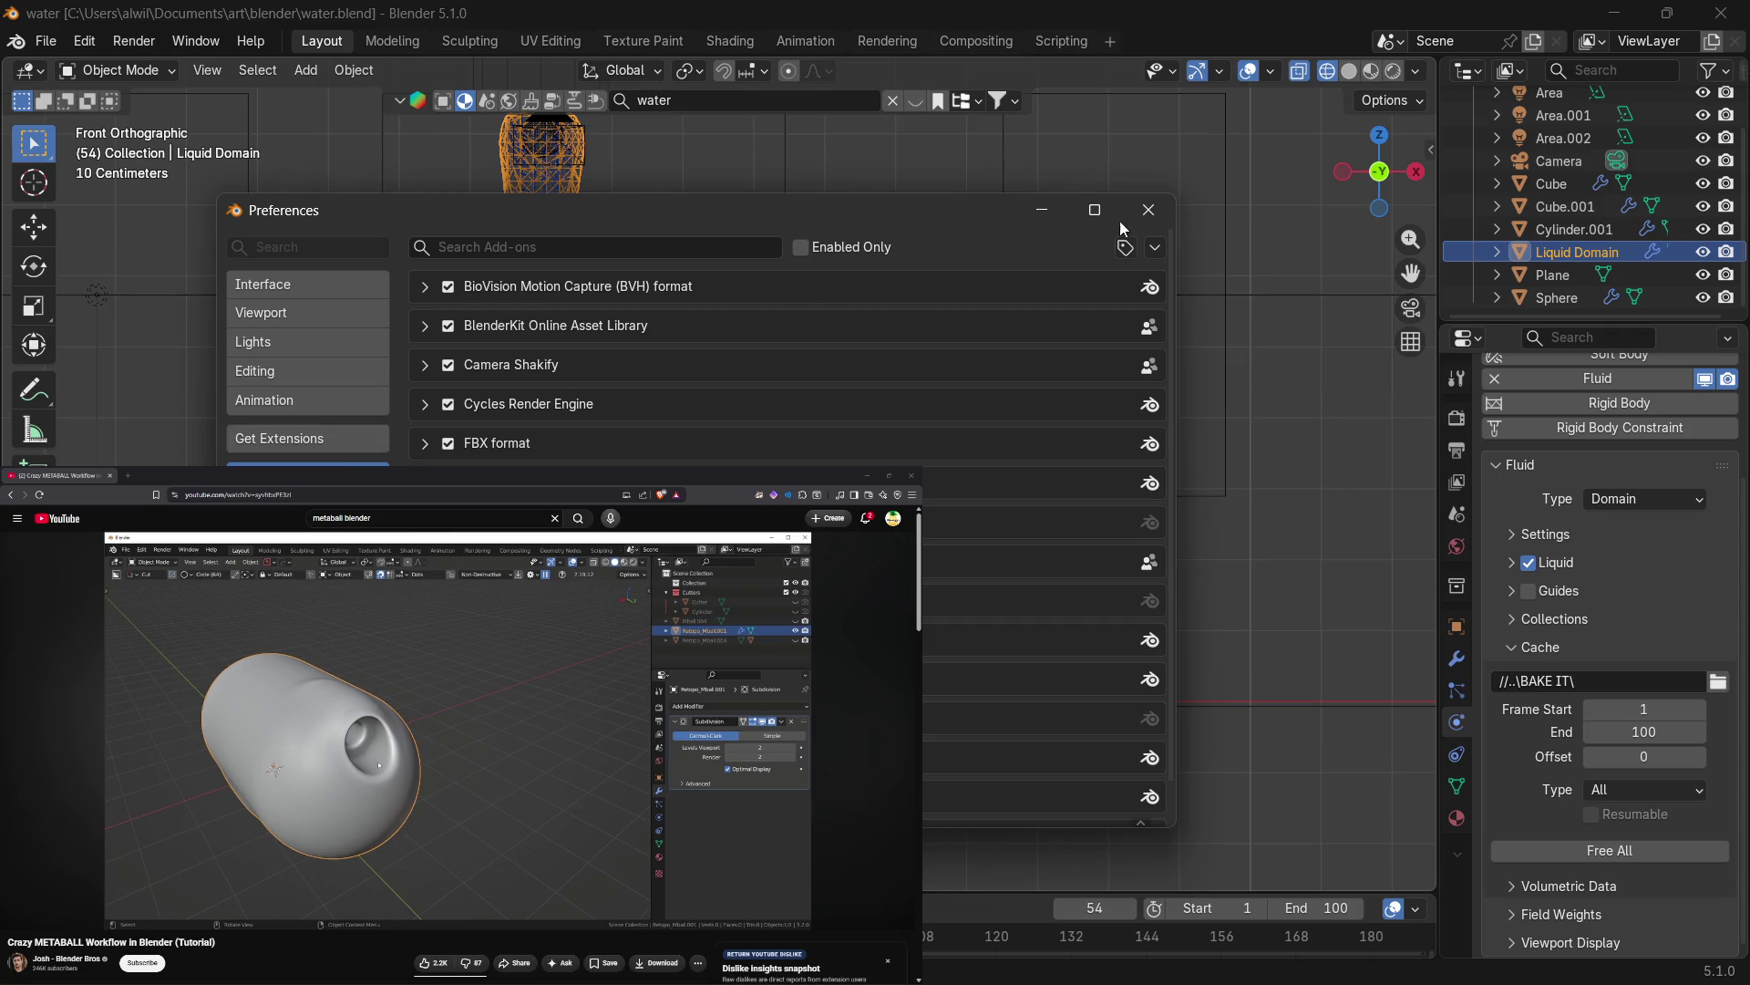
click(1149, 212)
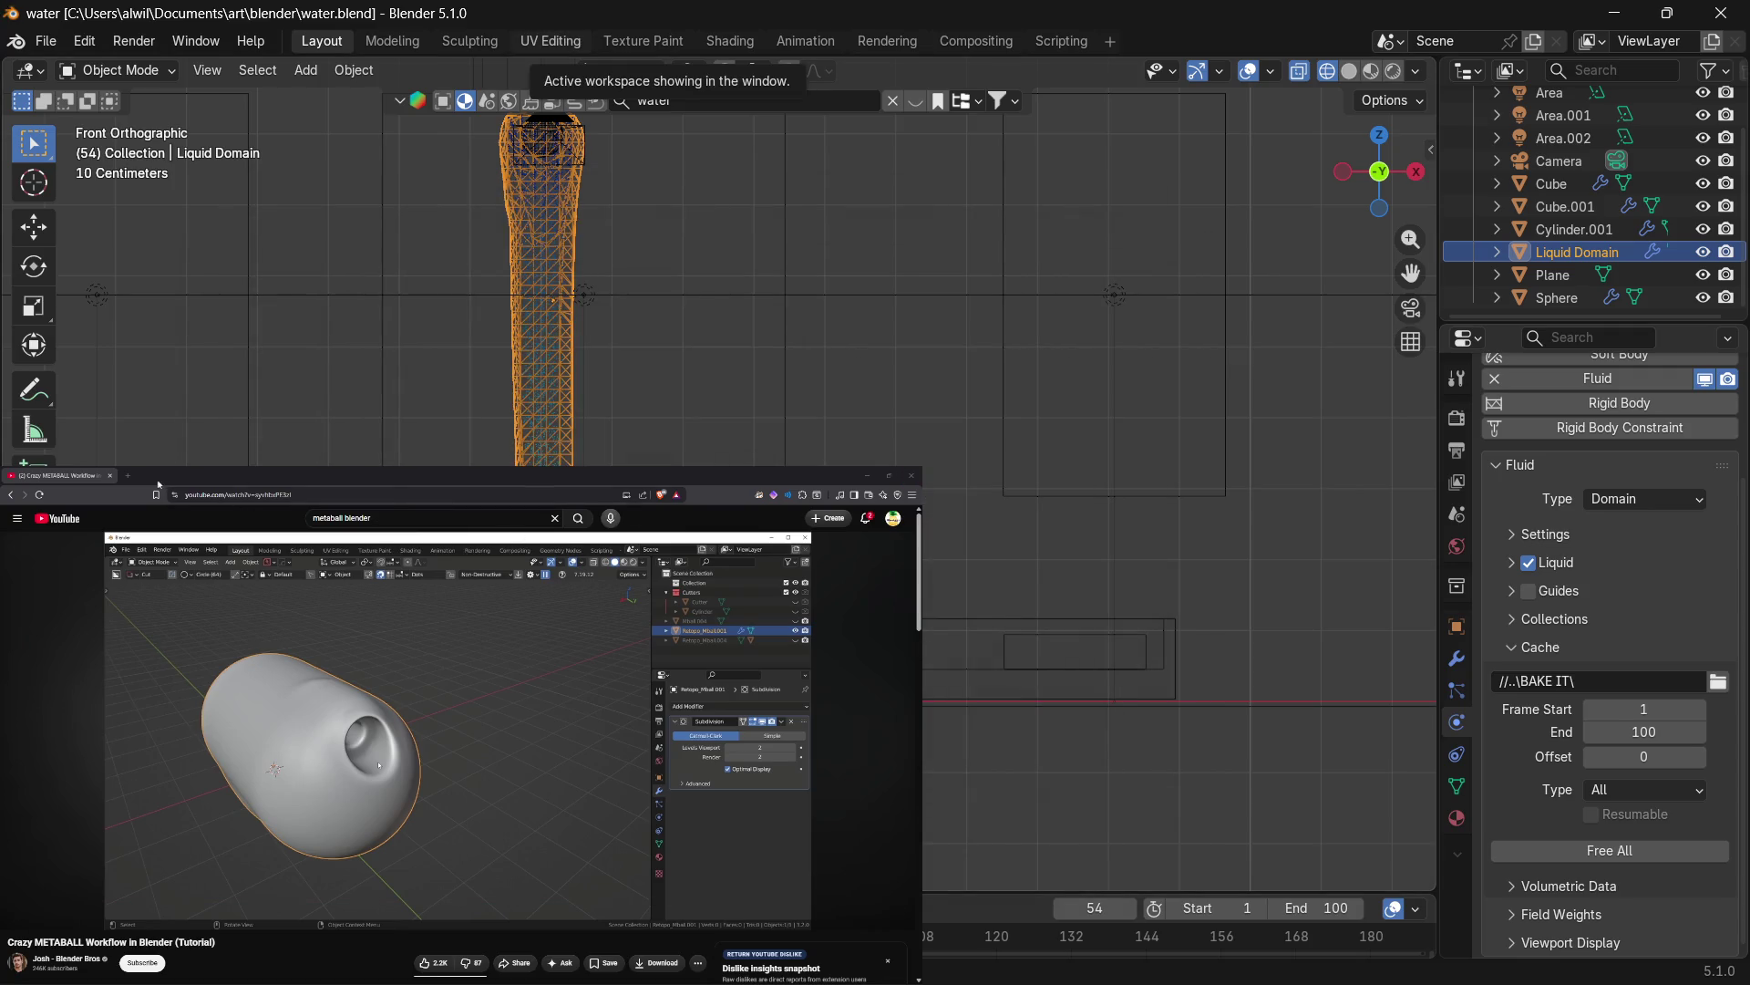
Search 'quad remesher' from a new Brave tab and open the Exoside page.
click(126, 476)
text(q)
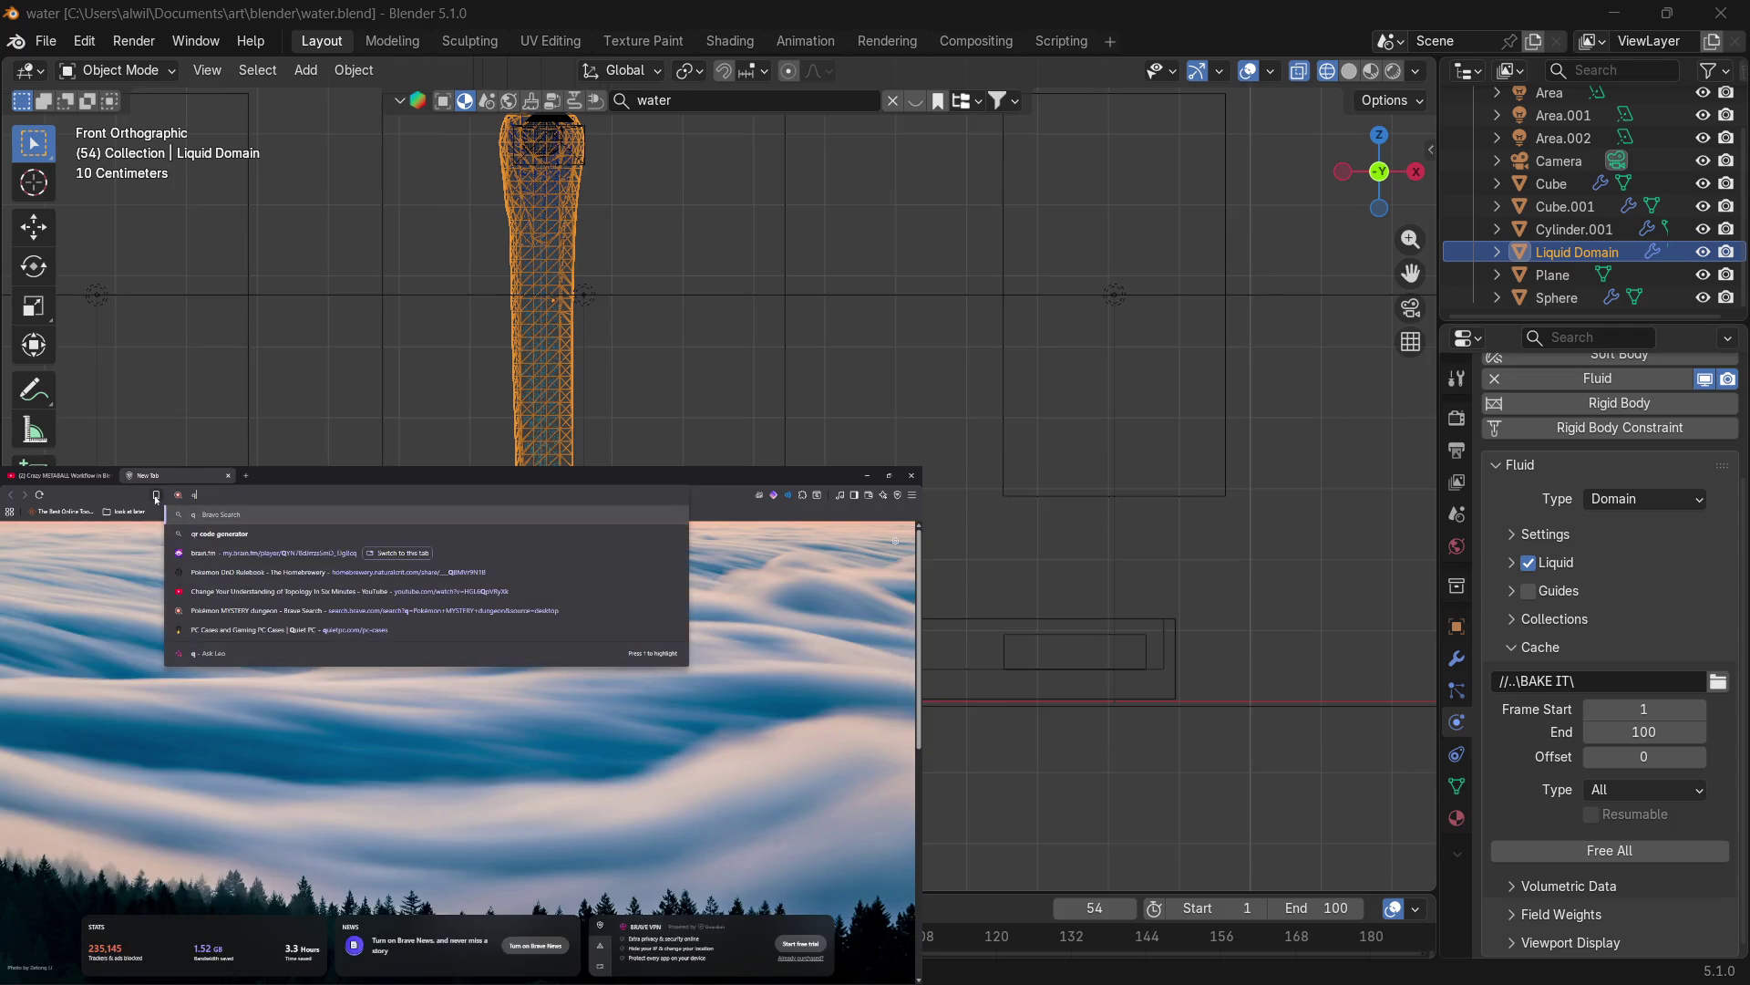
text(uadre)
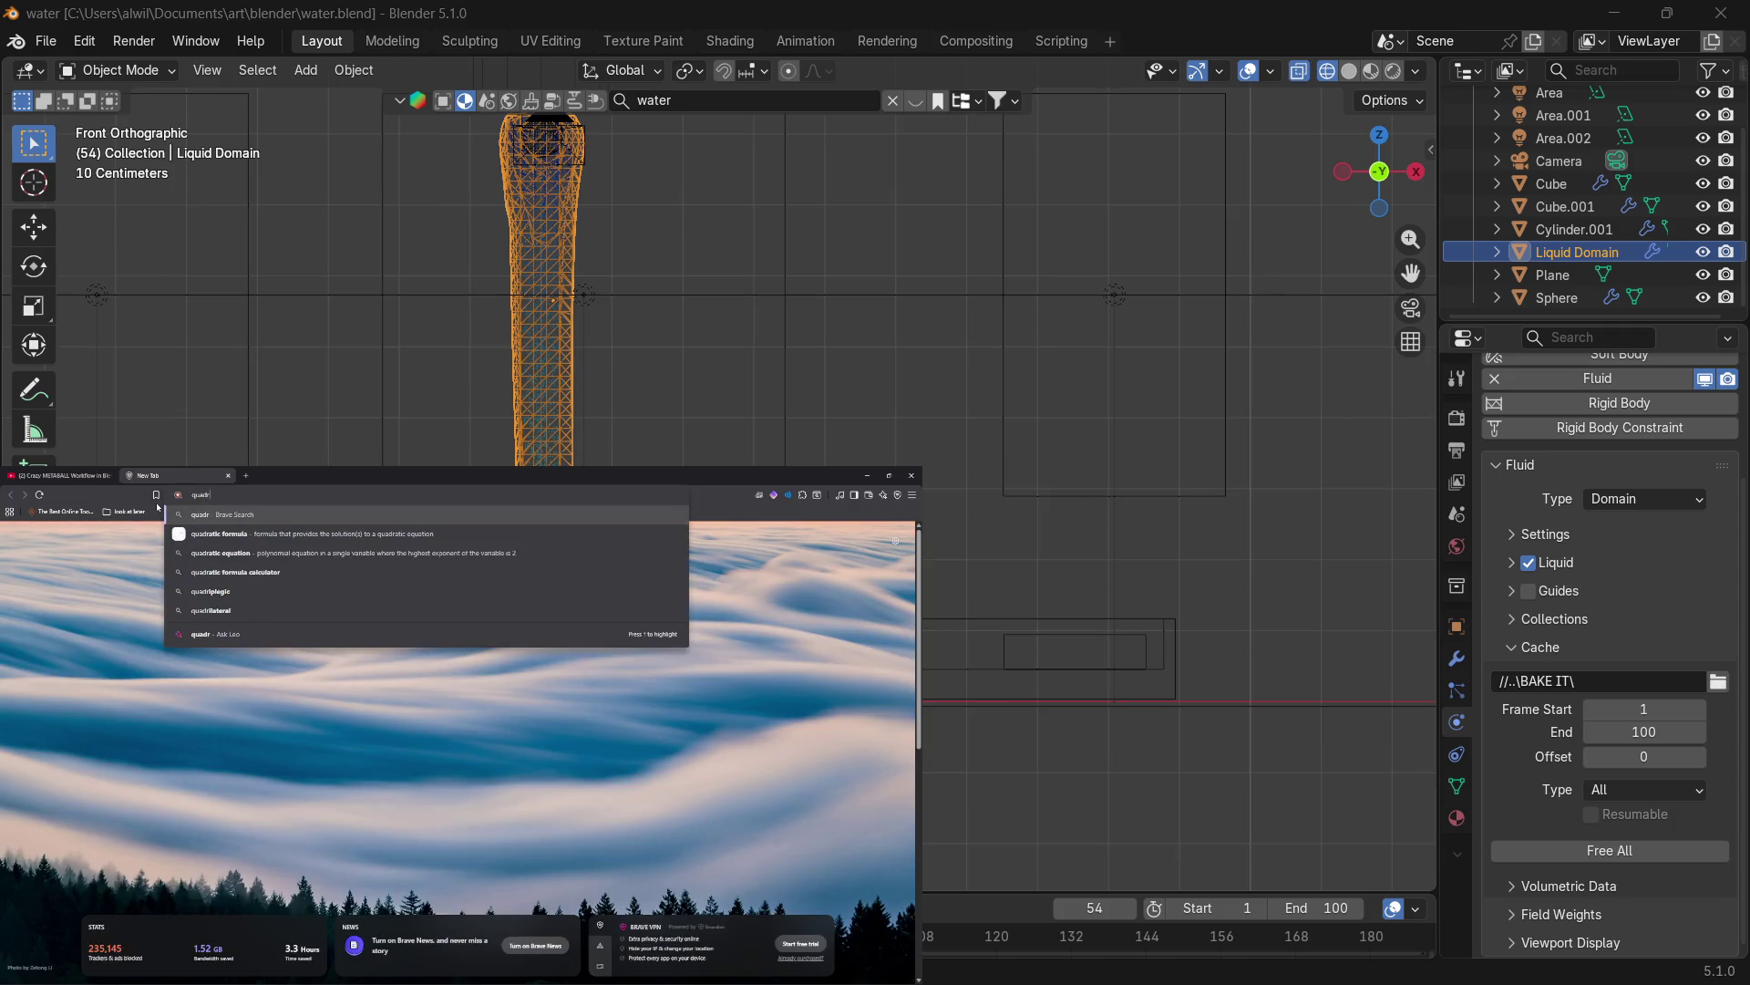
click(215, 534)
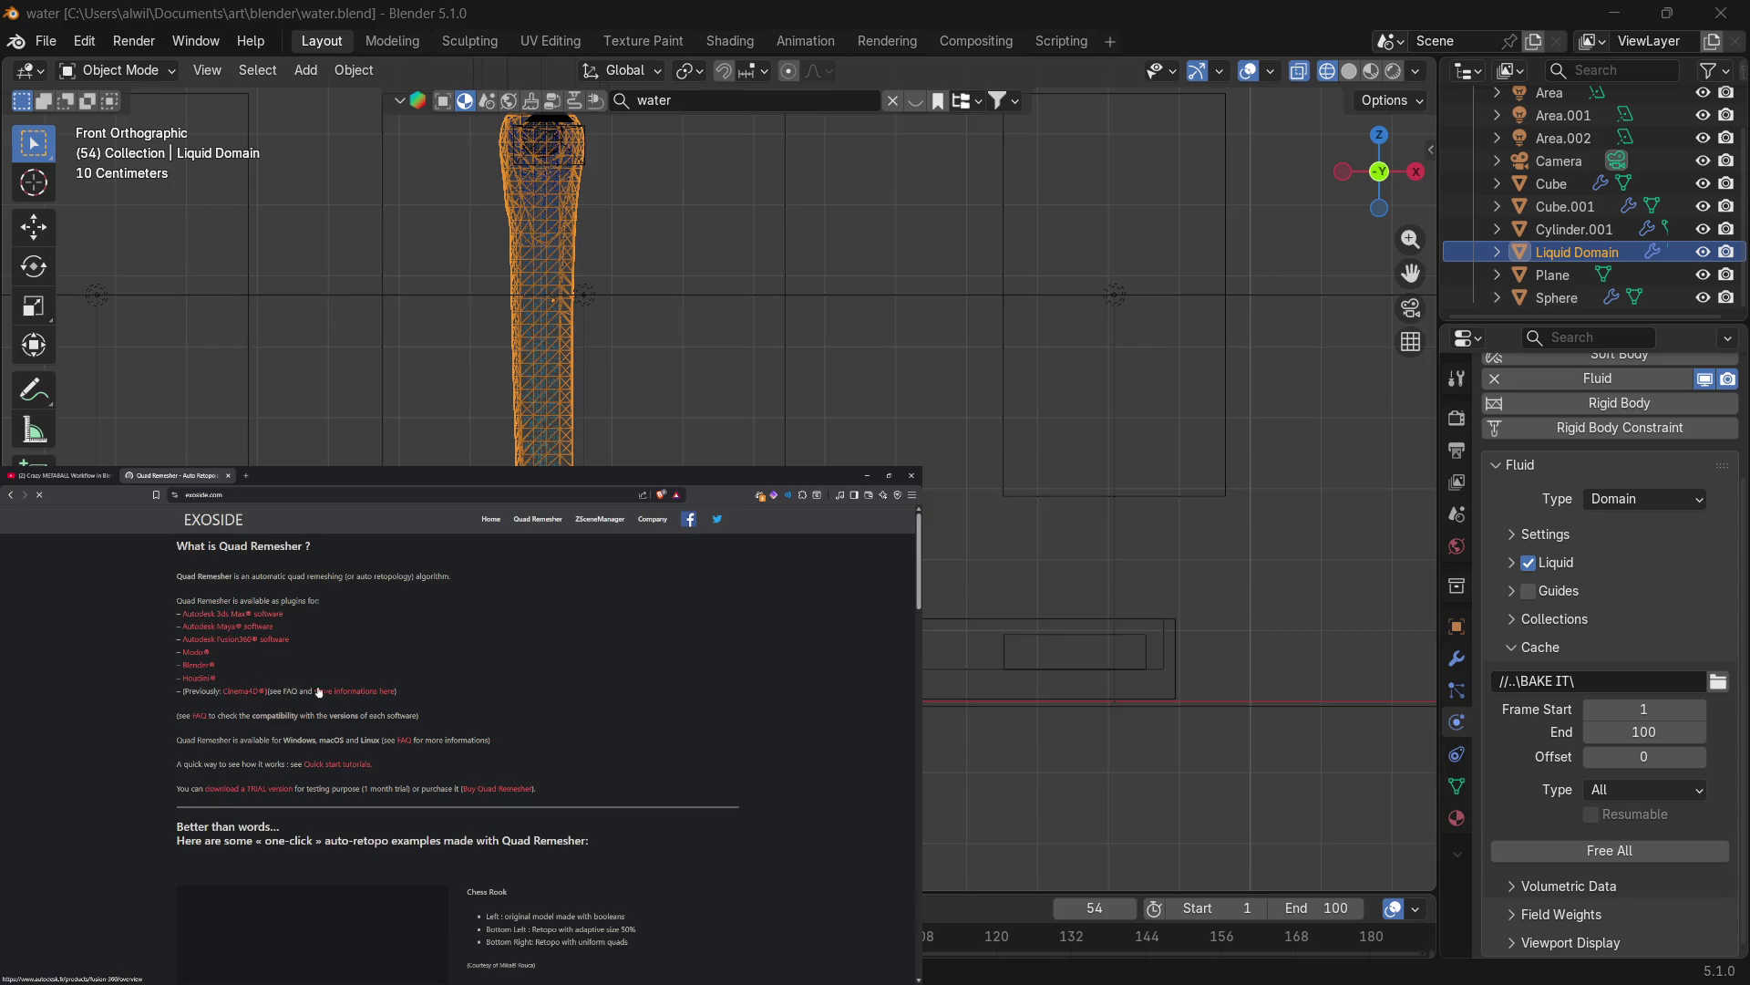
Load the first Chess Rook 3D example and orbit it to inspect its mesh.
scroll(551, 737, down, 3)
scroll(551, 737, down, 3)
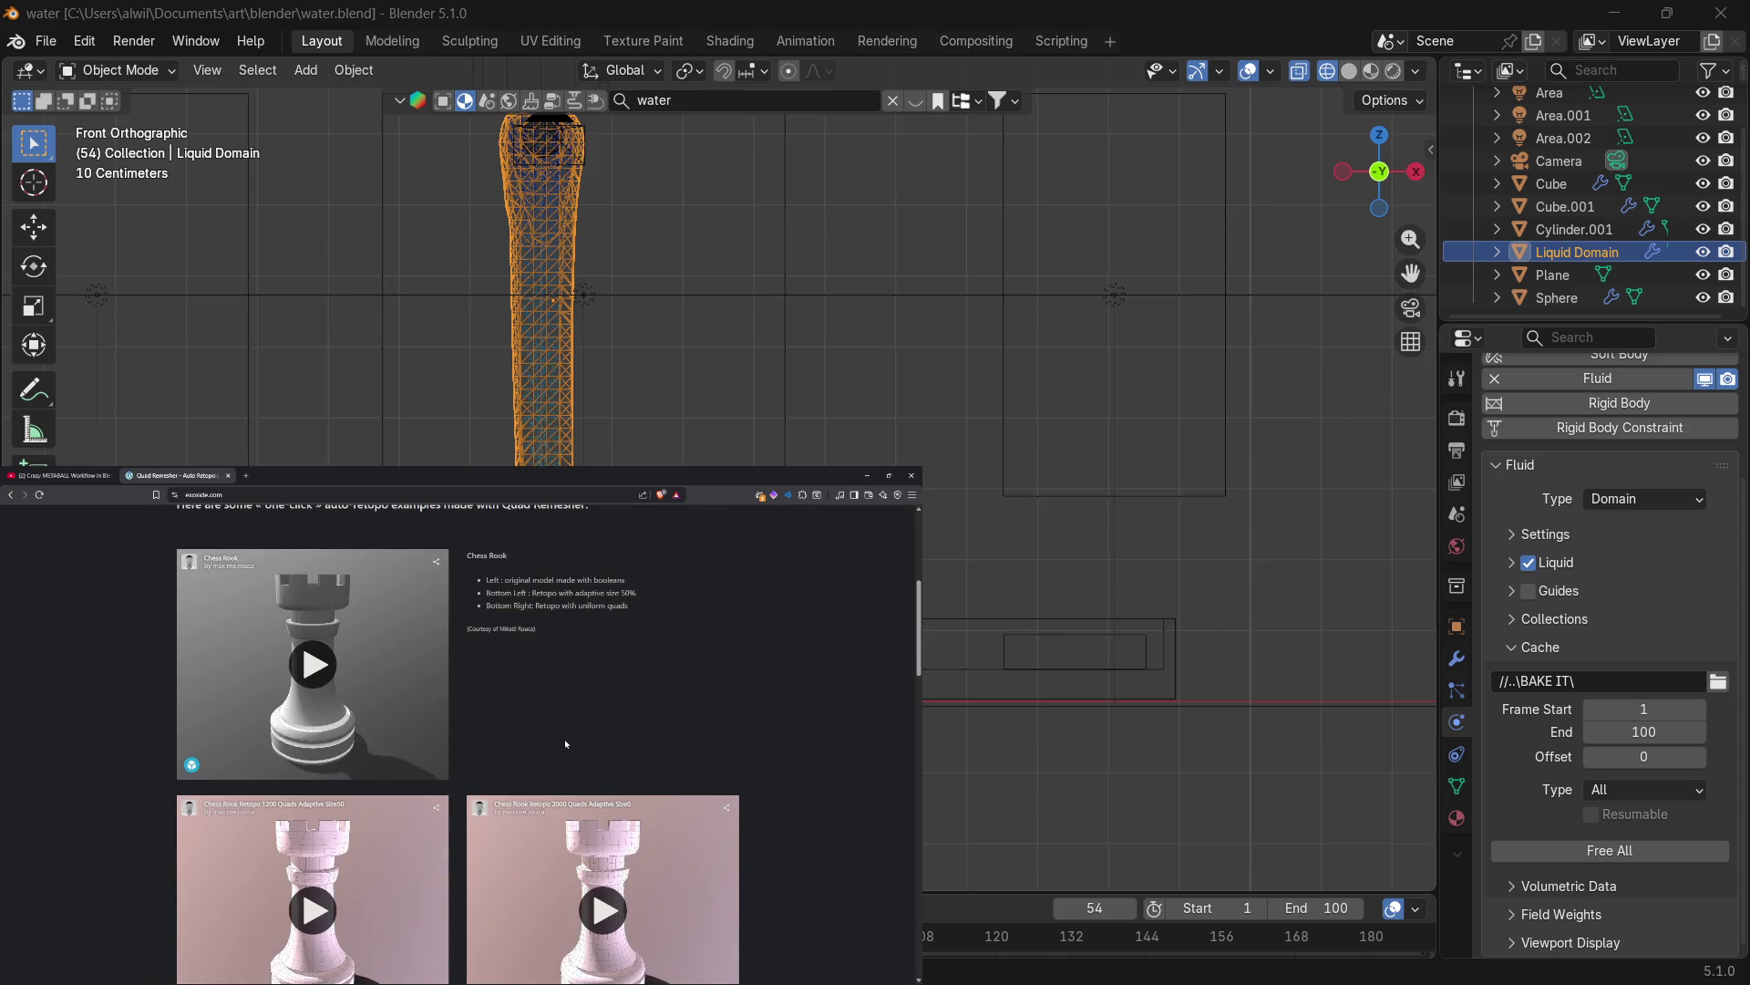
click(321, 713)
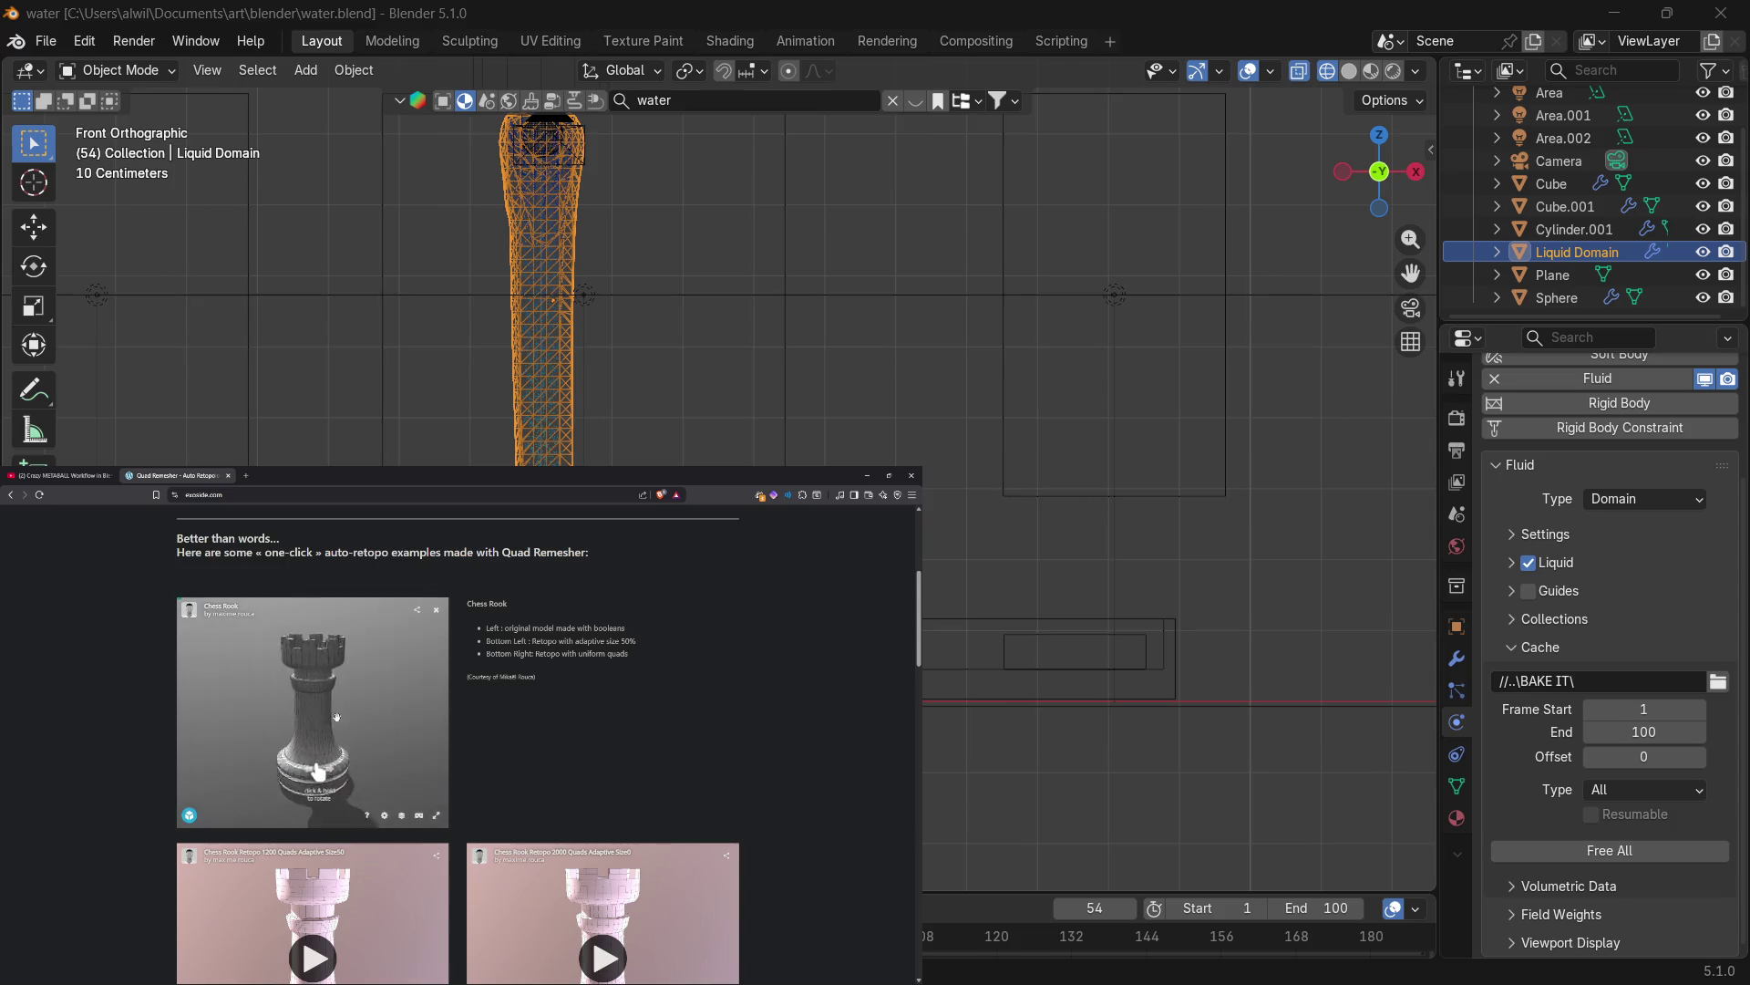
mouse_move(330, 714)
mouse_down()
mouse_move(195, 707)
mouse_move(291, 790)
mouse_move(280, 774)
mouse_up()
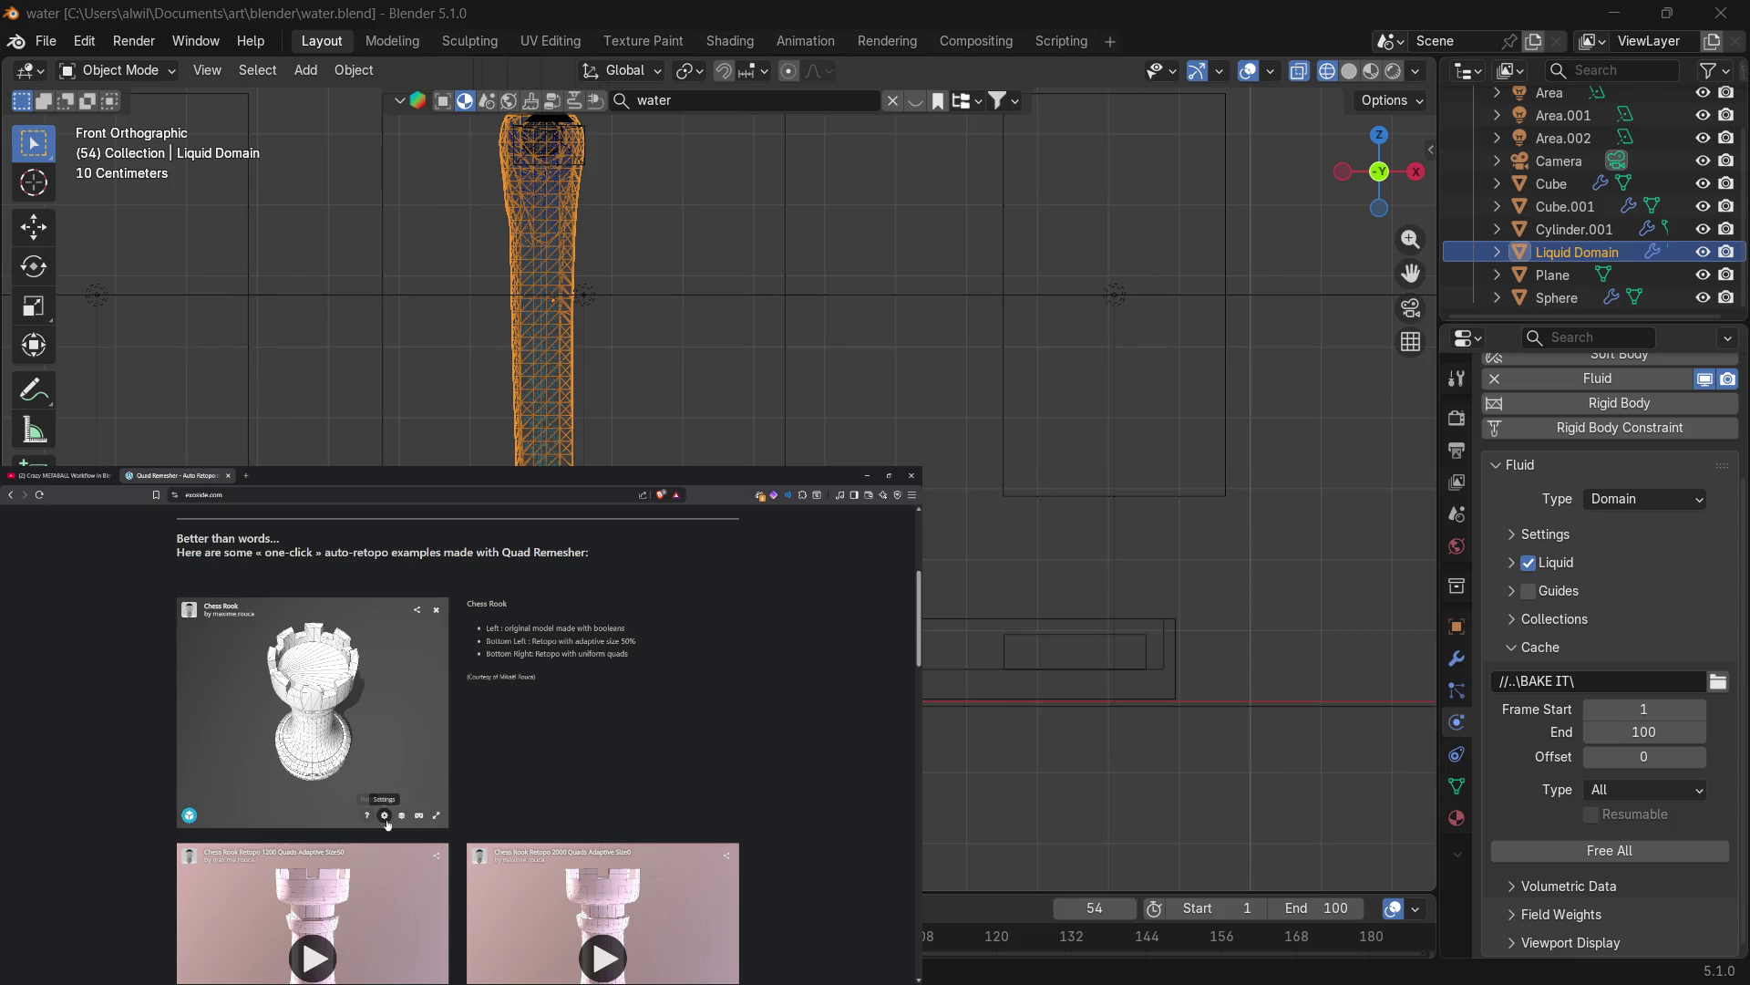
scroll(321, 703, up, 5)
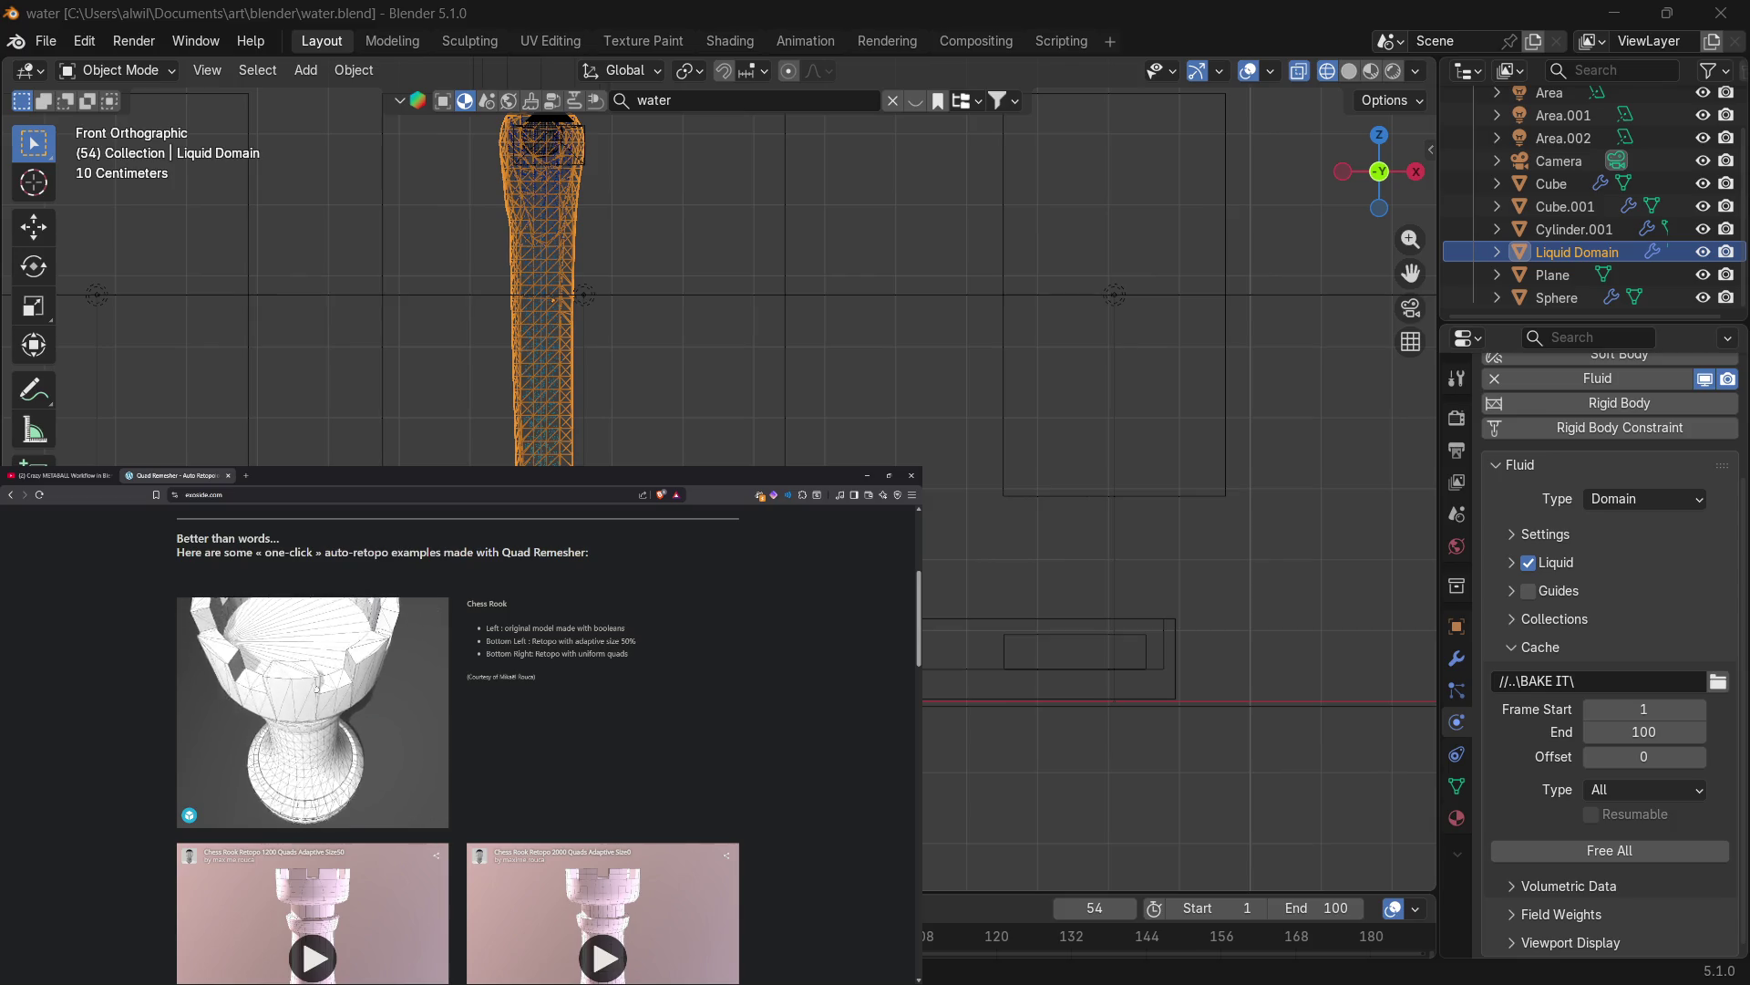
mouse_move(326, 715)
mouse_down()
mouse_move(293, 678)
mouse_move(369, 786)
mouse_up()
scroll(293, 677, down, 5)
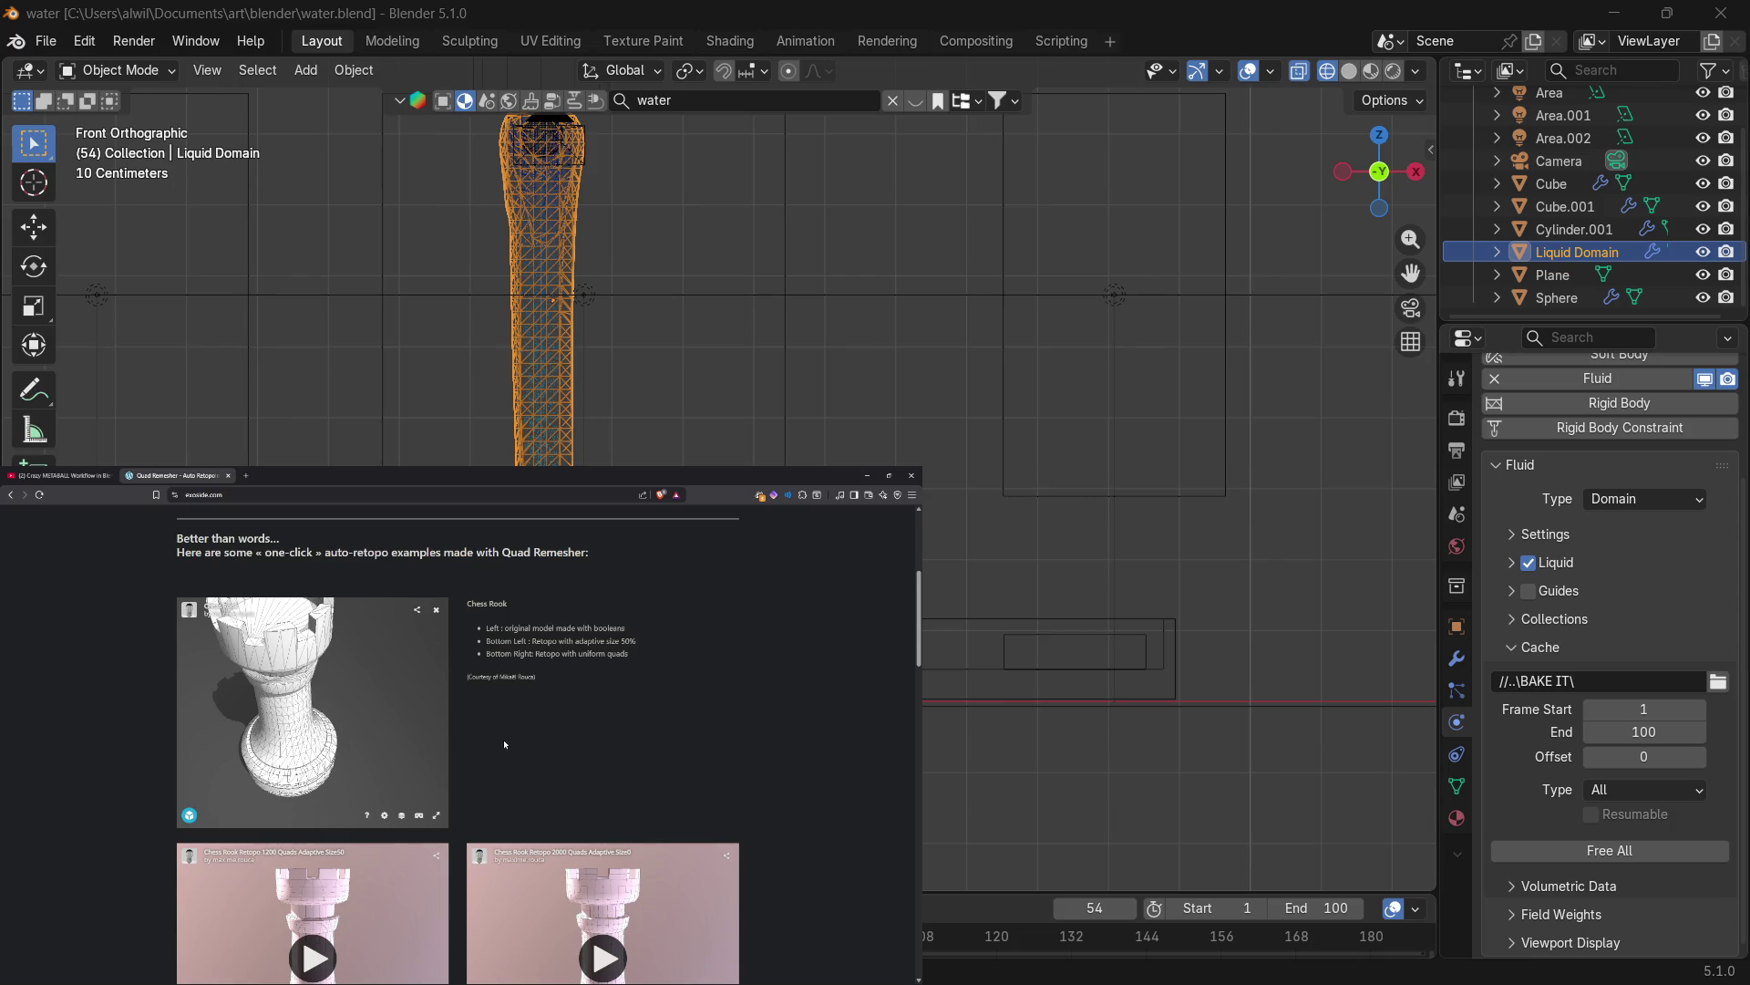
drag(502, 677, 491, 654)
click(528, 758)
Load the left rook retopo viewer and orbit it to a top-down view.
scroll(482, 718, down, 1)
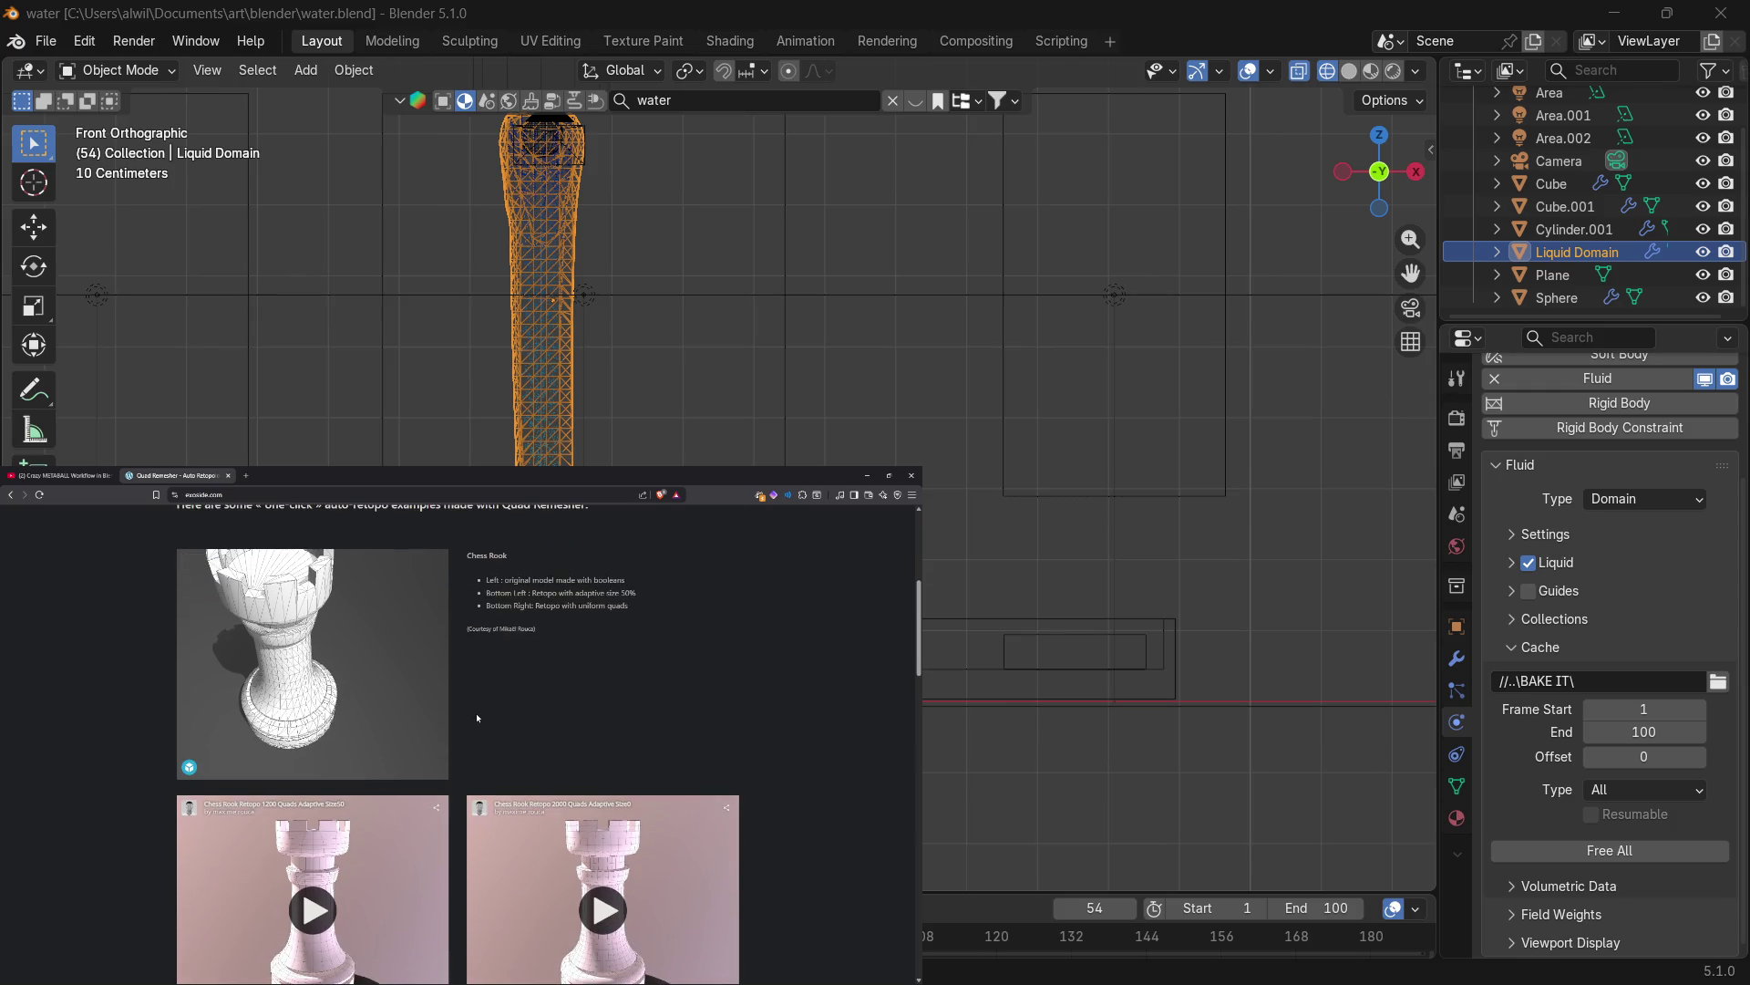
scroll(477, 719, down, 3)
click(334, 776)
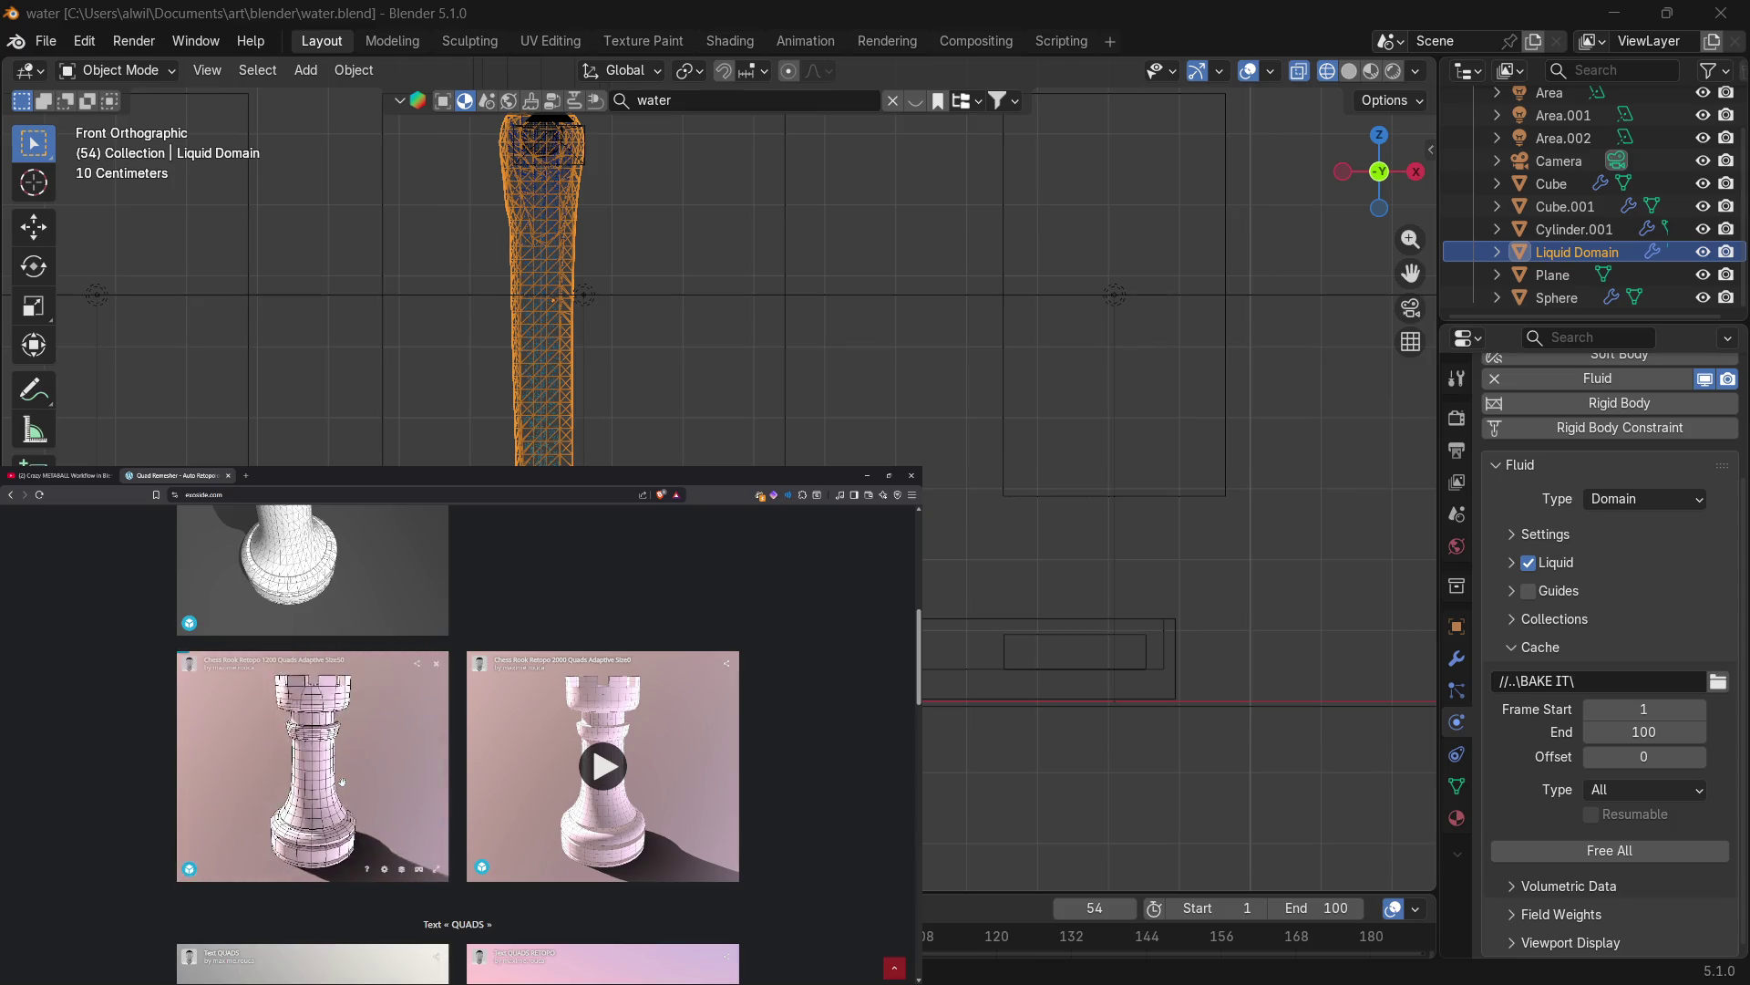
mouse_move(333, 776)
mouse_down()
mouse_move(374, 828)
mouse_move(402, 825)
mouse_move(410, 712)
mouse_move(350, 774)
mouse_up()
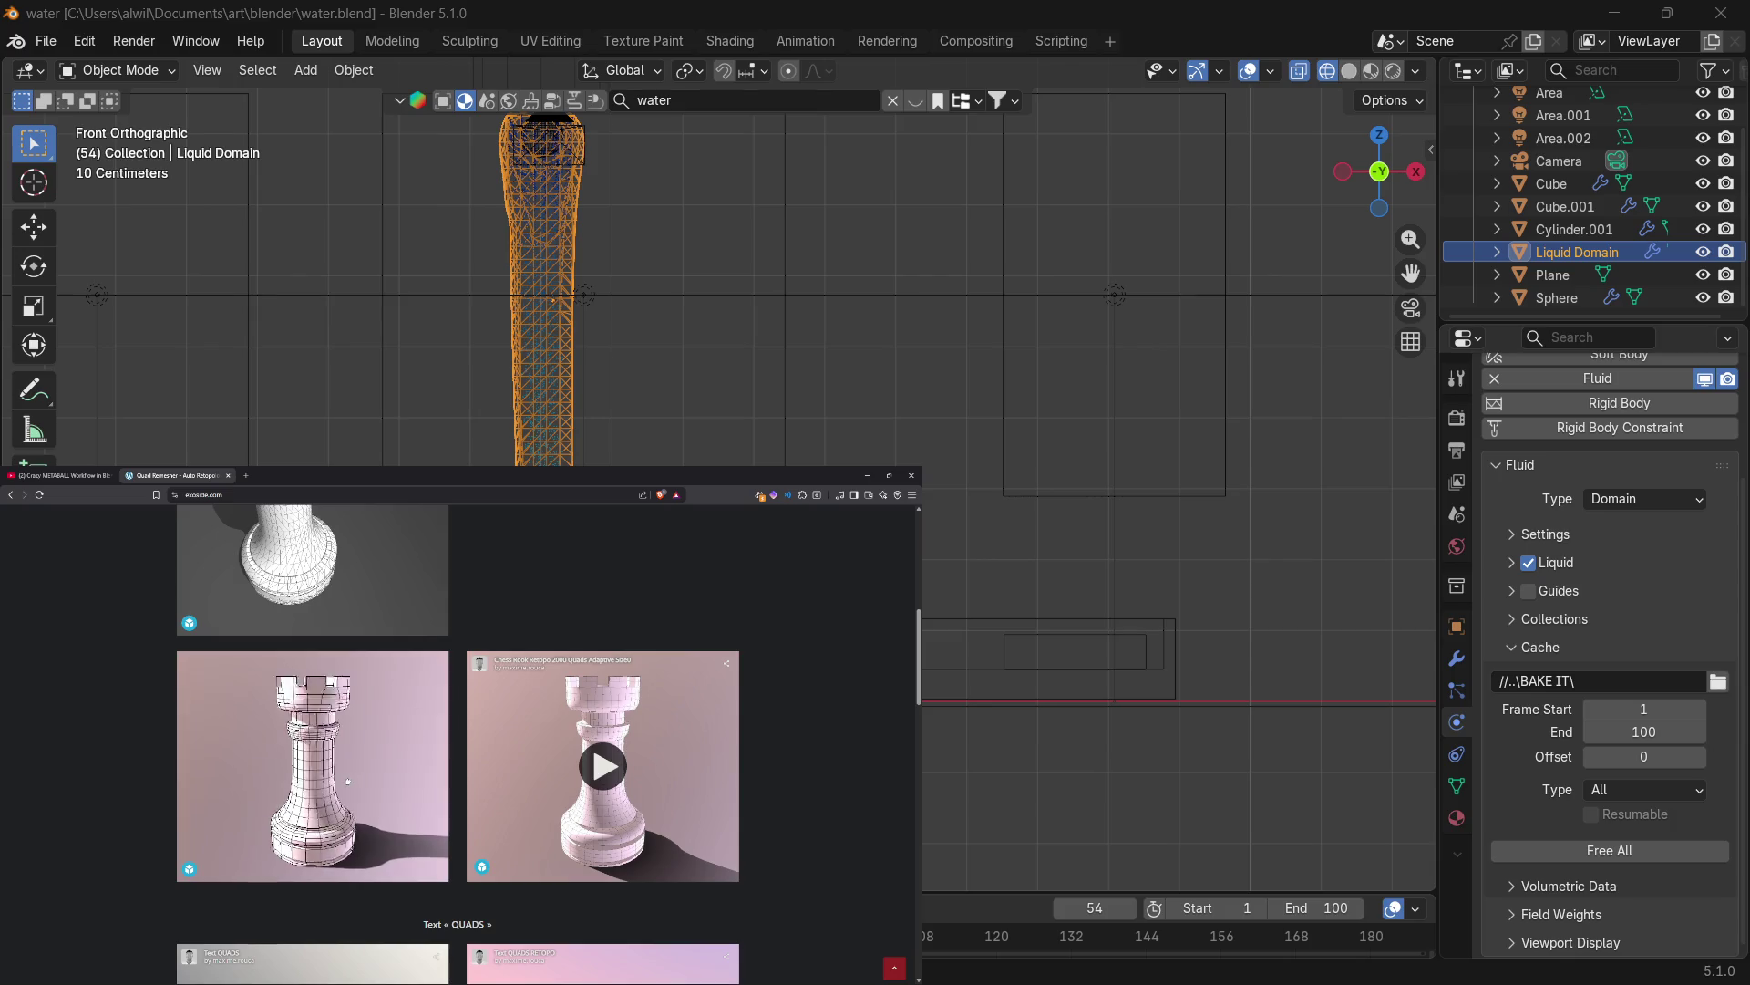
scroll(508, 768, up, 3)
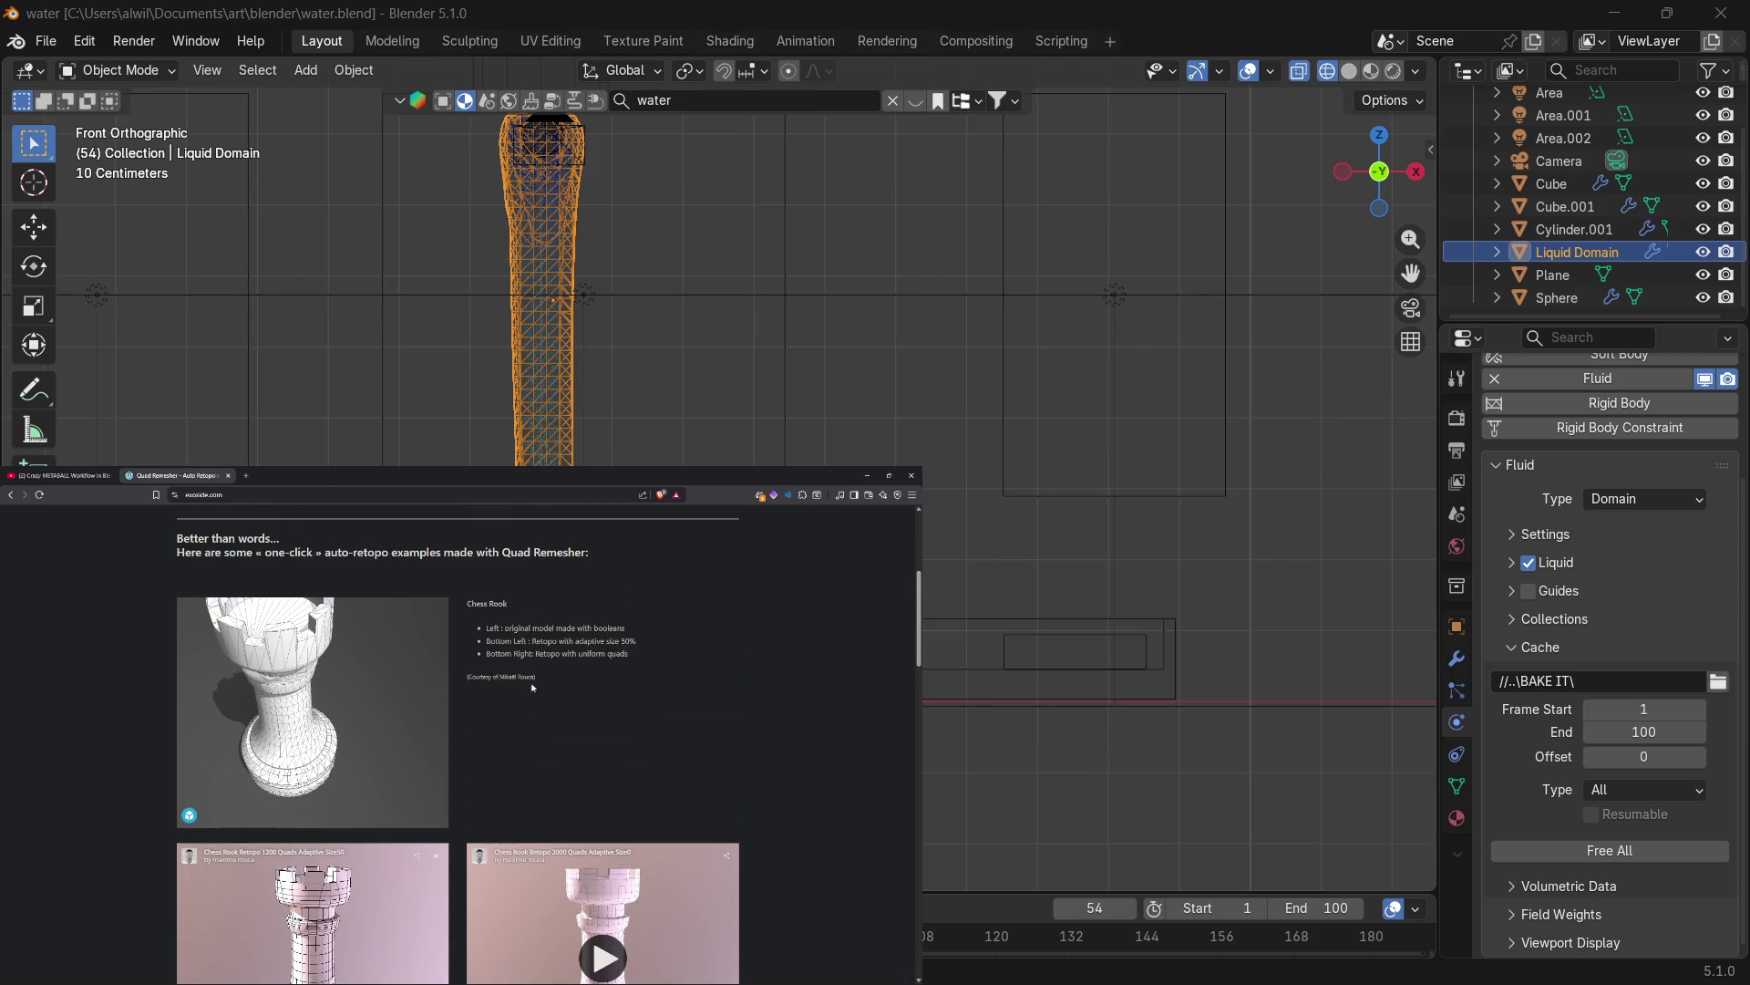
scroll(545, 670, down, 2)
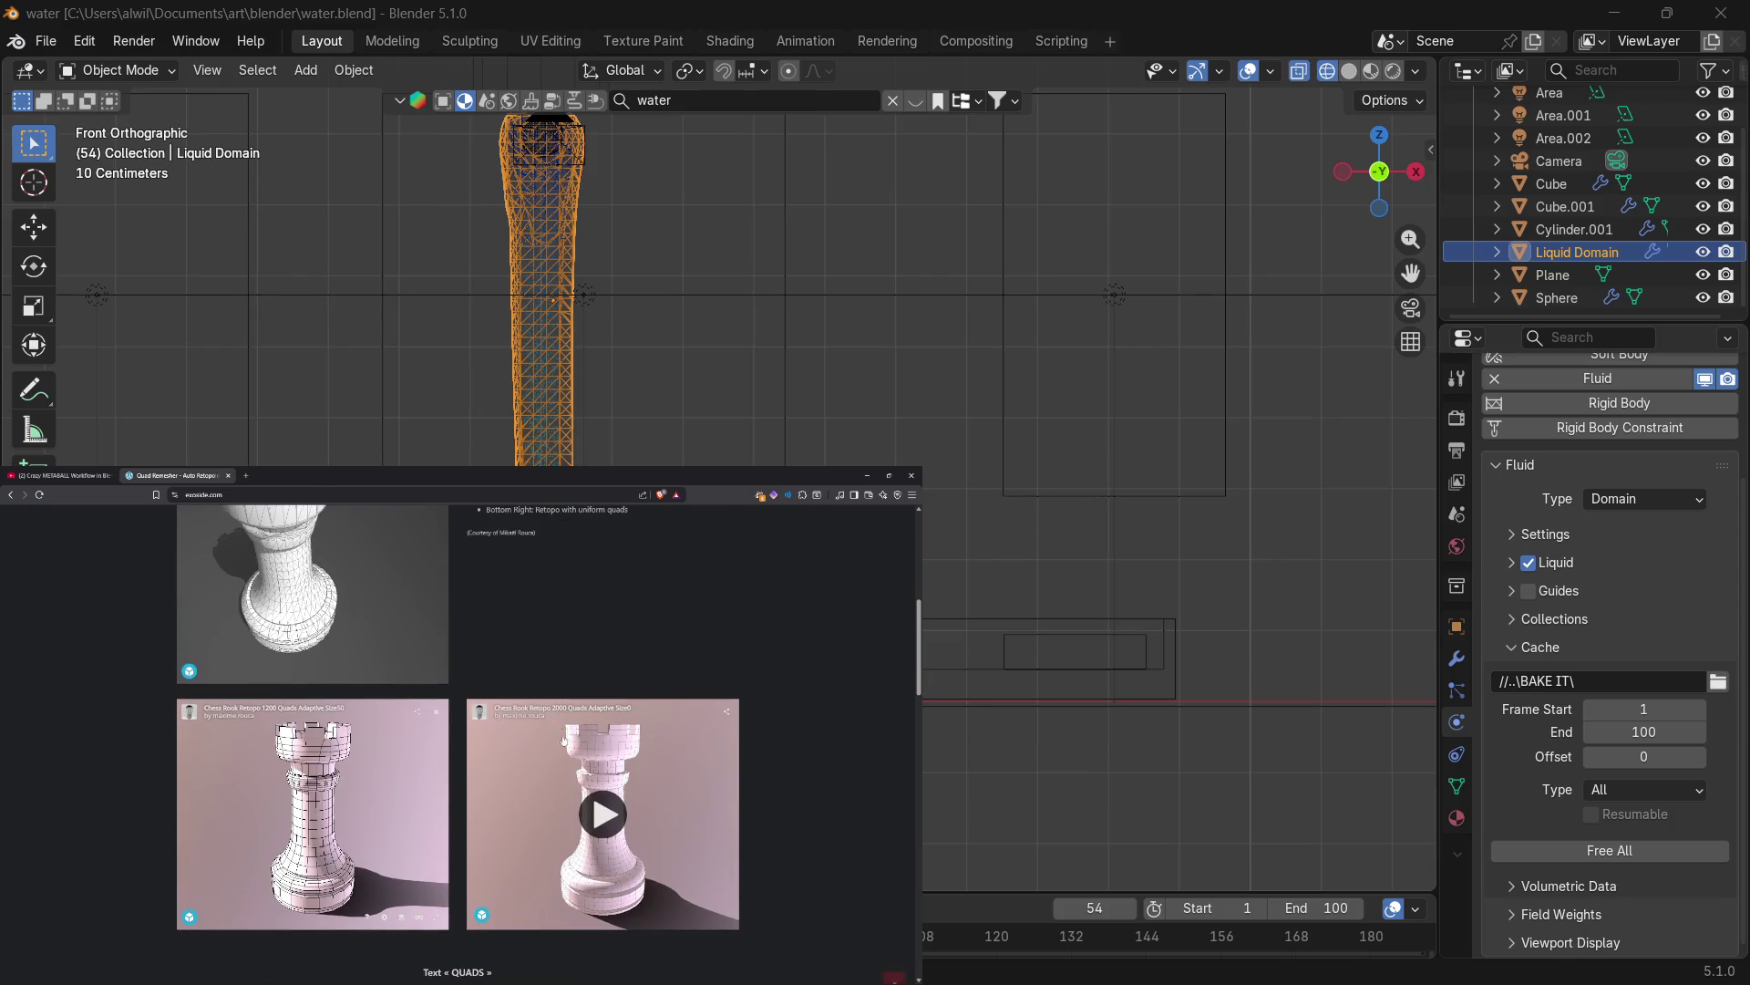
Orbit the second rook retopo model between top and side views, then open it on Sketchfab.
click(604, 811)
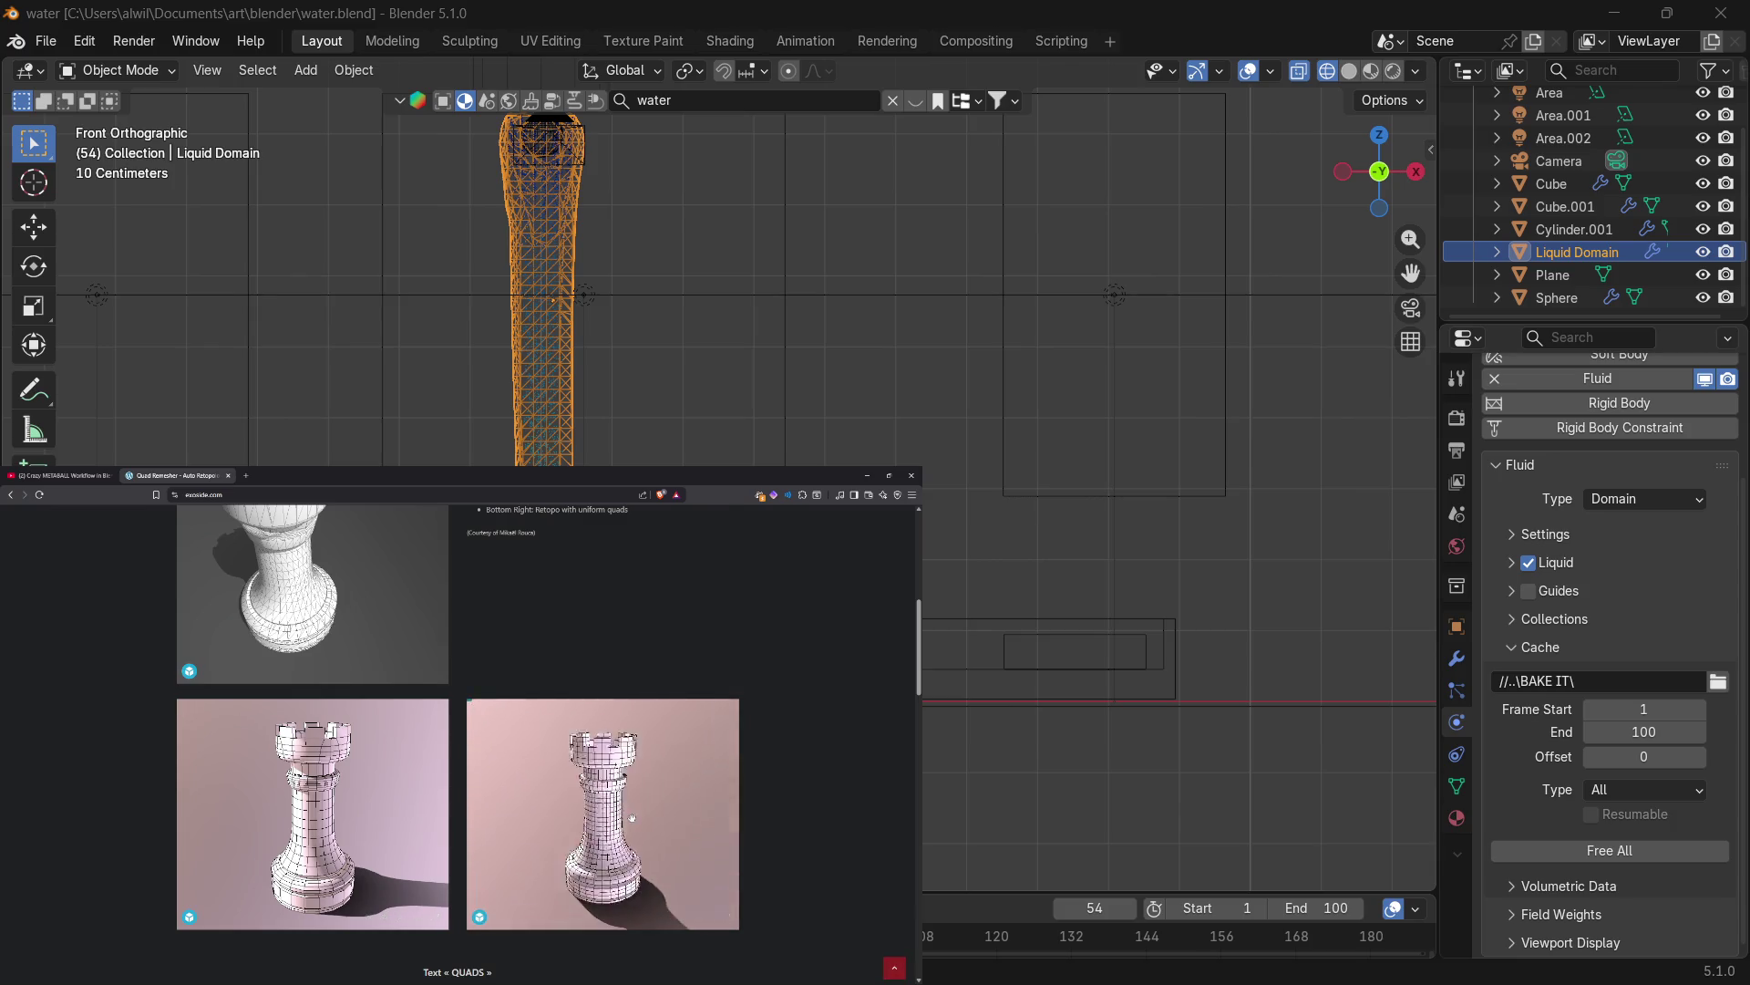
mouse_move(631, 817)
mouse_down()
mouse_move(633, 869)
mouse_move(636, 740)
mouse_move(551, 798)
mouse_up()
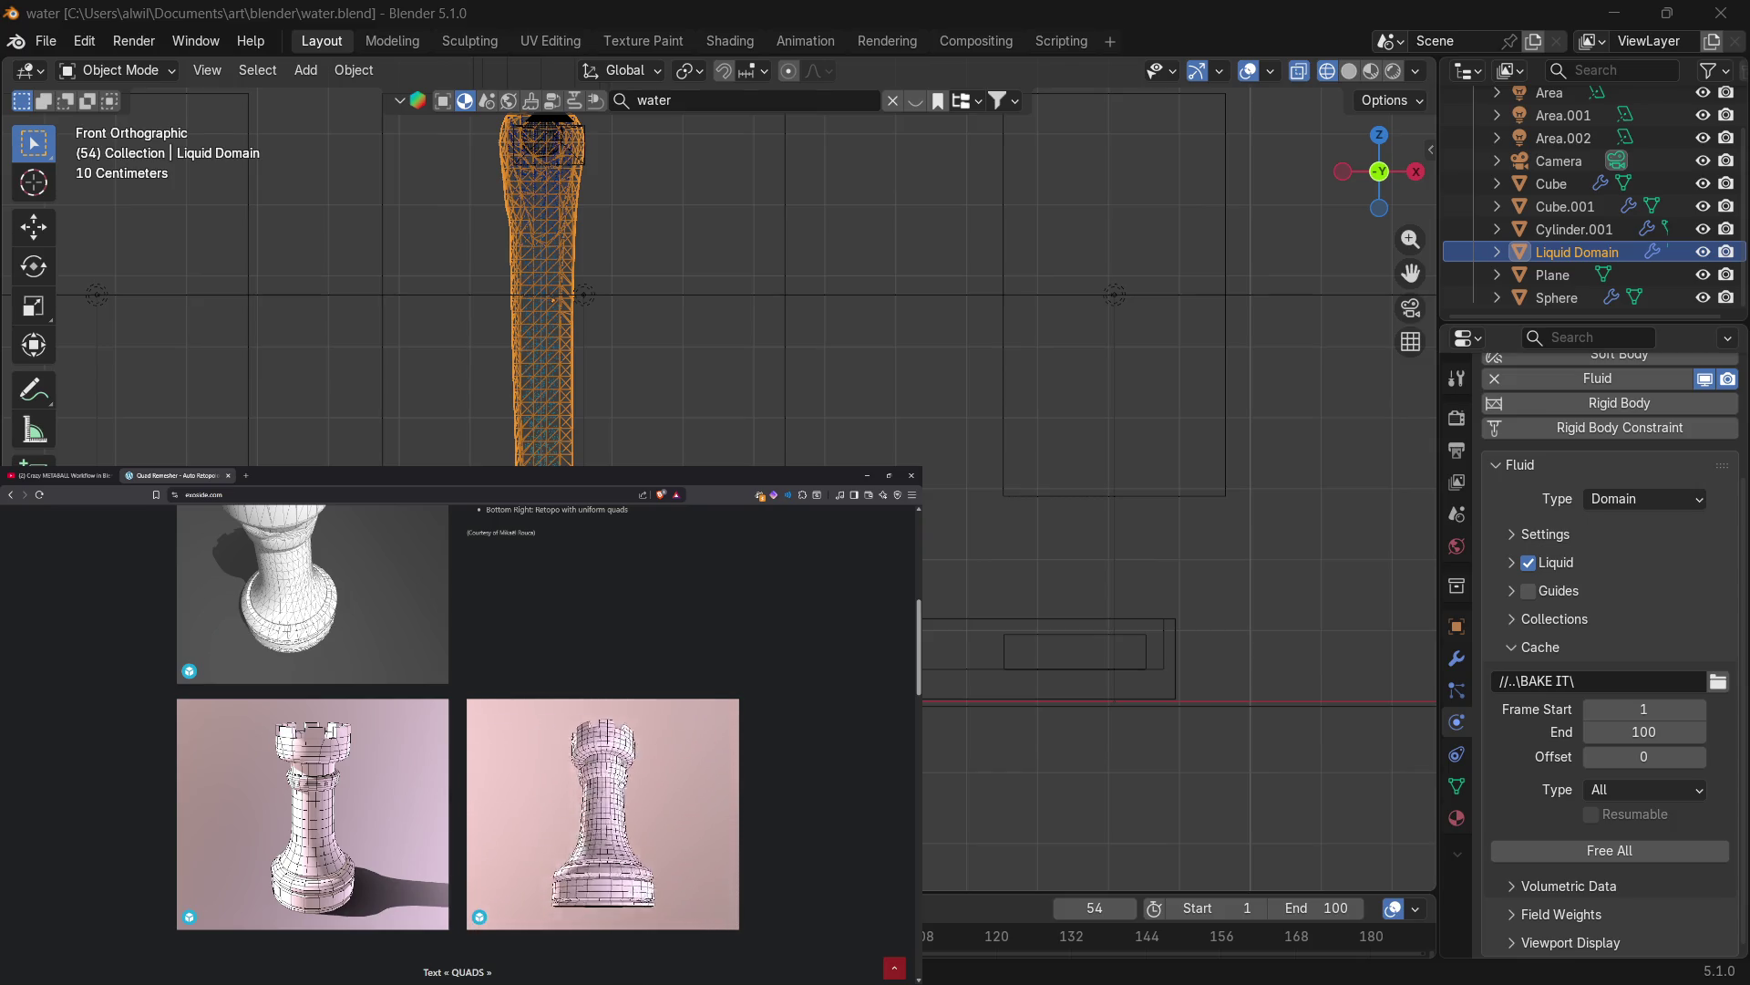
drag(552, 799, 566, 797)
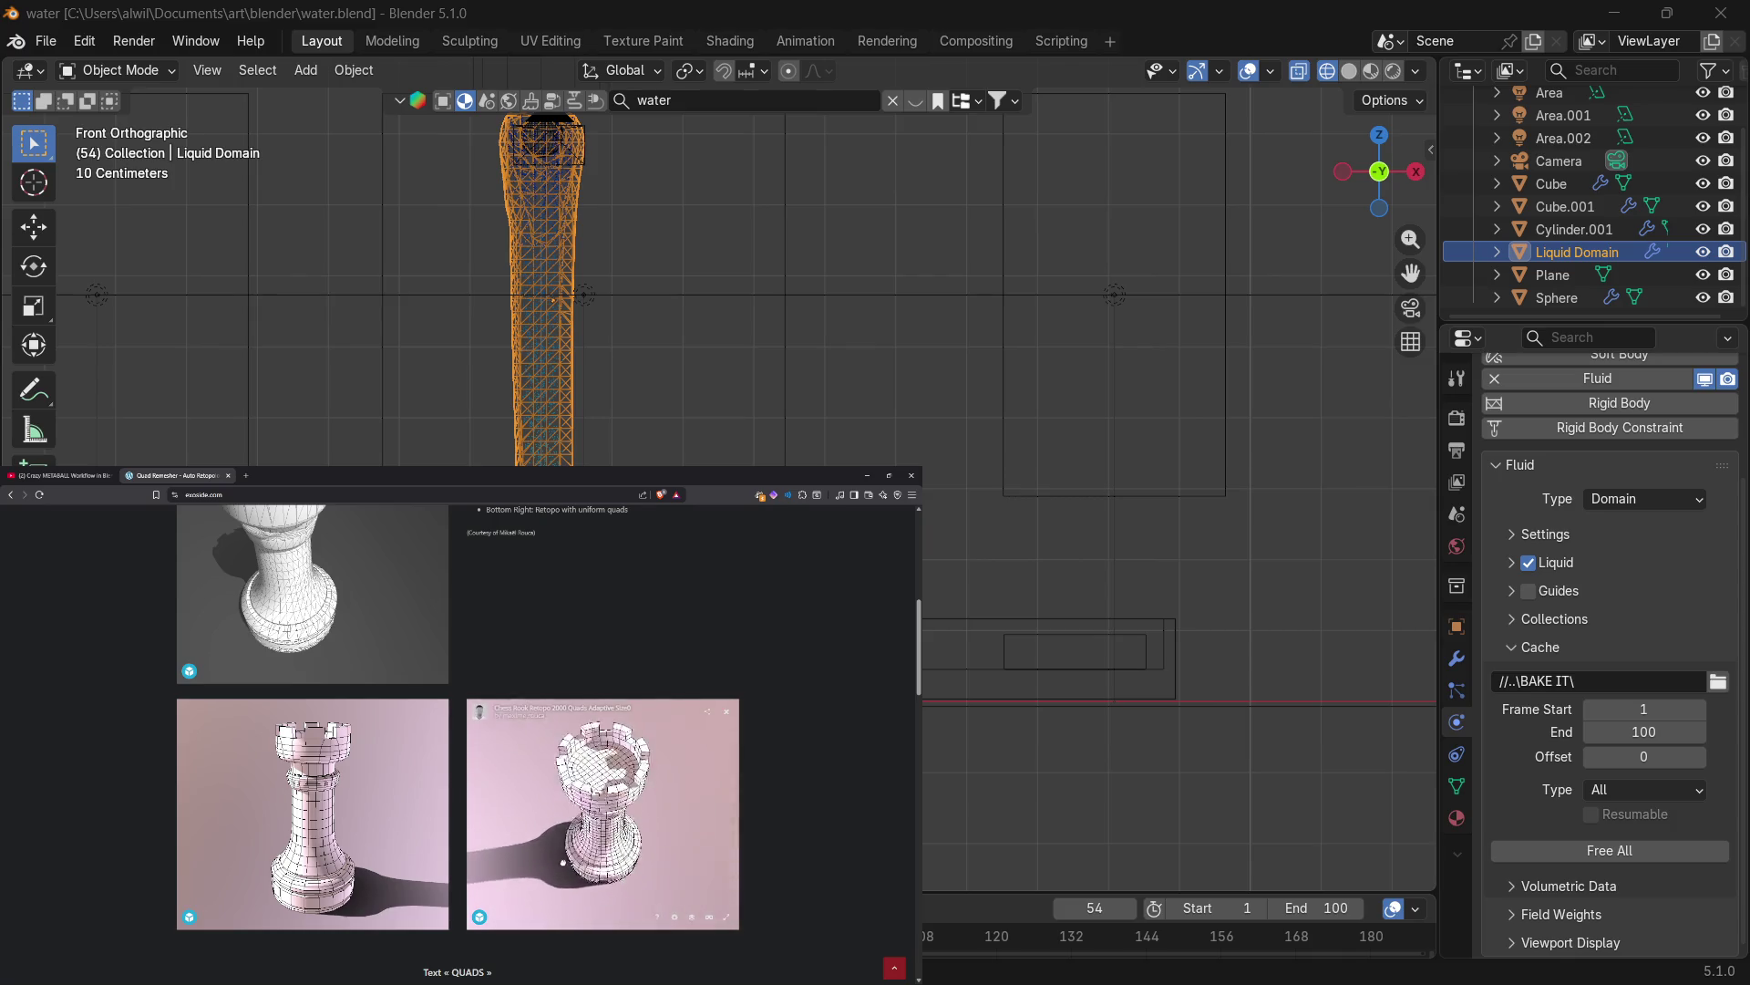
drag(568, 884, 652, 784)
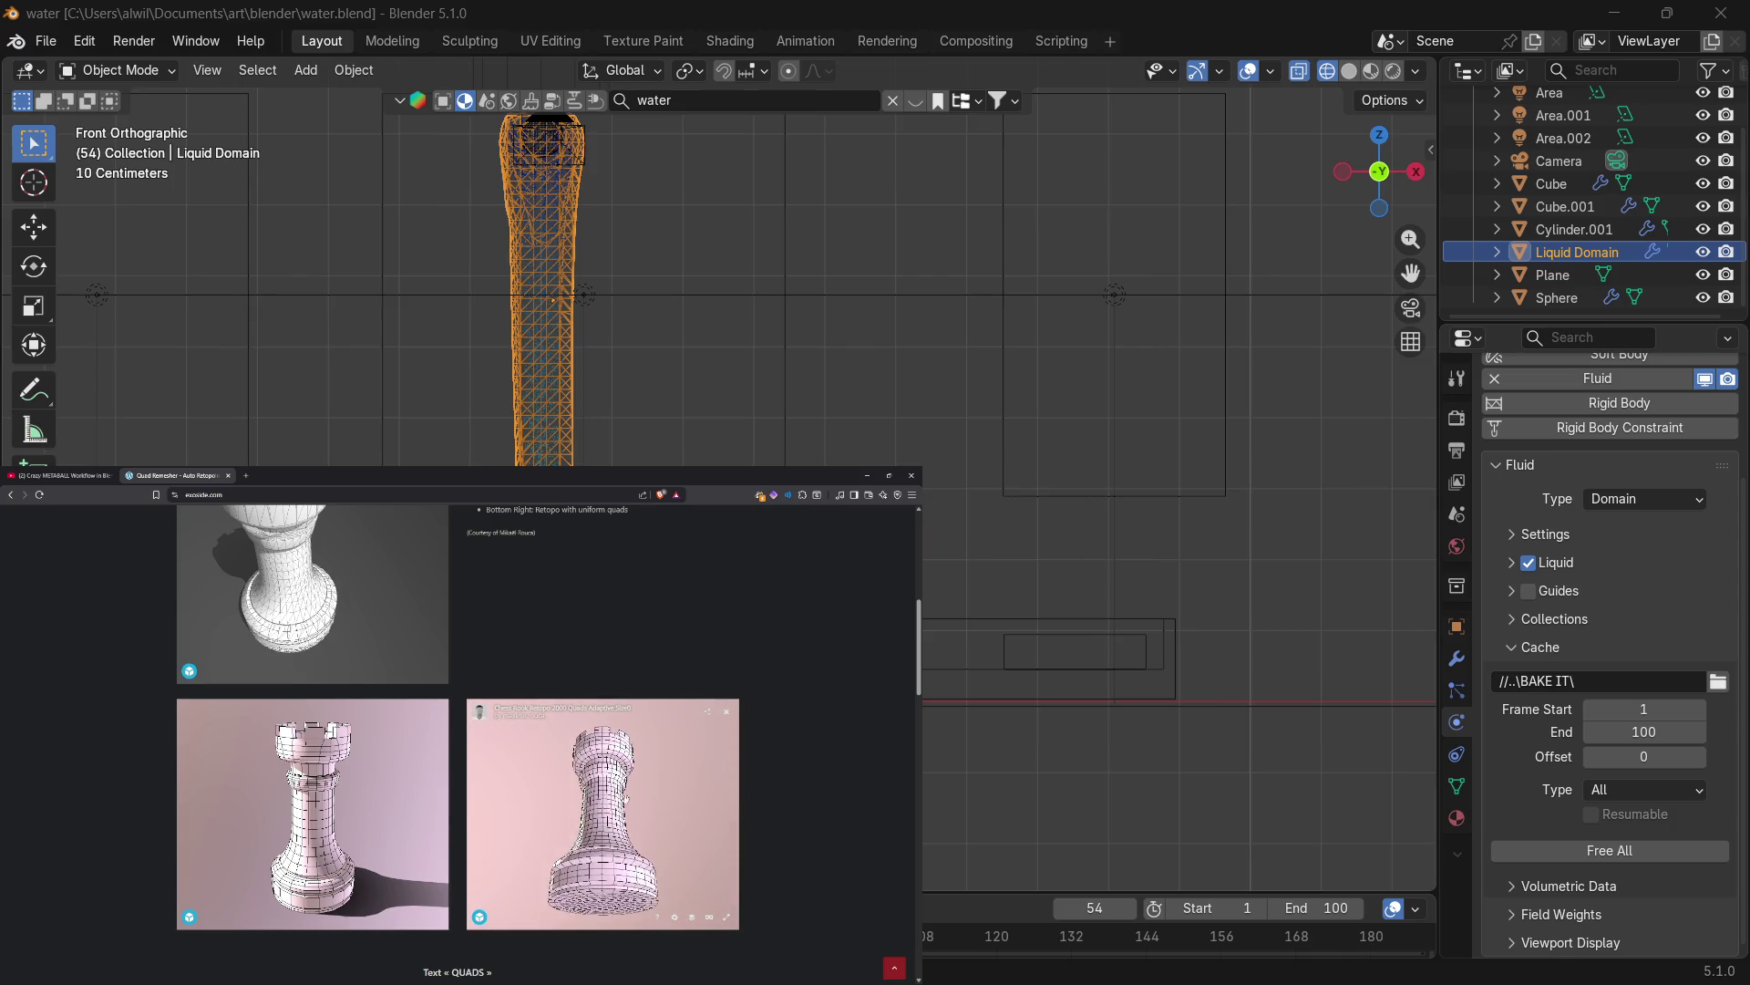
mouse_move(548, 795)
mouse_down()
mouse_move(574, 866)
mouse_move(565, 785)
mouse_move(518, 825)
mouse_up()
mouse_move(675, 807)
mouse_down()
mouse_move(680, 857)
mouse_move(671, 802)
mouse_move(649, 790)
mouse_move(666, 867)
mouse_move(677, 844)
mouse_move(692, 891)
mouse_up()
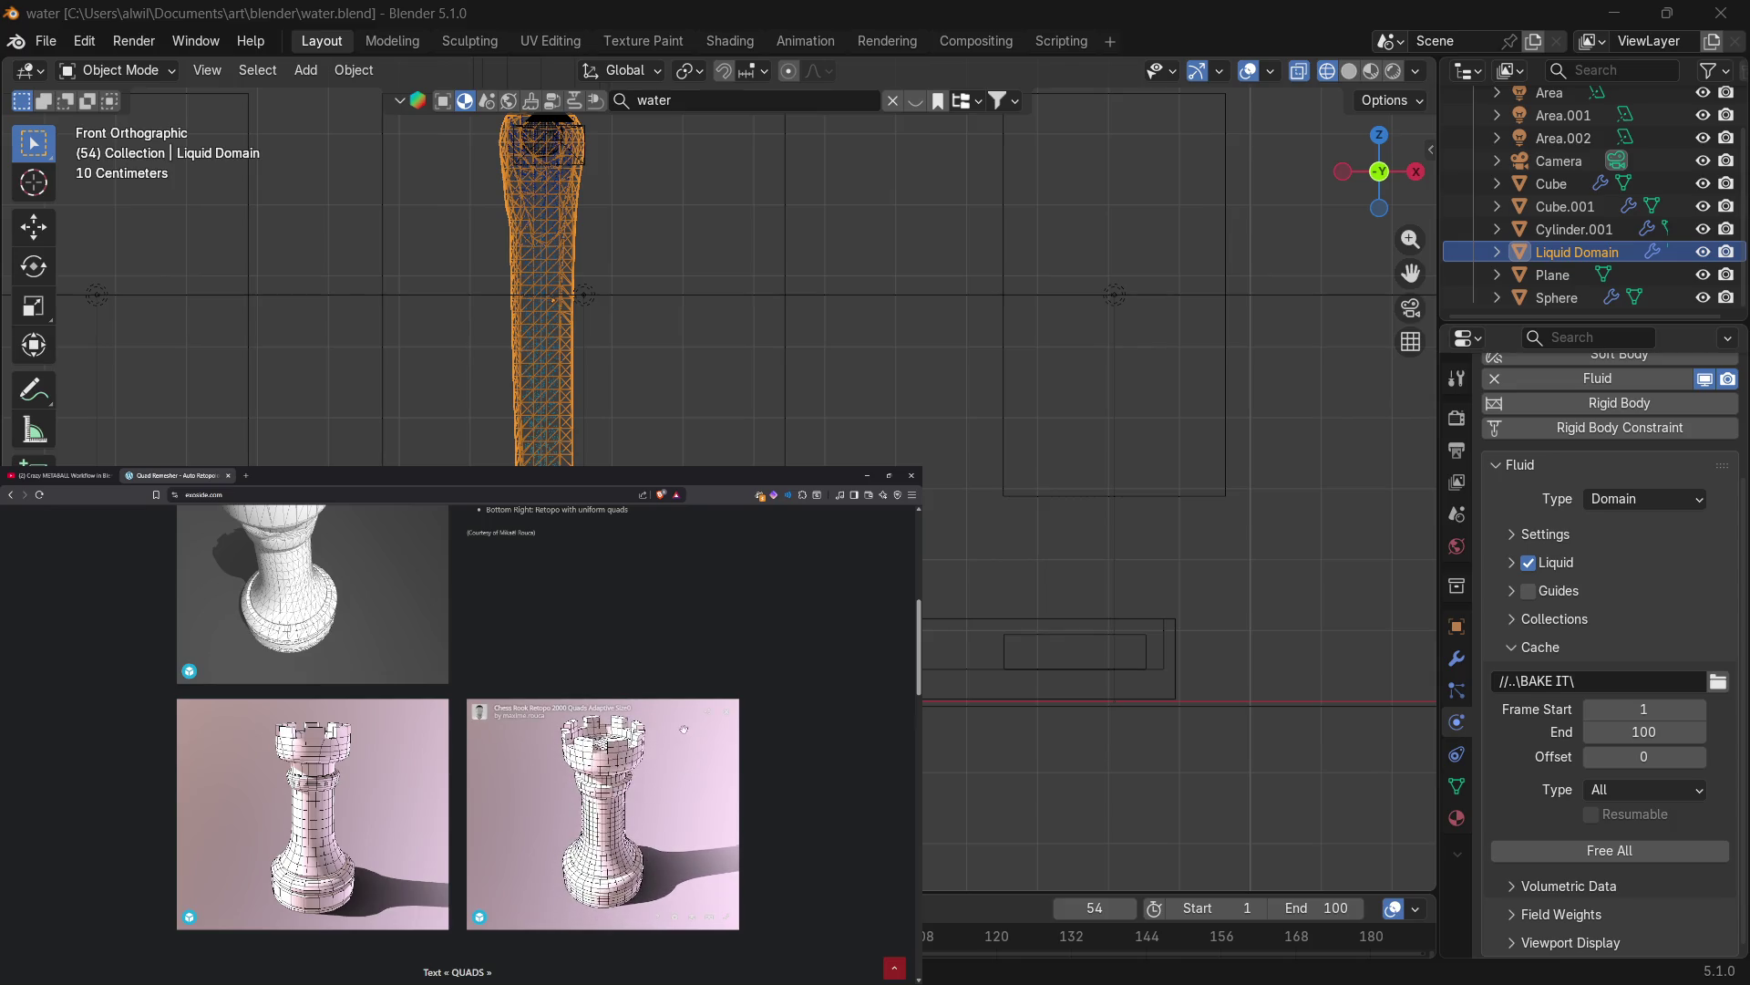
click(481, 917)
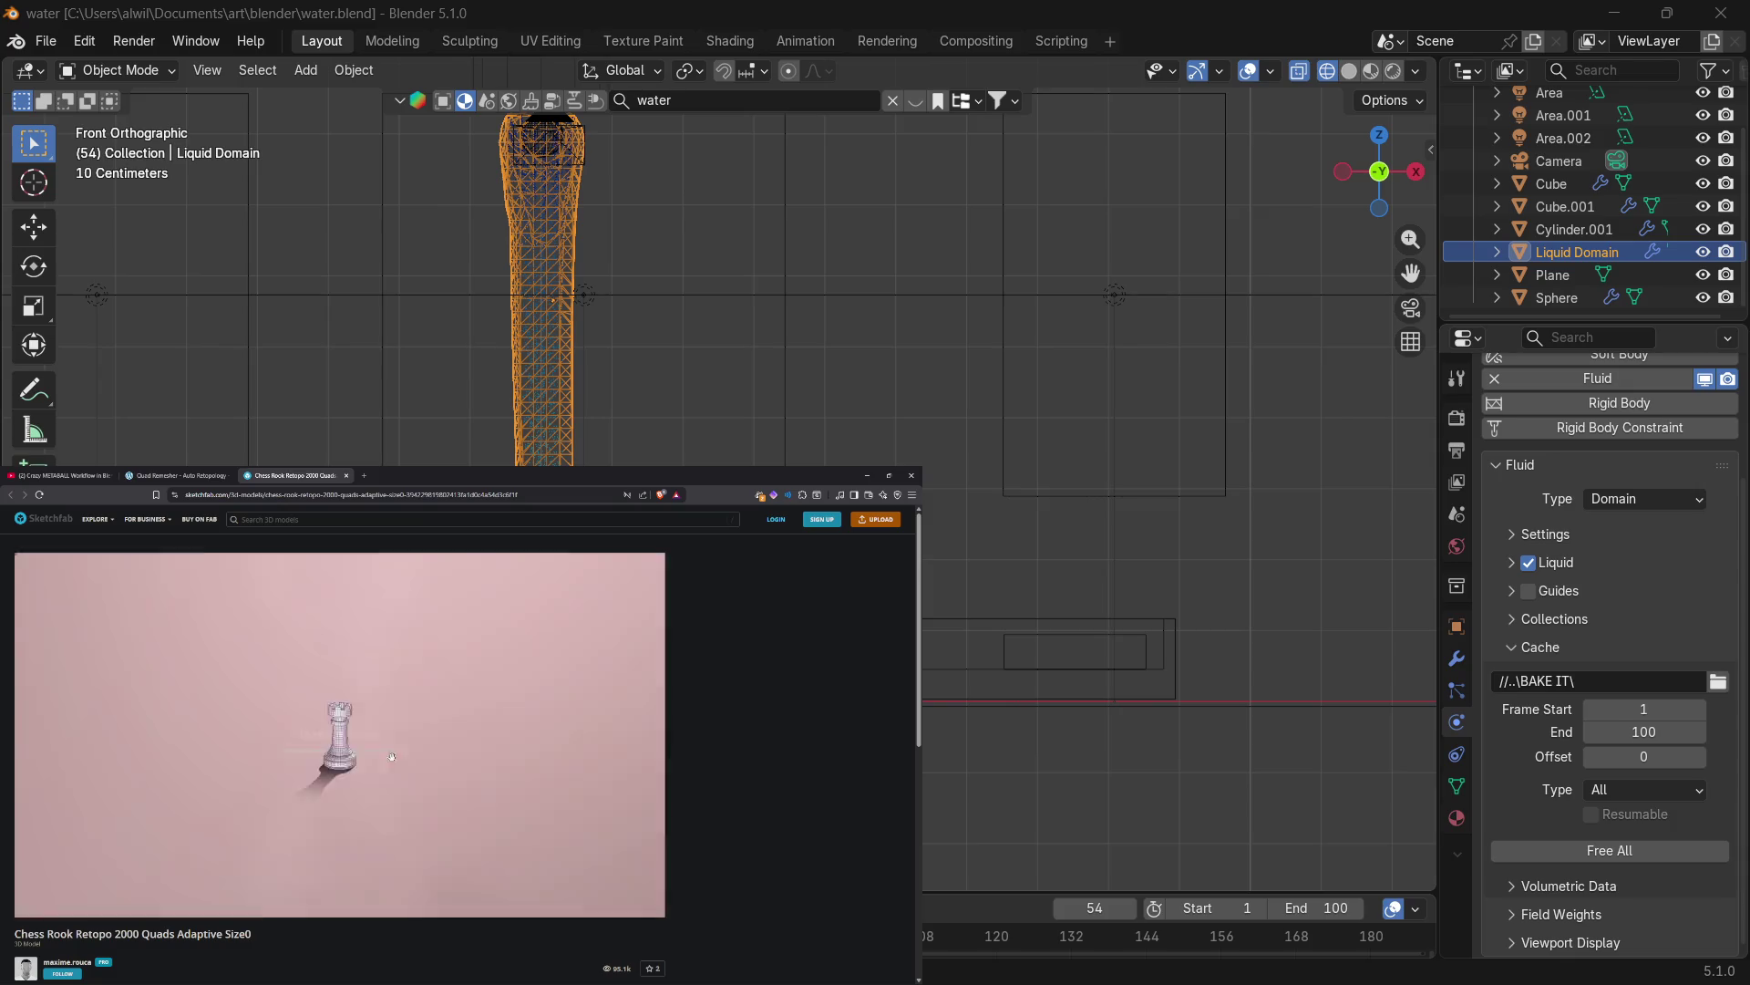
Go to the Sketchfab home page and scroll through its featured content.
click(32, 520)
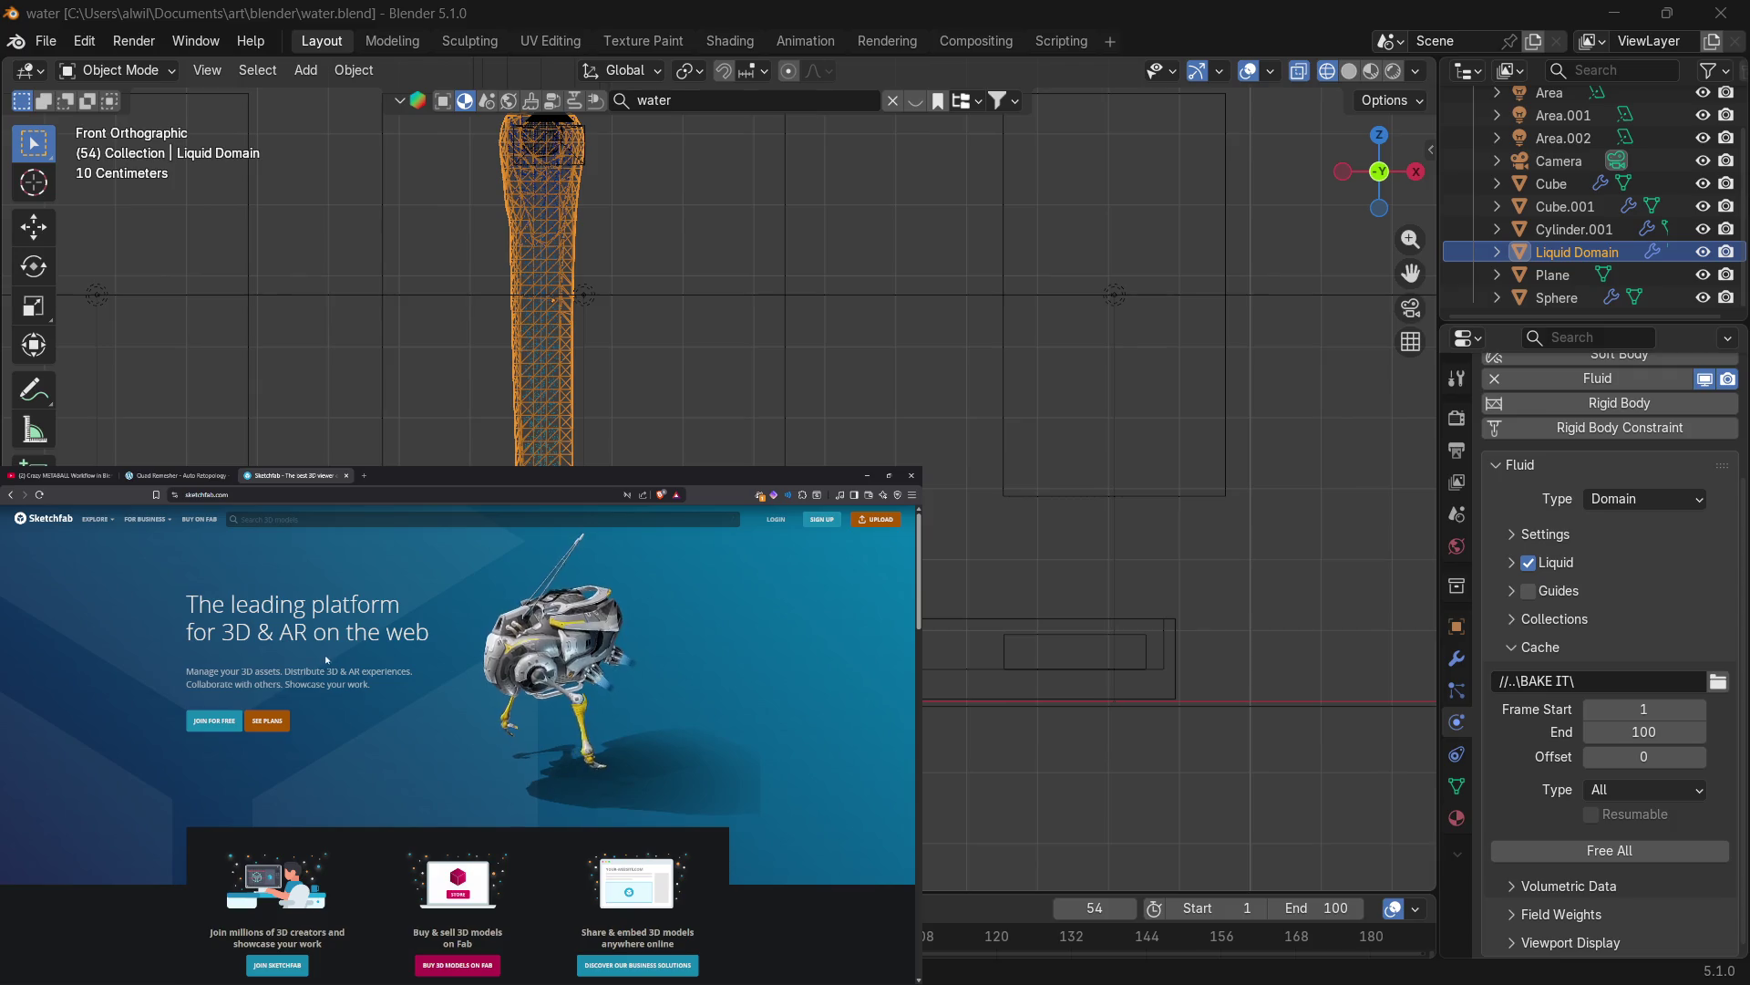
scroll(462, 719, down, 3)
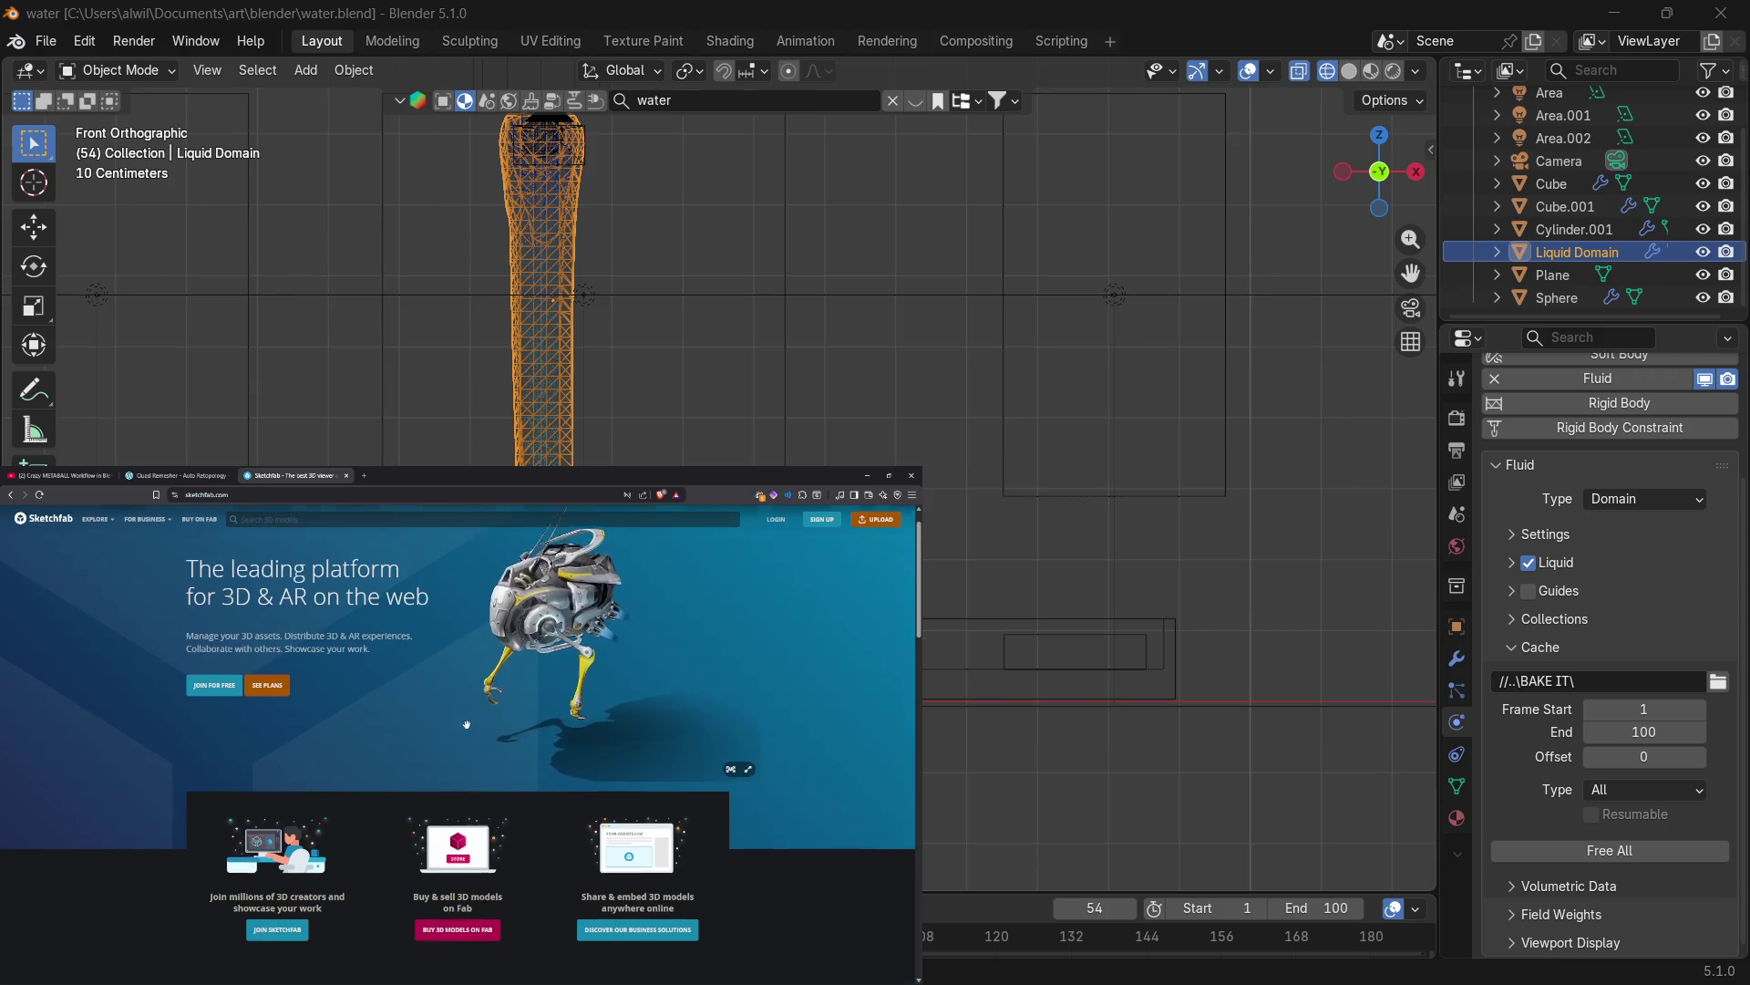
scroll(462, 720, up, 2)
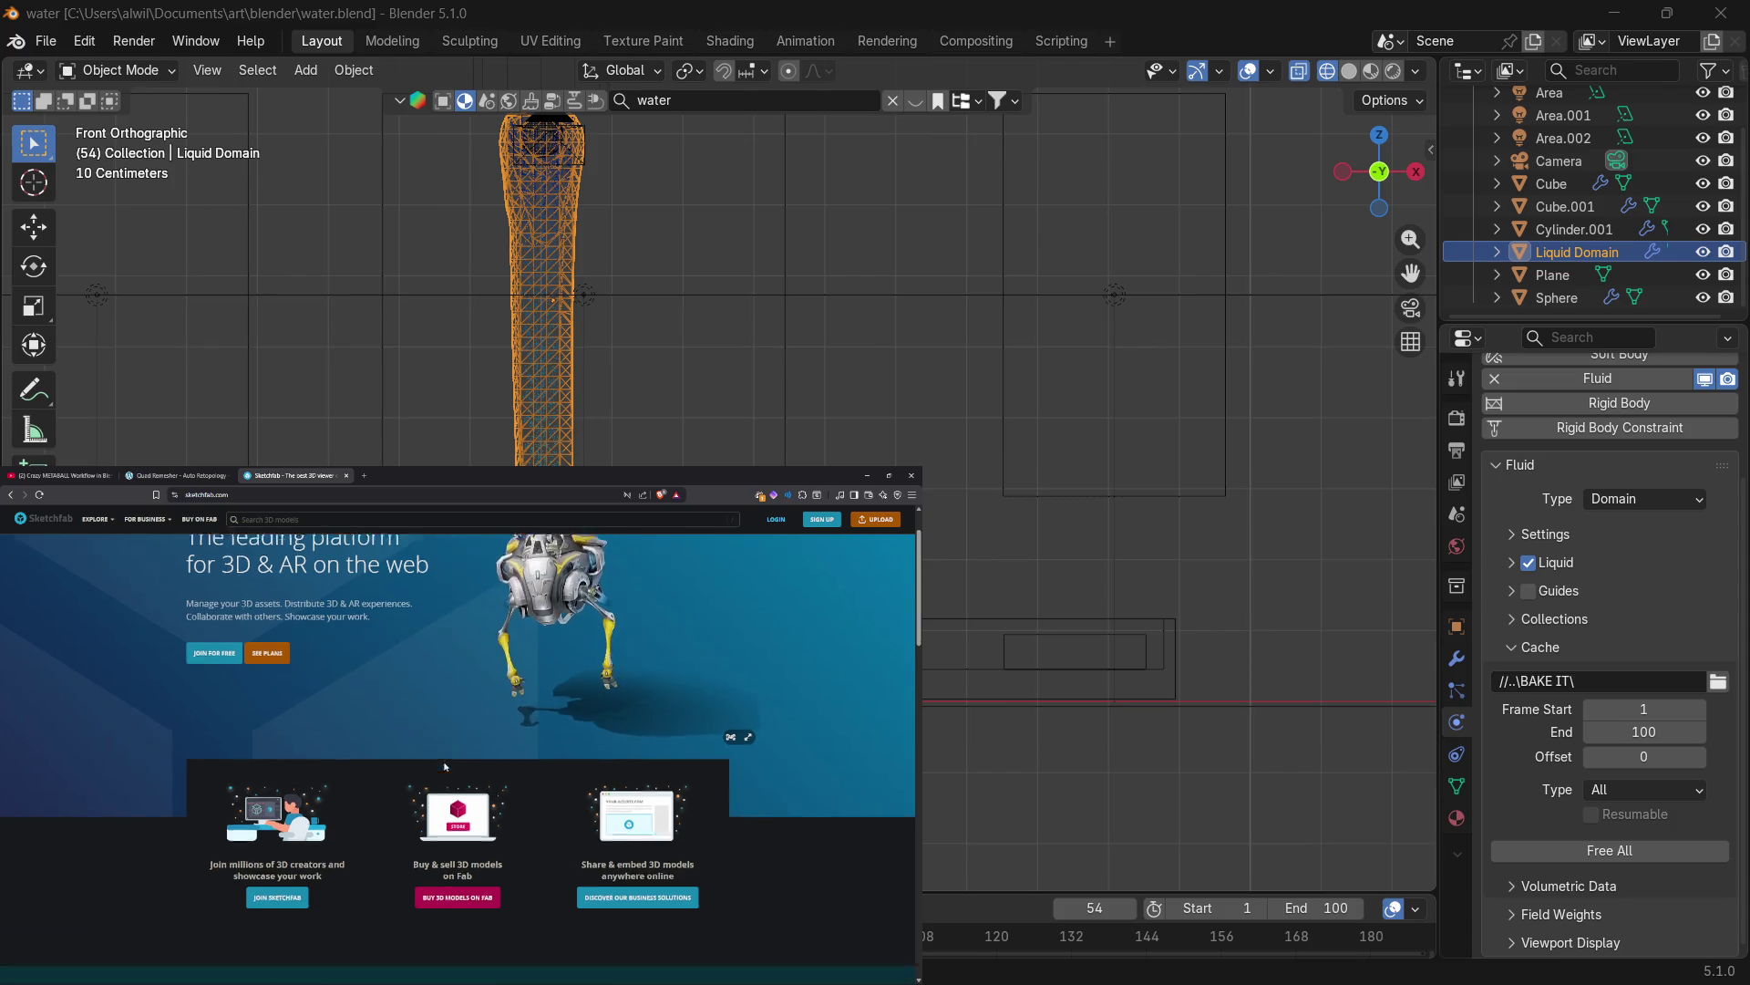
scroll(447, 769, down, 3)
scroll(448, 768, down, 10)
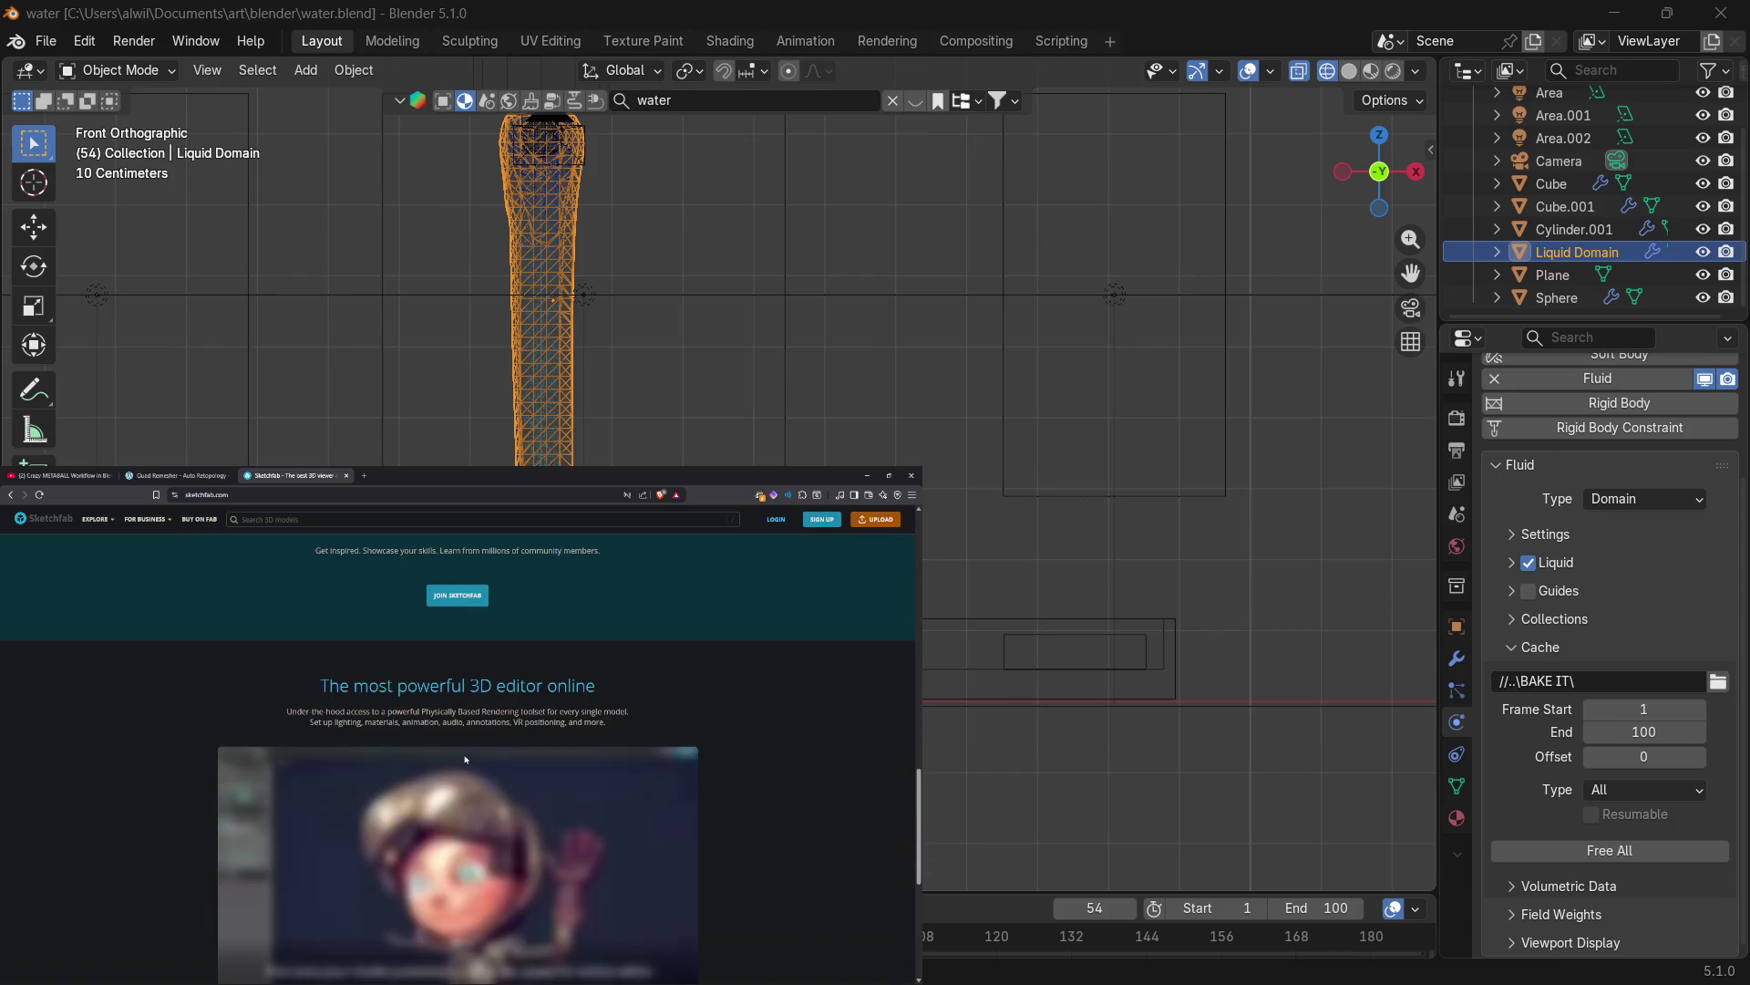
scroll(465, 758, down, 3)
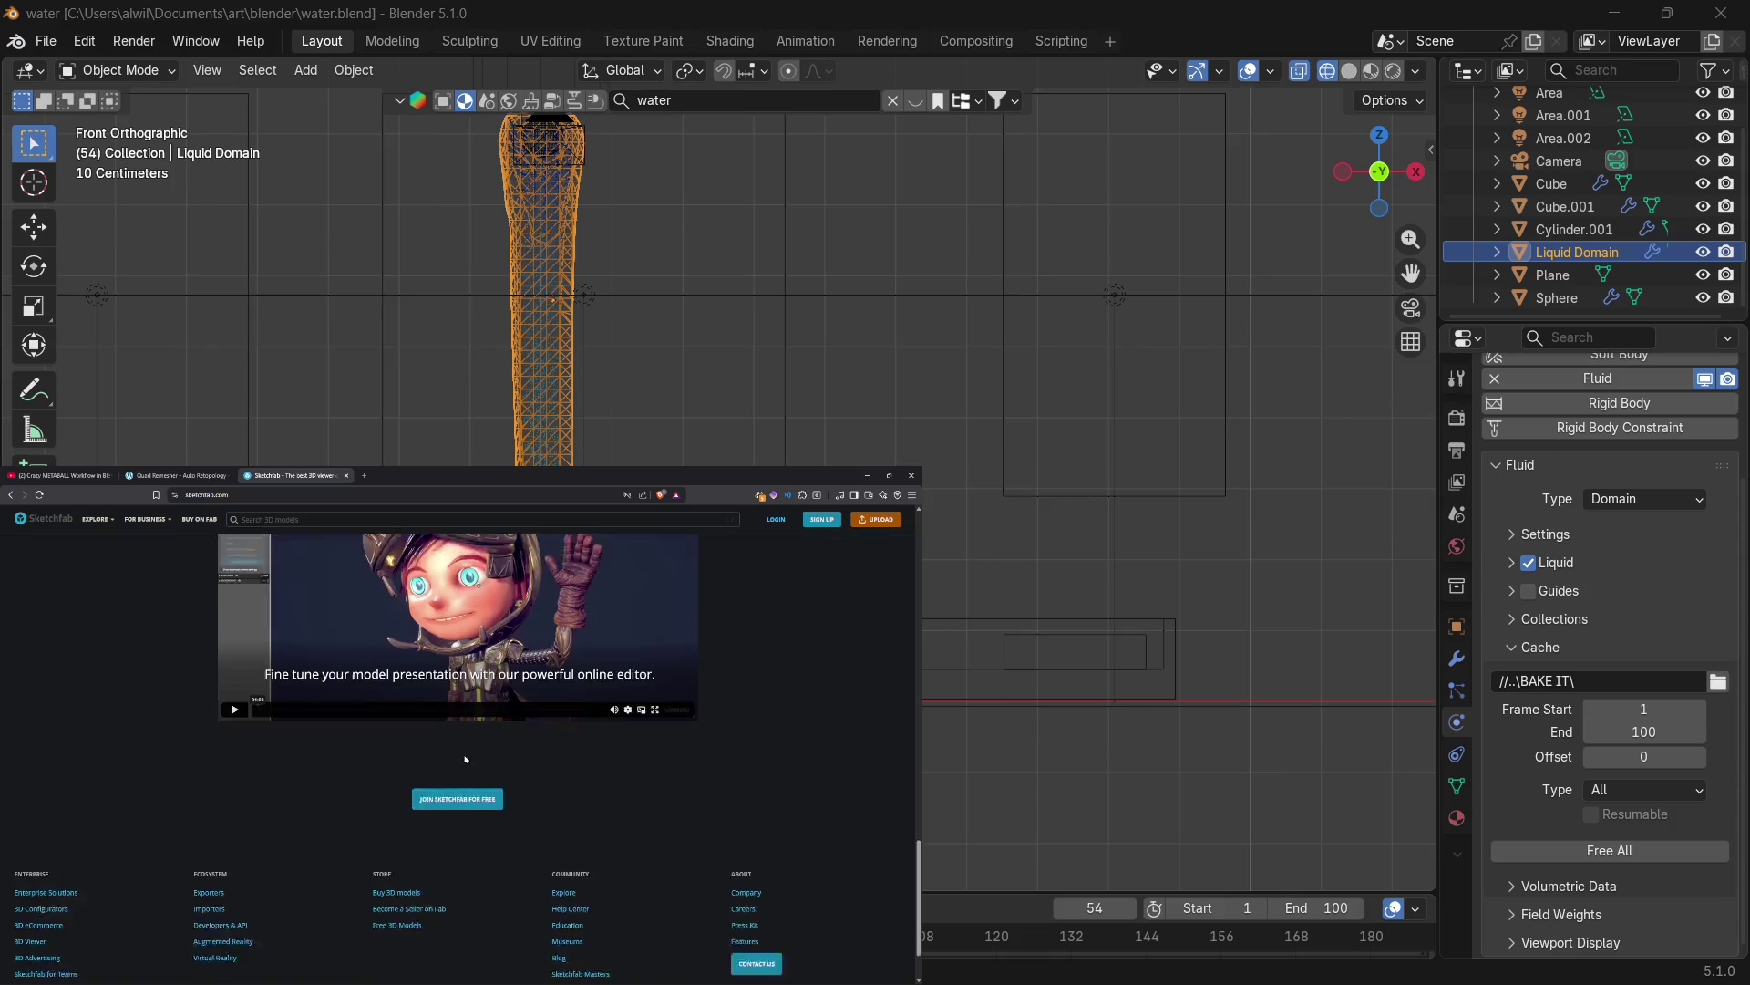
scroll(465, 759, up, 8)
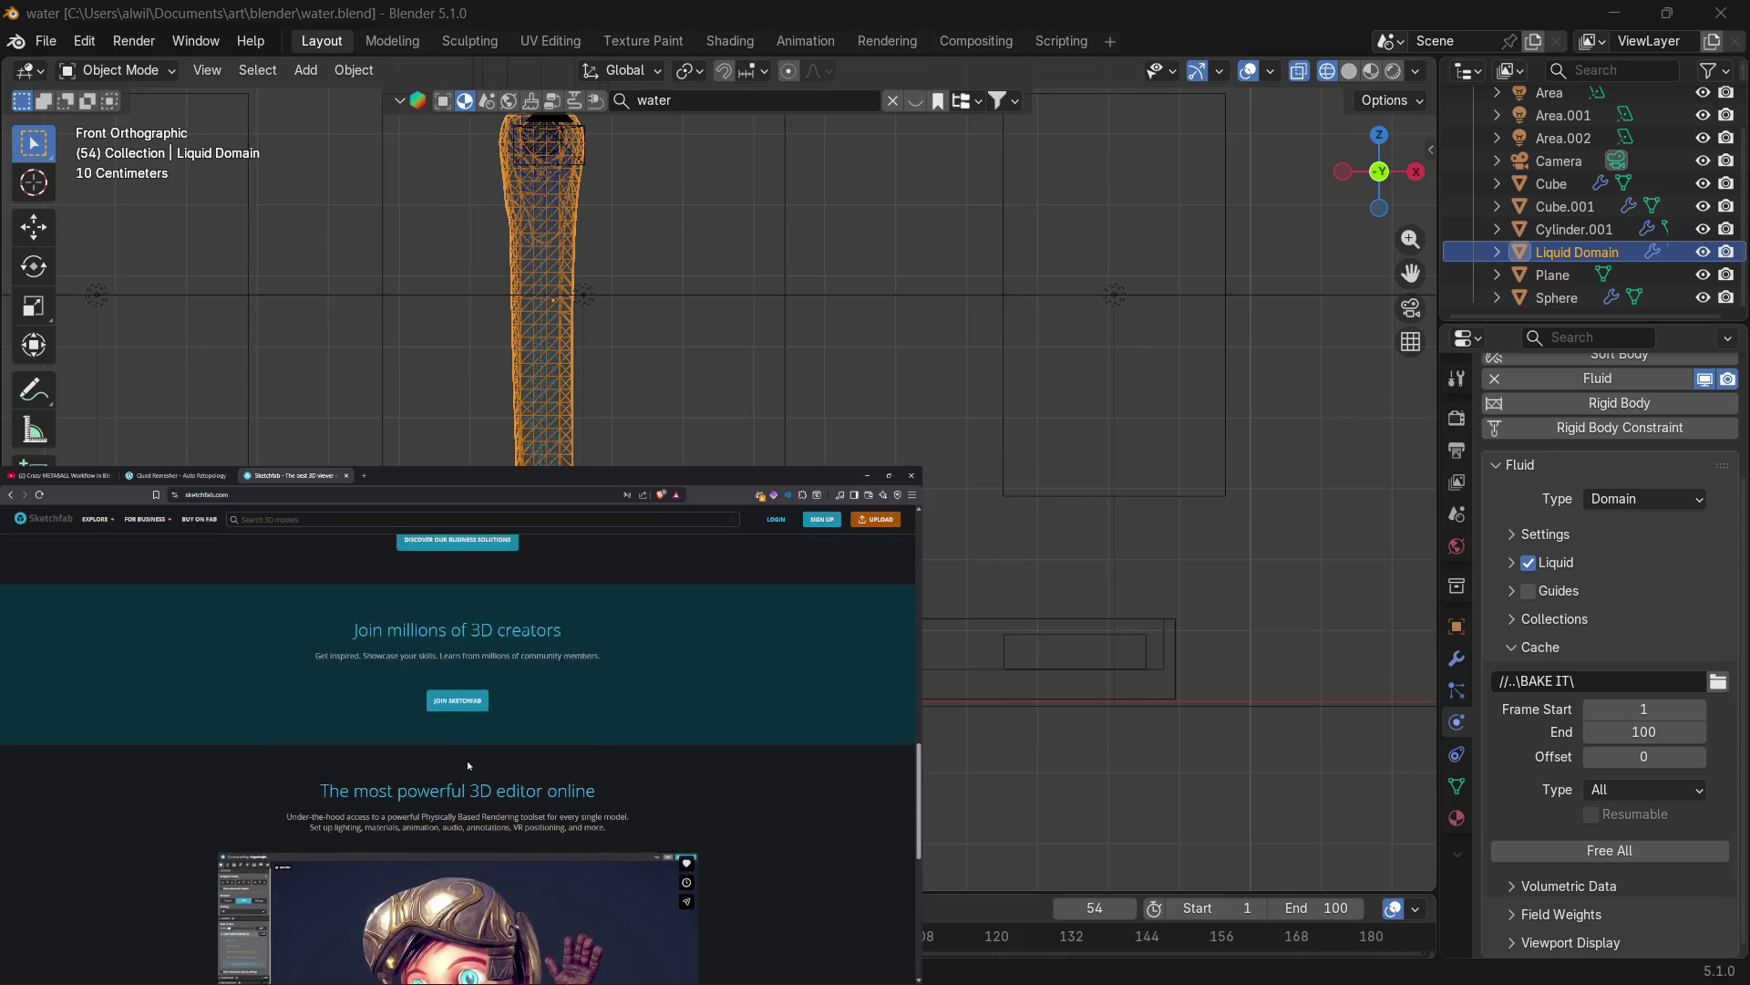
Open the Popular 3D models page from the Explore menu.
scroll(469, 761, up, 10)
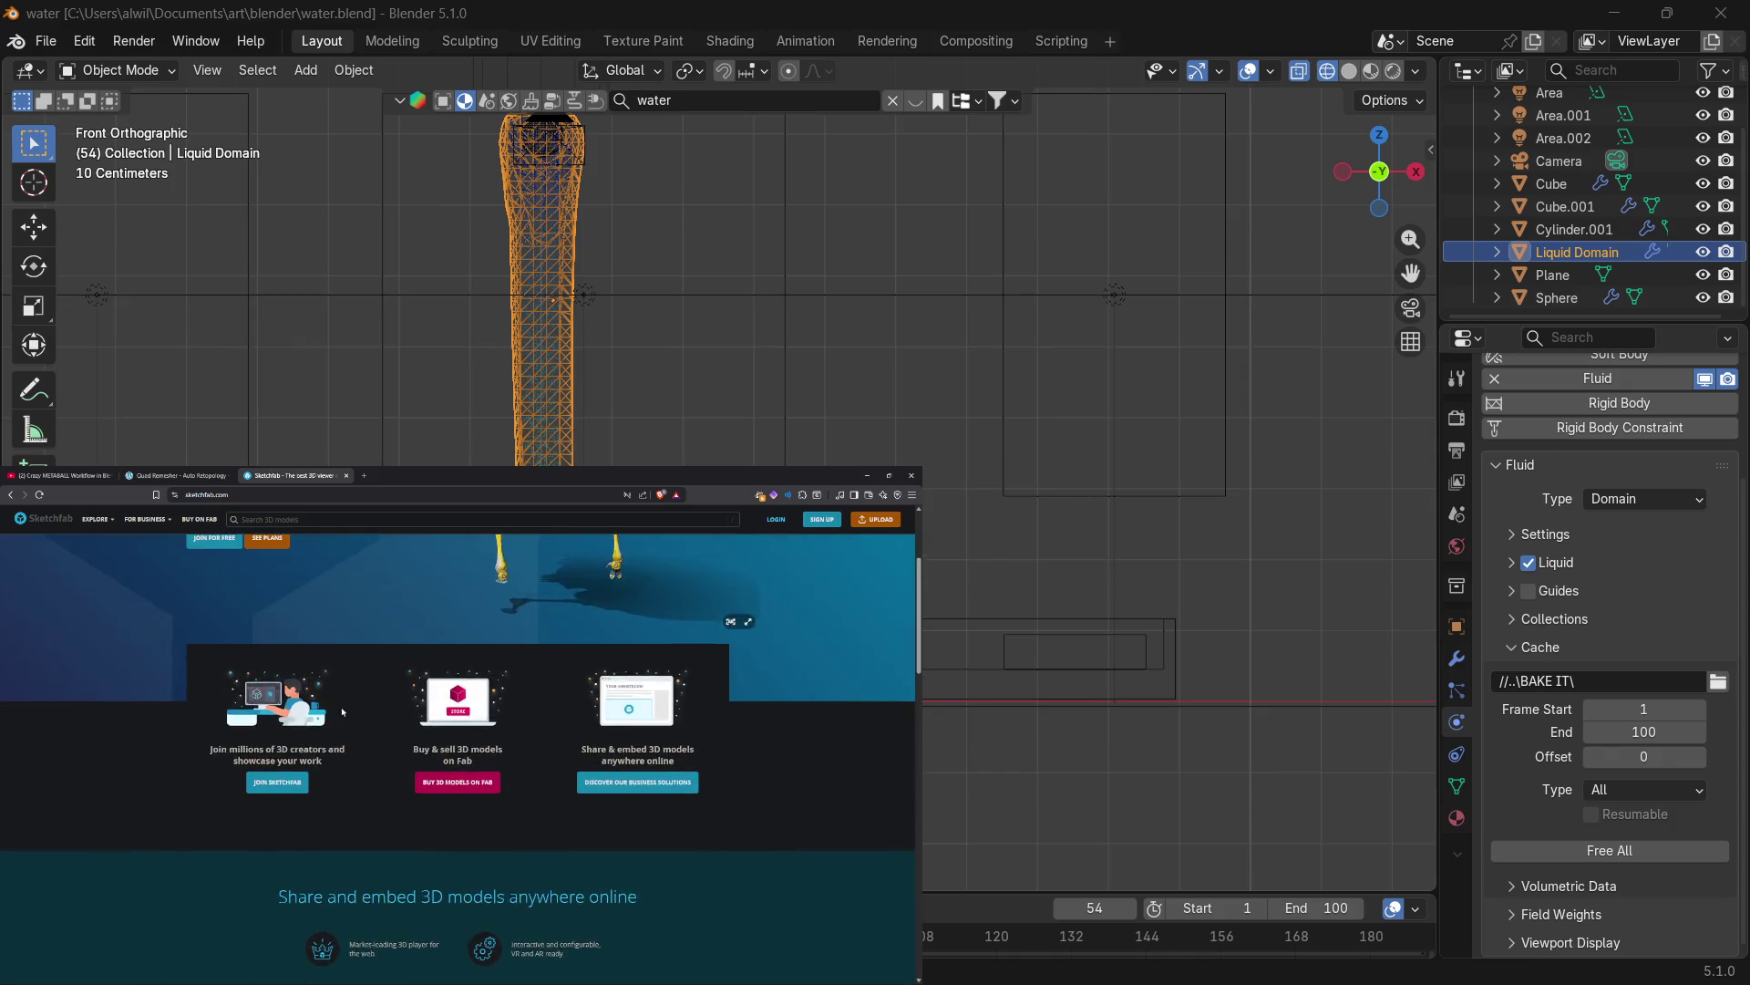
mouse_move(96, 519)
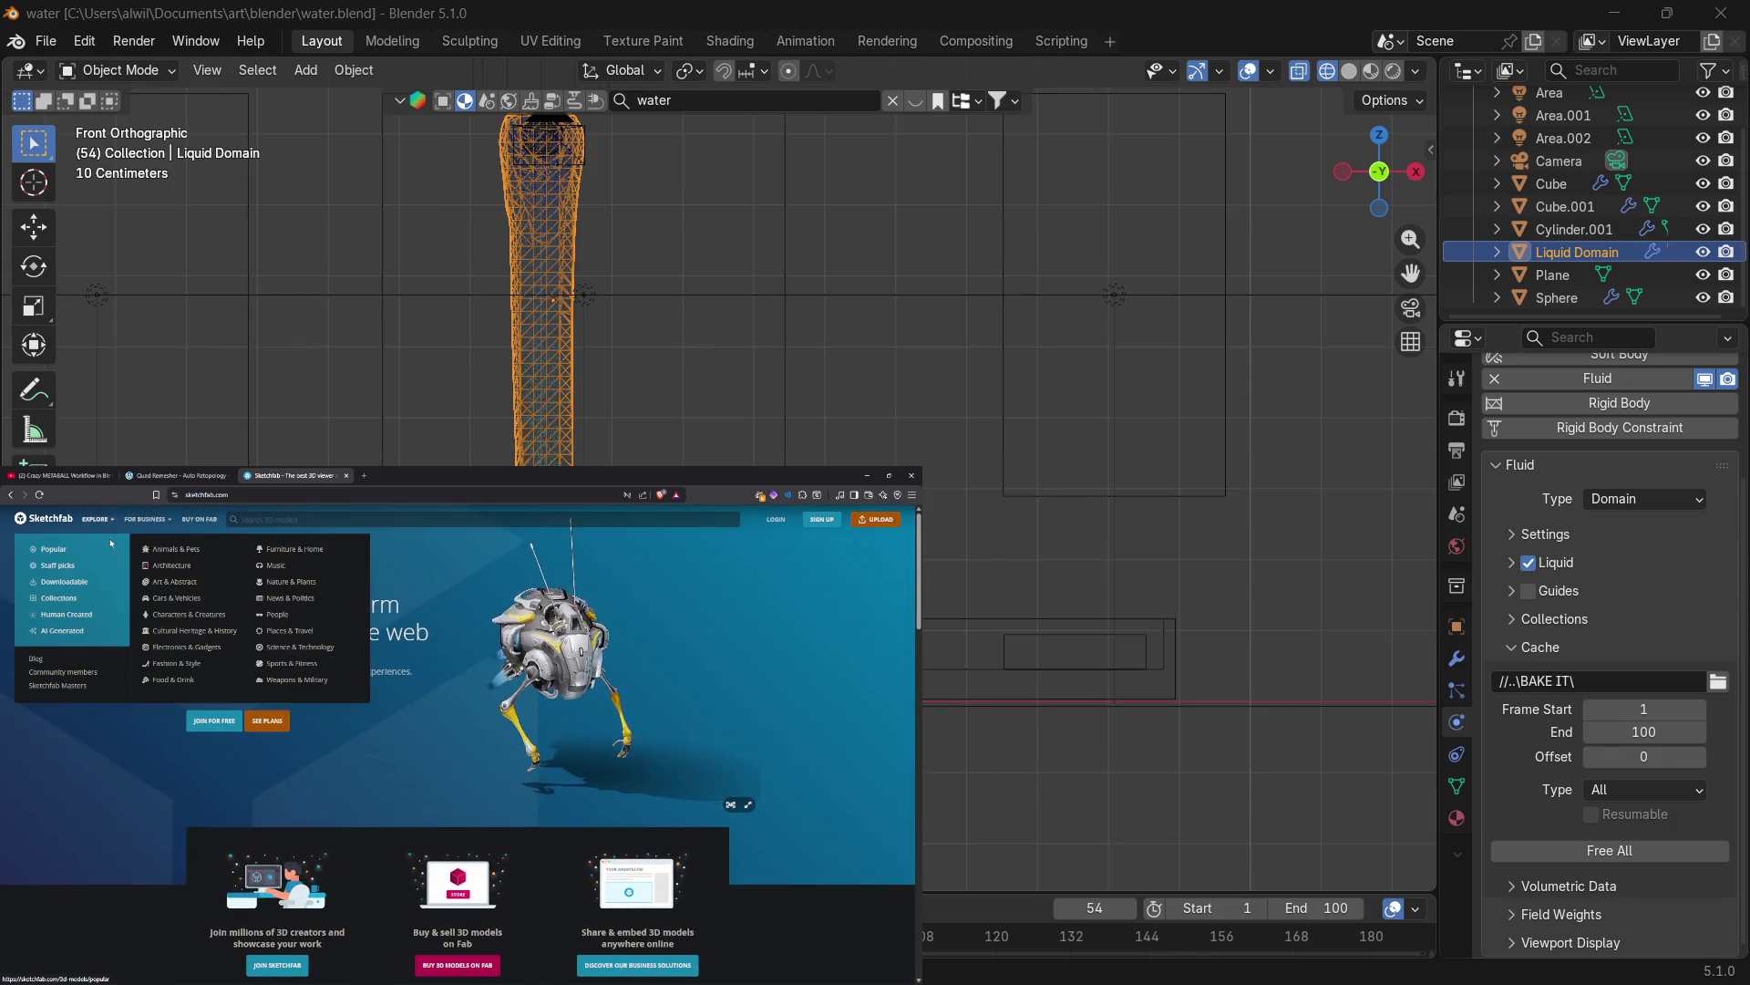
click(94, 551)
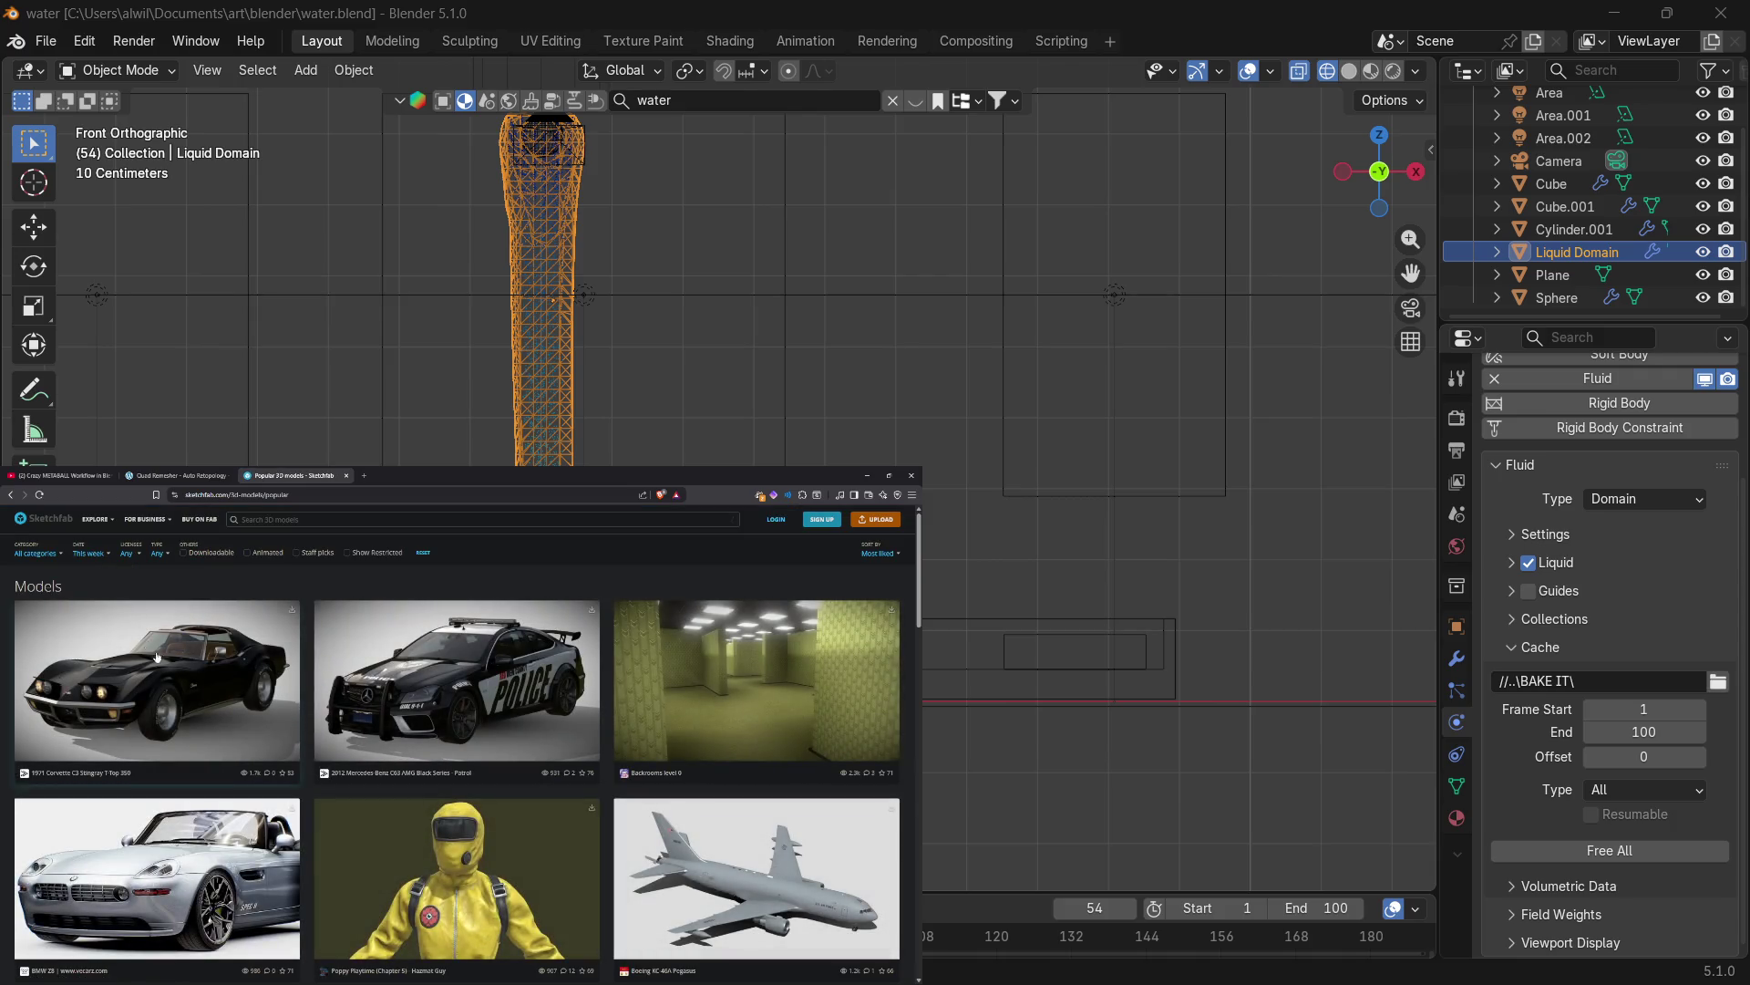
View the Backrooms level 0 model in 3D, then open the Poppy Playtime Hazmat Guy model.
click(721, 681)
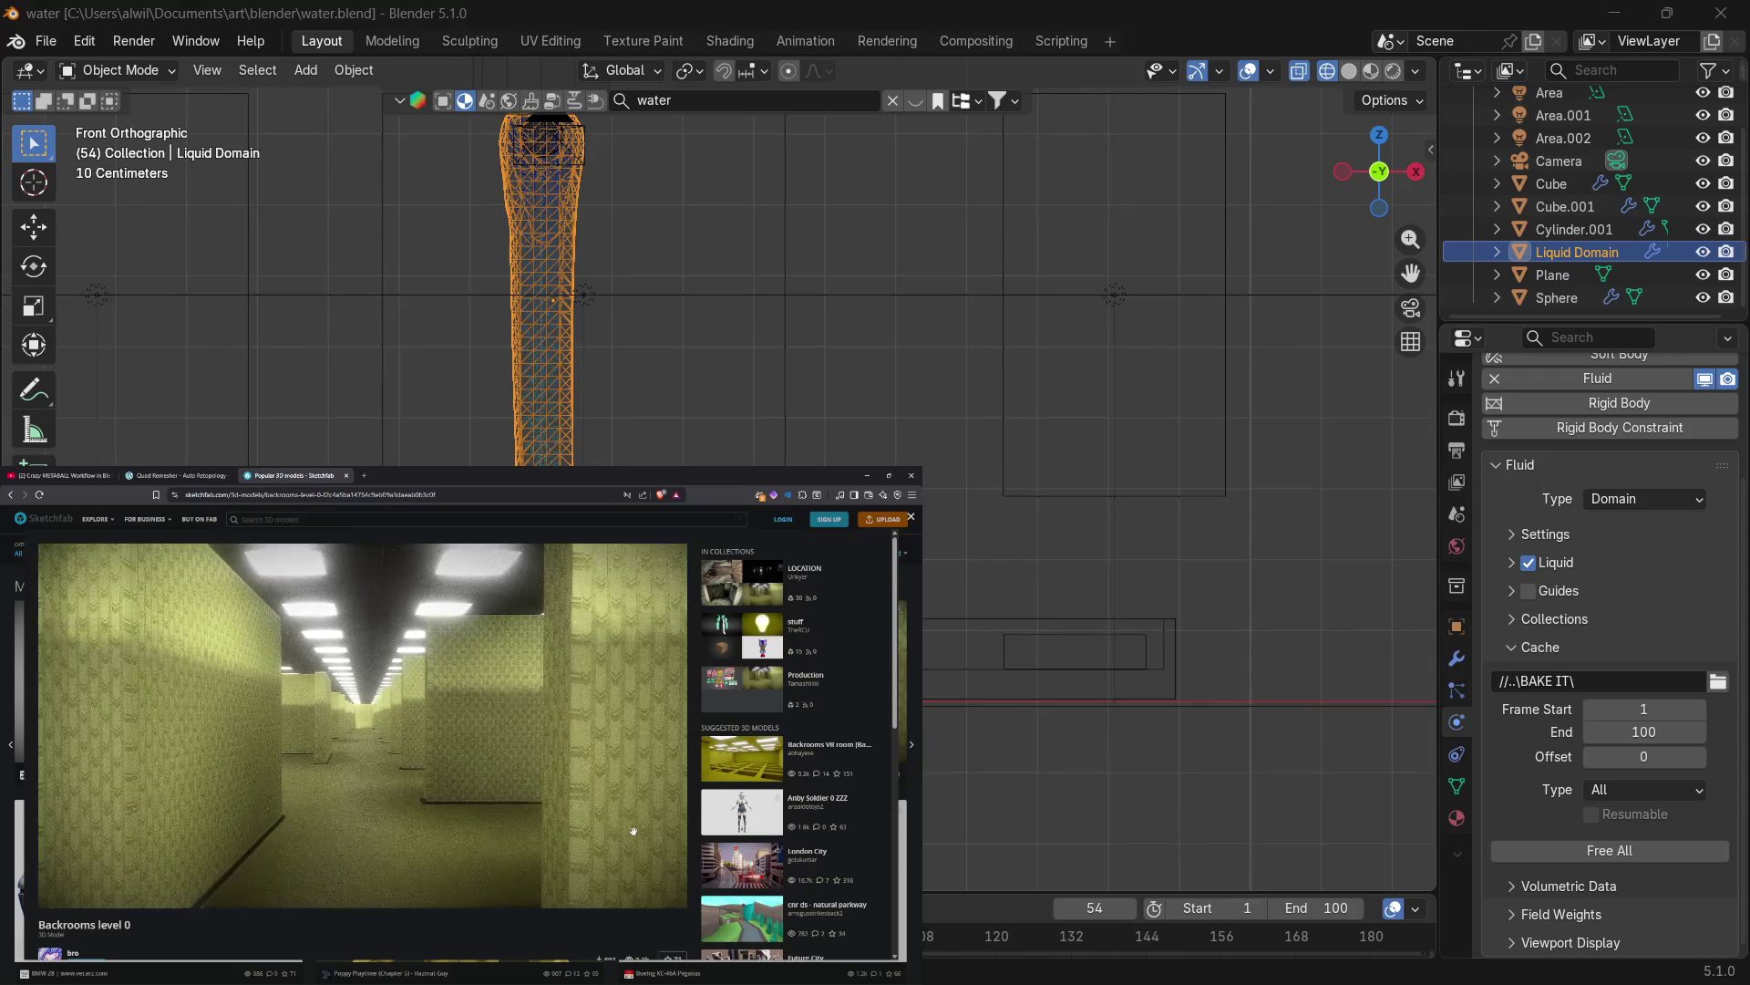
click(642, 896)
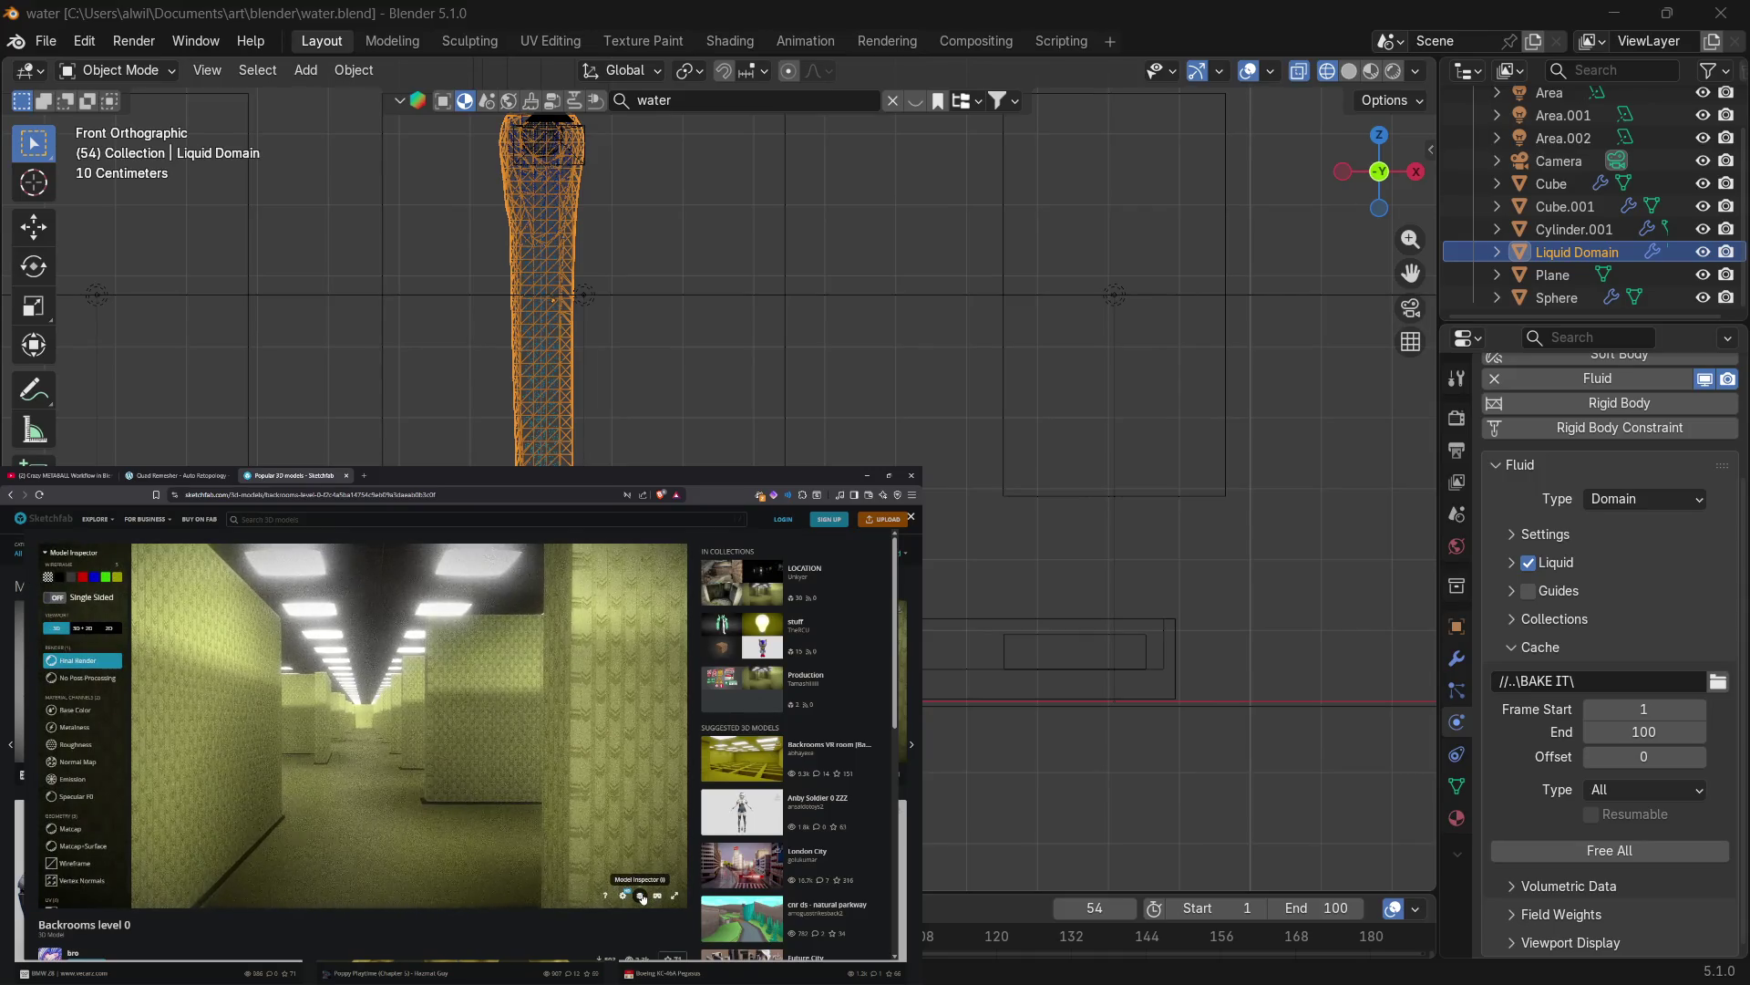
click(642, 897)
mouse_move(445, 813)
mouse_down()
mouse_move(408, 849)
mouse_move(506, 857)
mouse_move(426, 837)
mouse_up()
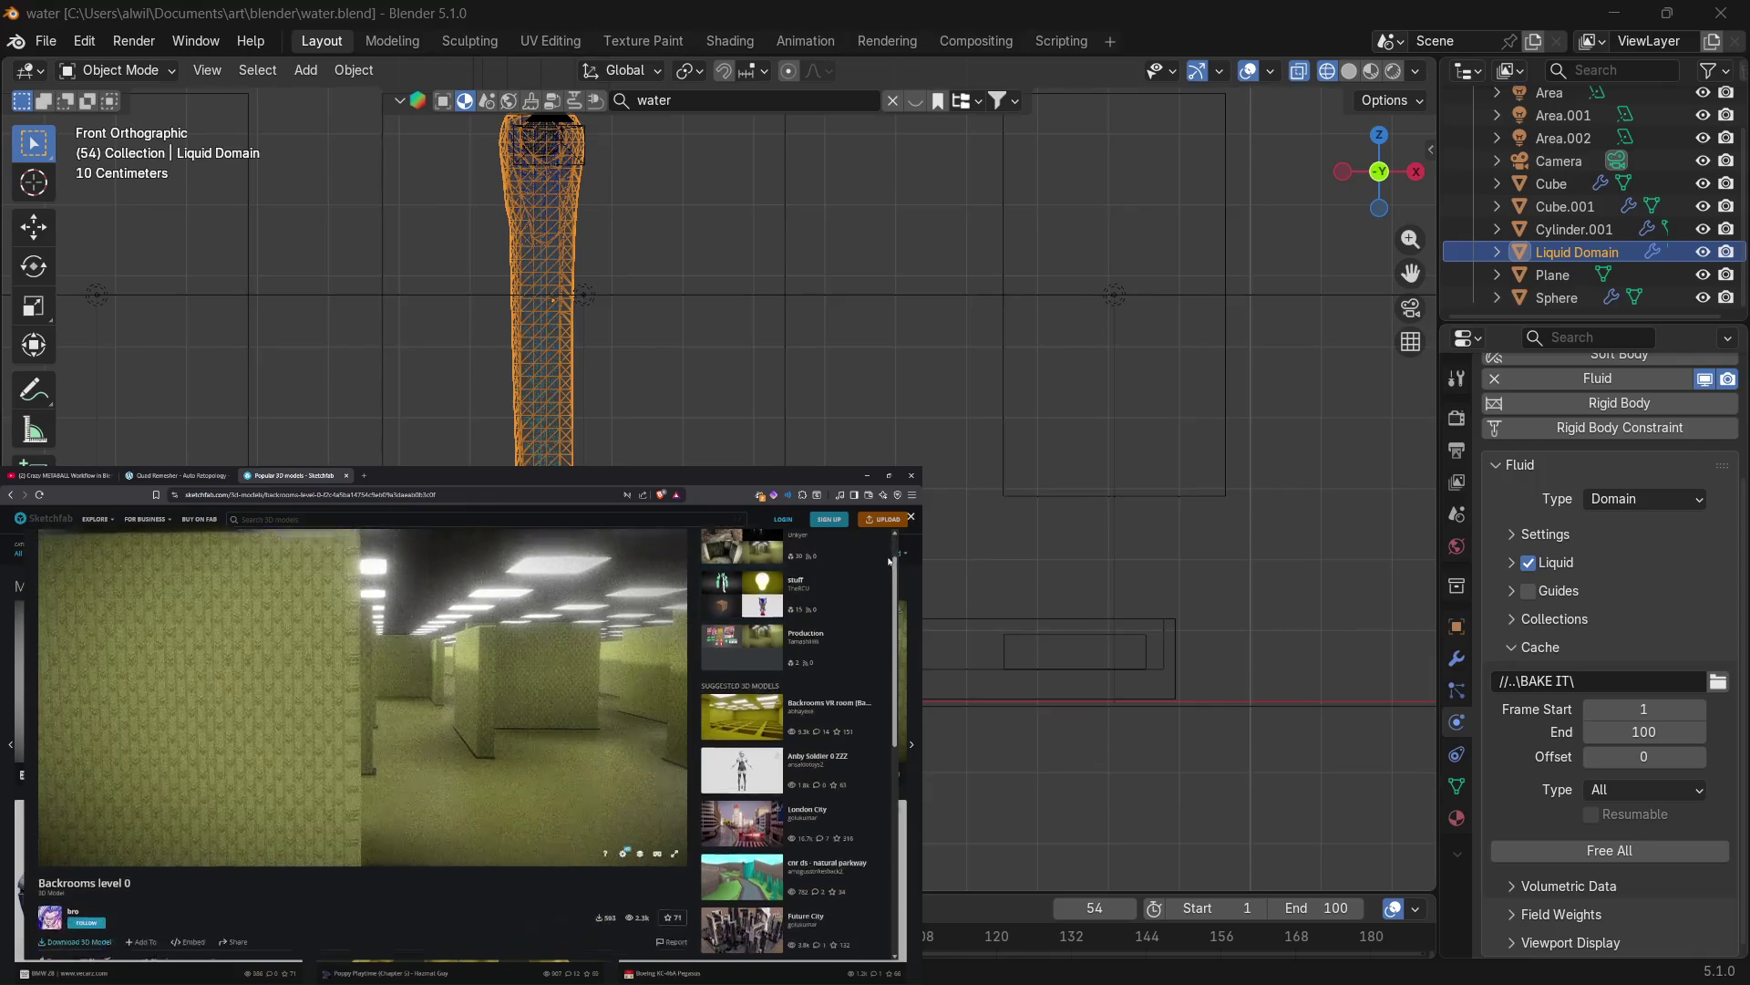
click(911, 516)
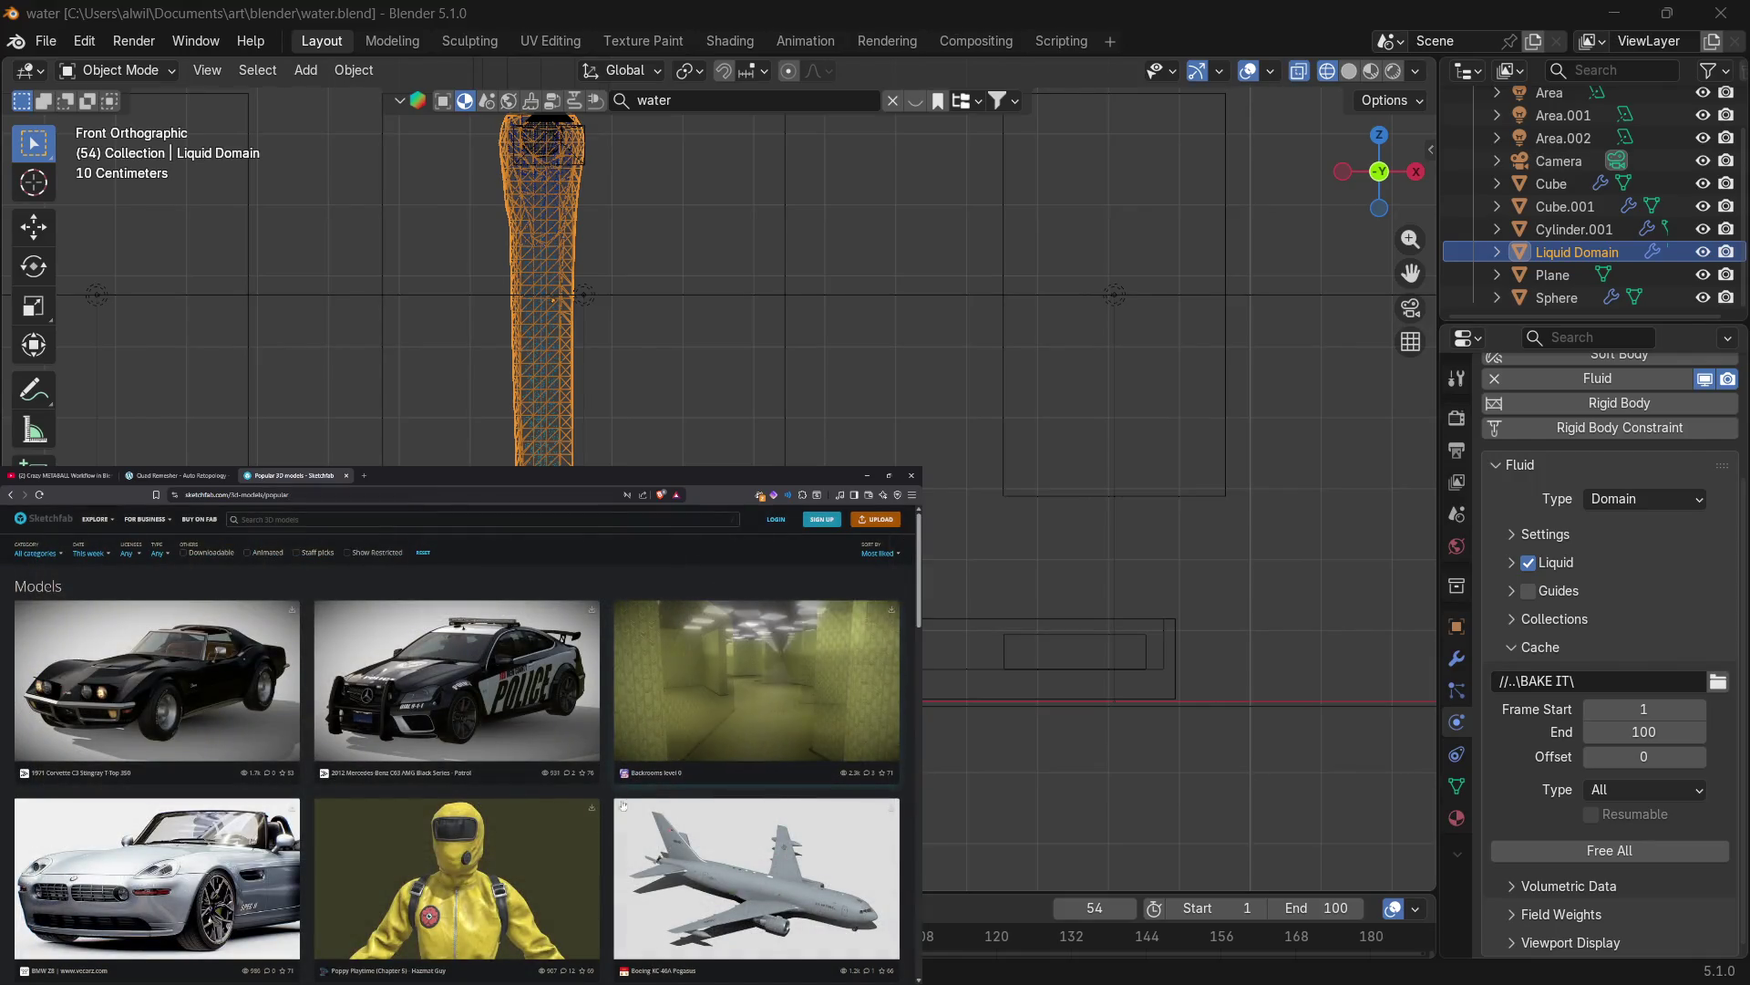
click(480, 811)
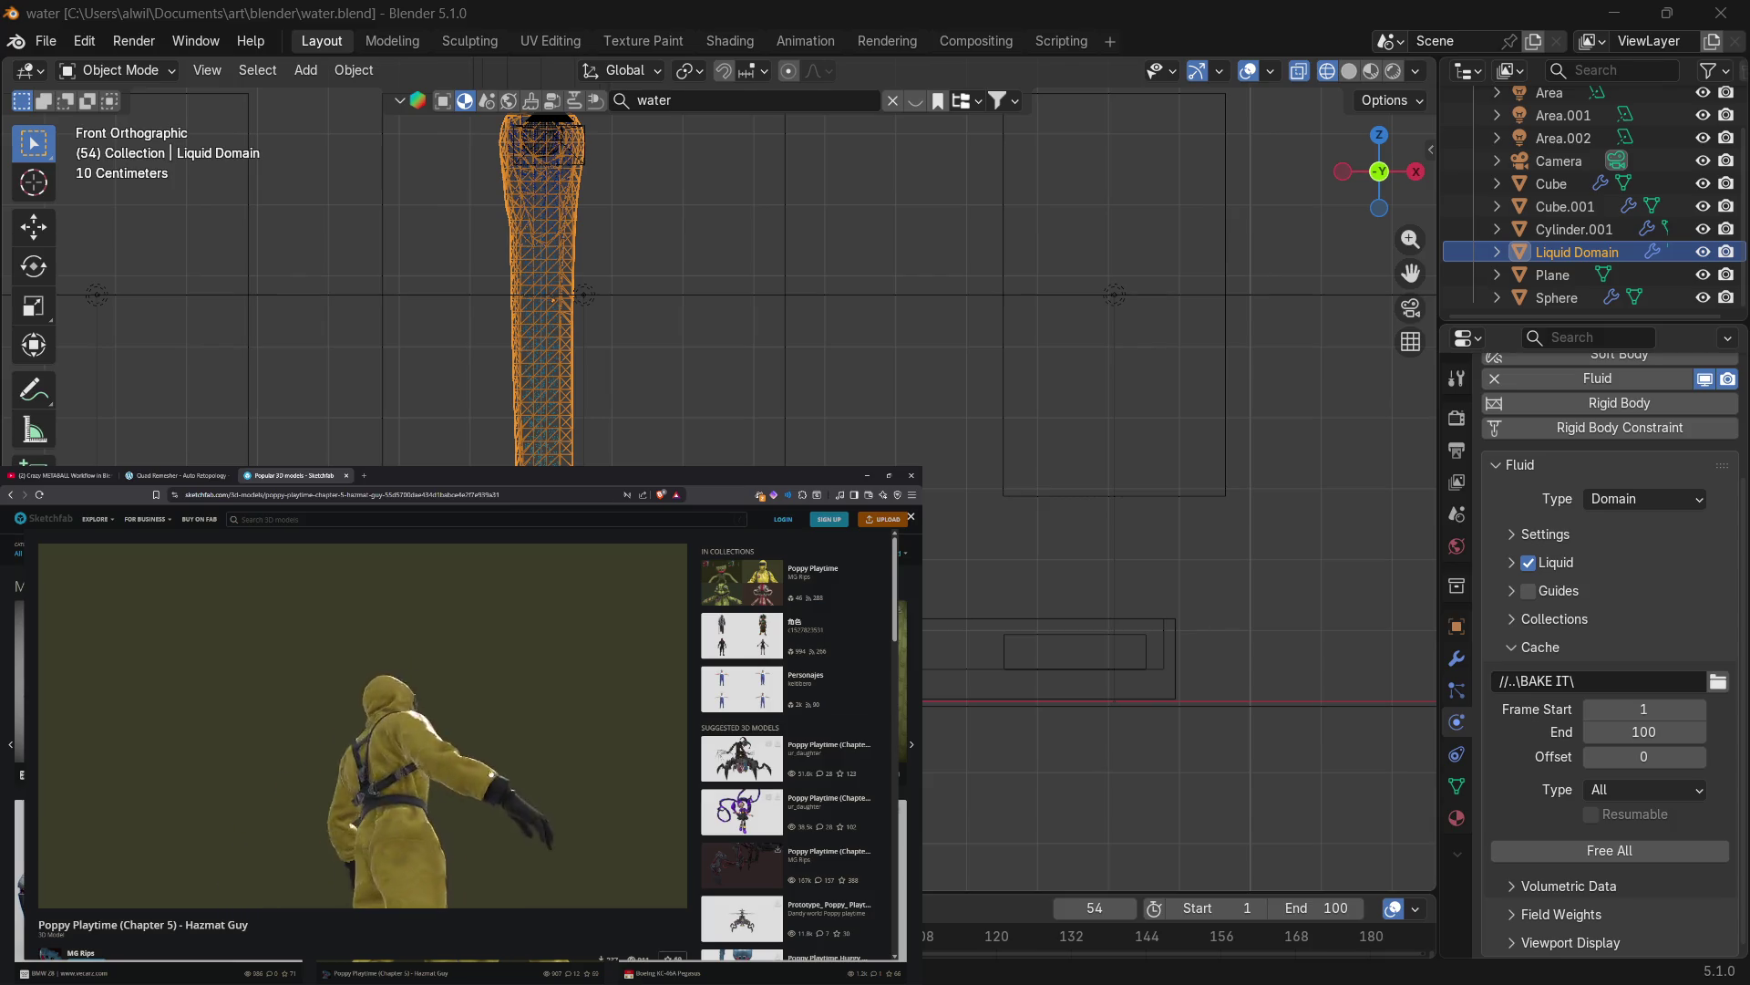
drag(584, 765, 529, 765)
mouse_move(261, 752)
mouse_down()
mouse_move(500, 714)
mouse_move(405, 749)
mouse_move(299, 735)
mouse_up()
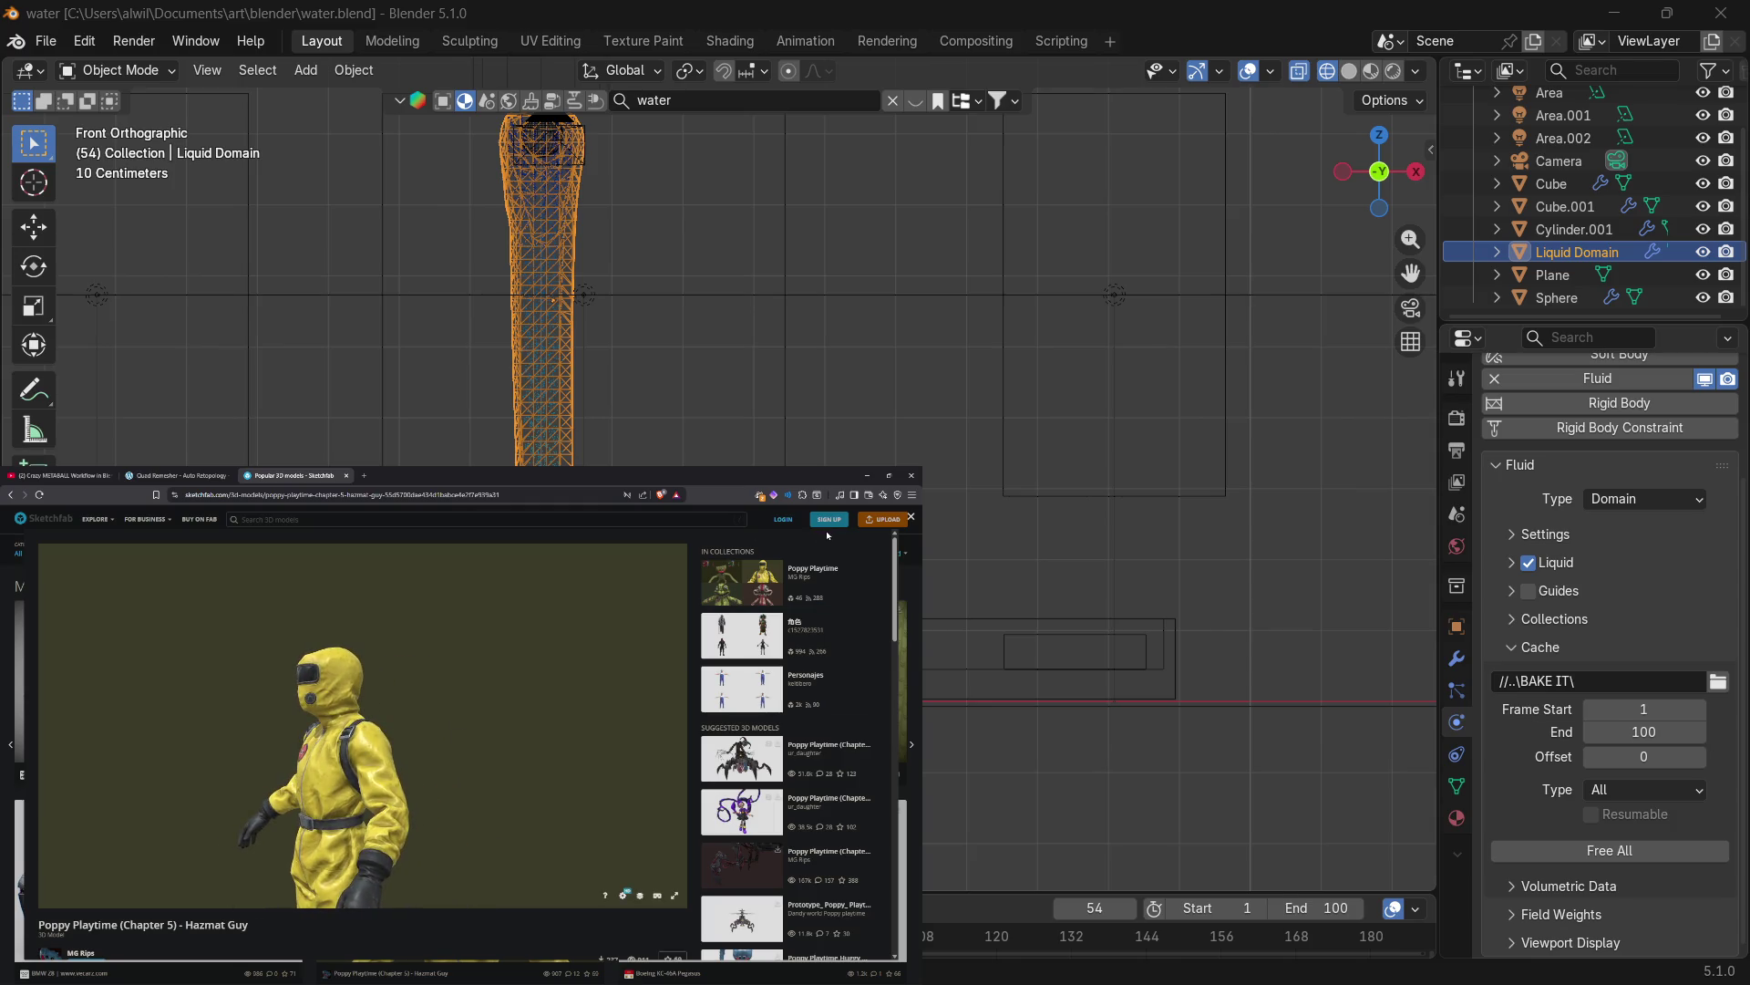
click(911, 517)
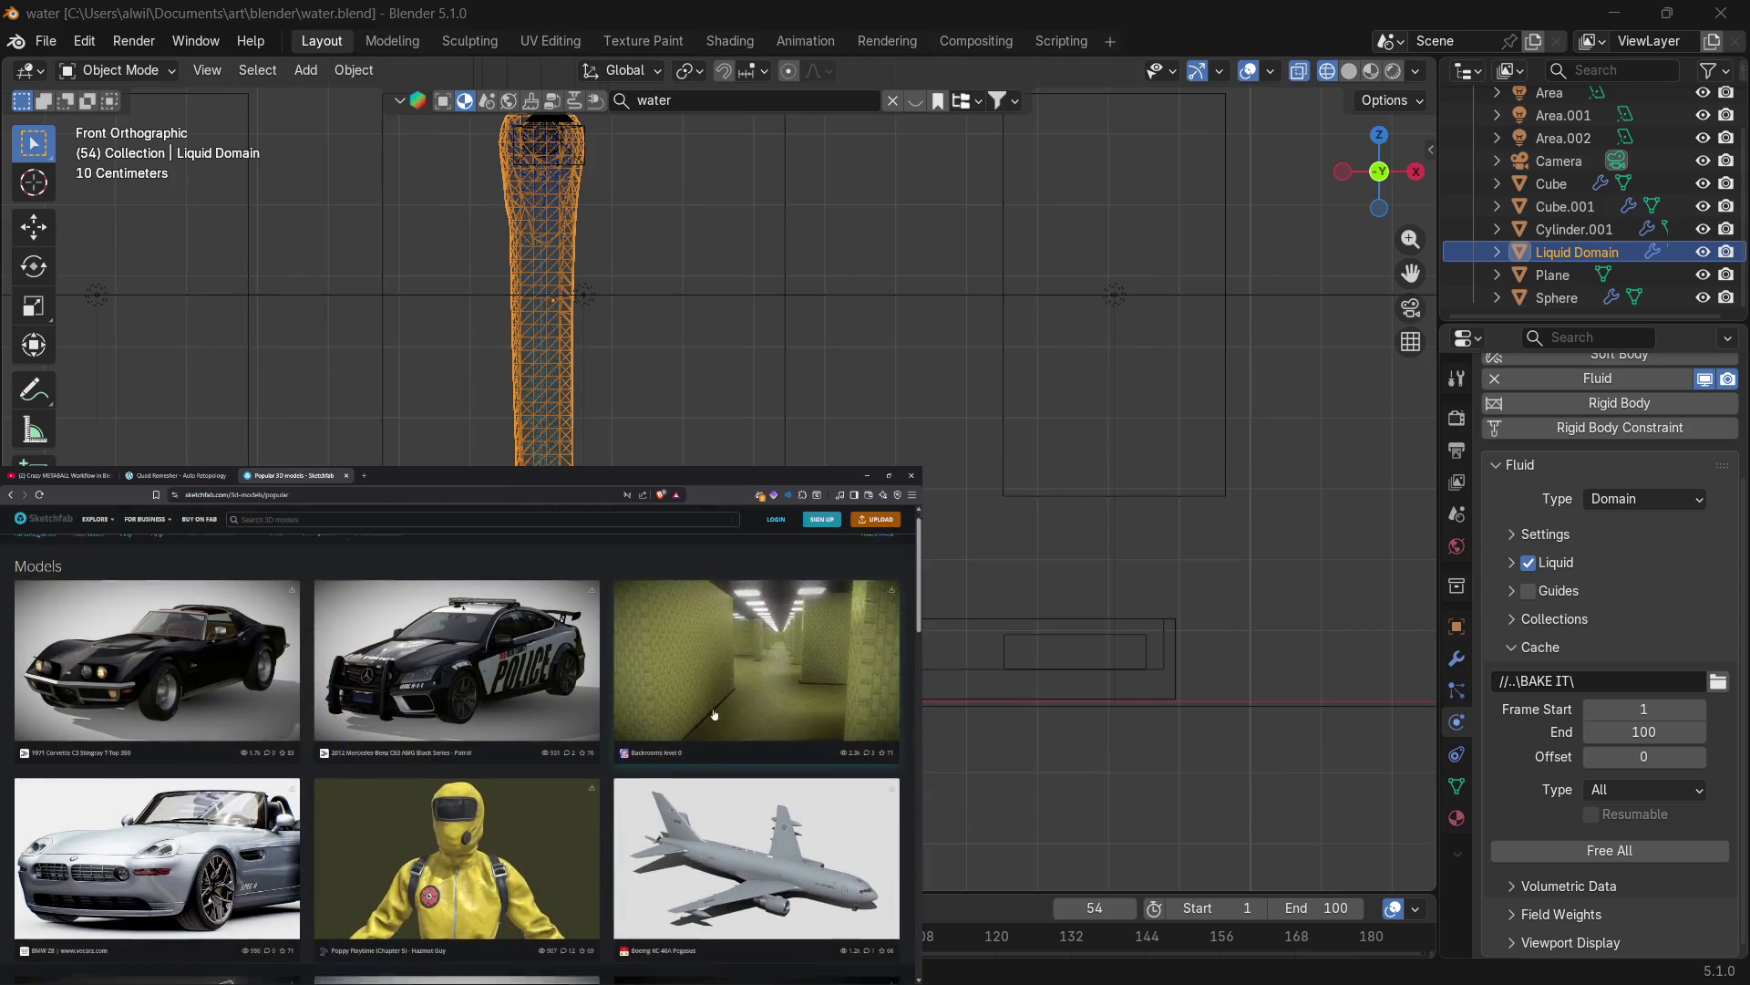
Scroll down through the Sketchfab popular 3D models grid for reference.
scroll(624, 745, down, 3)
scroll(234, 682, down, 1)
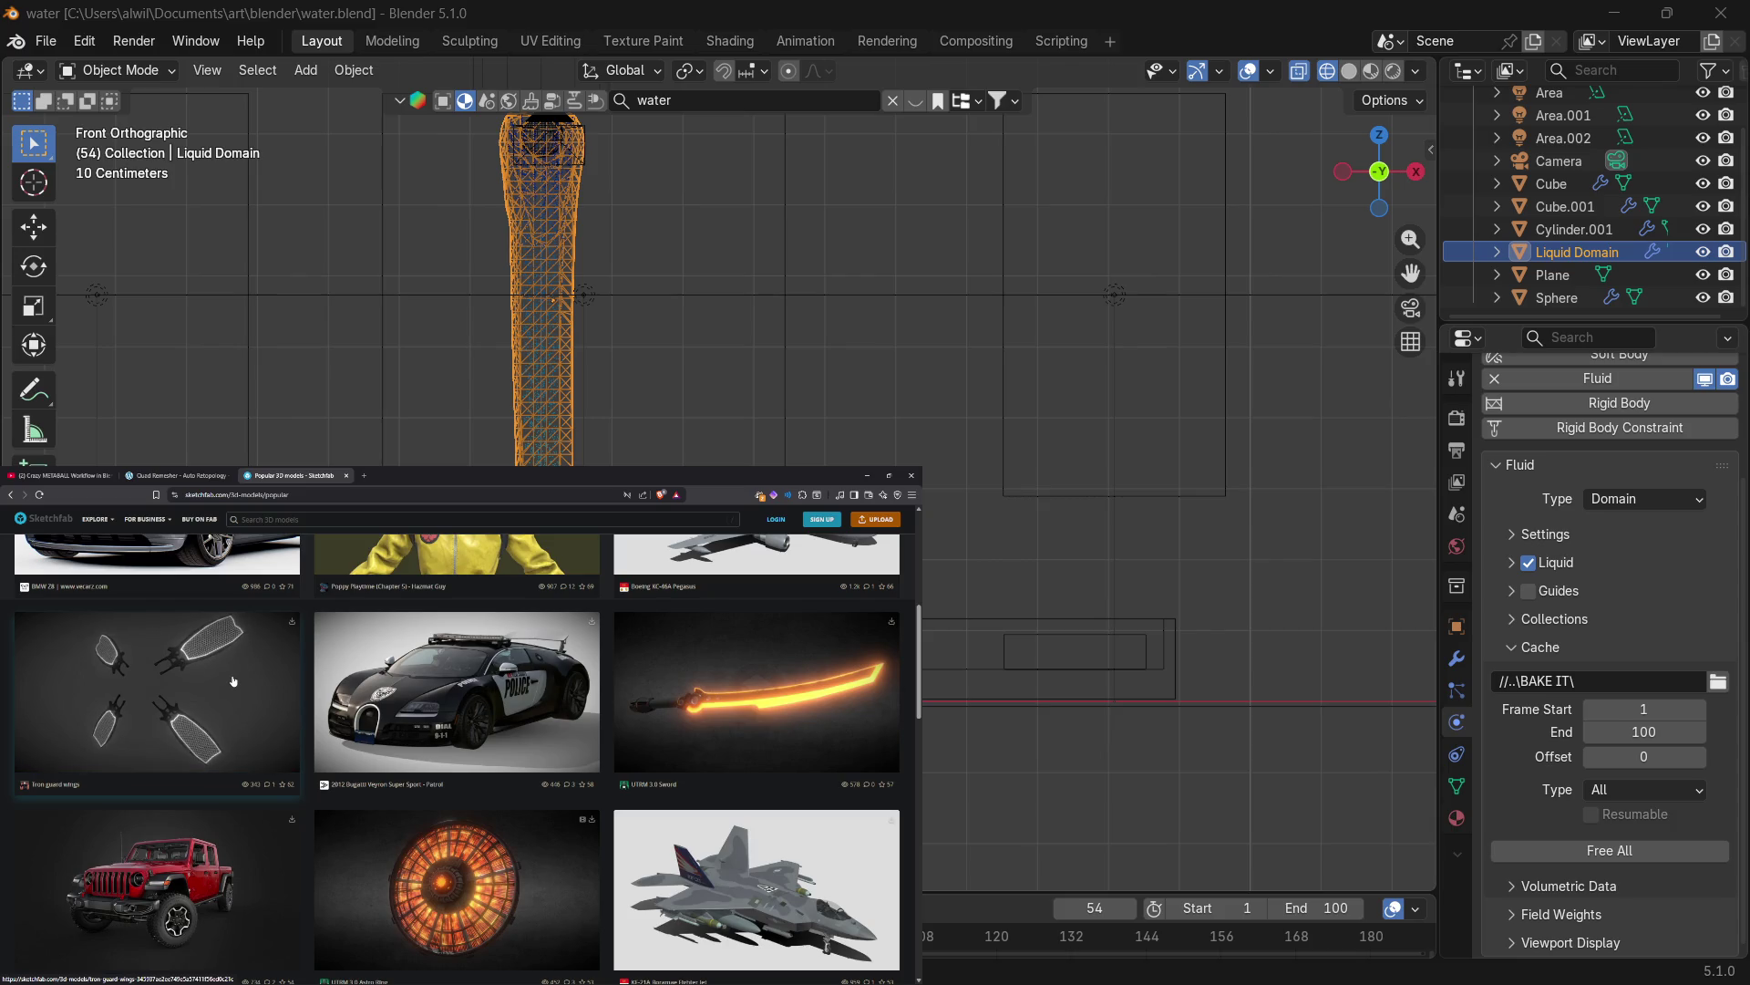
scroll(545, 711, down, 2)
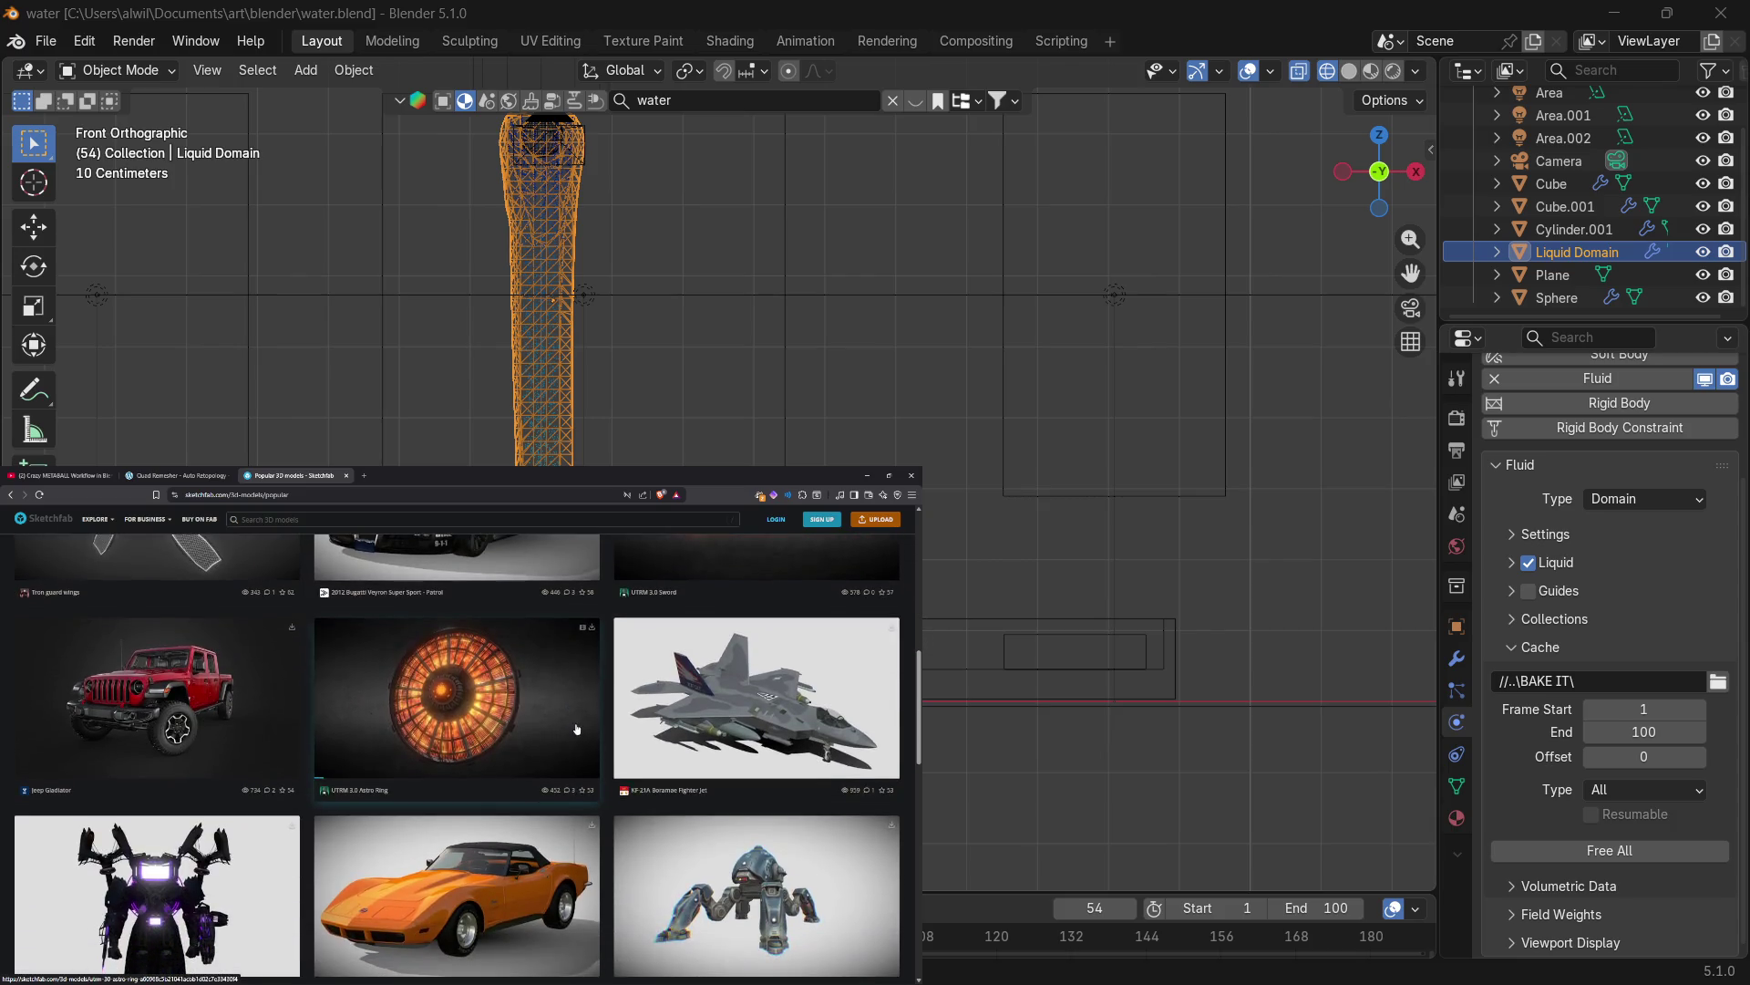
scroll(577, 728, down, 2)
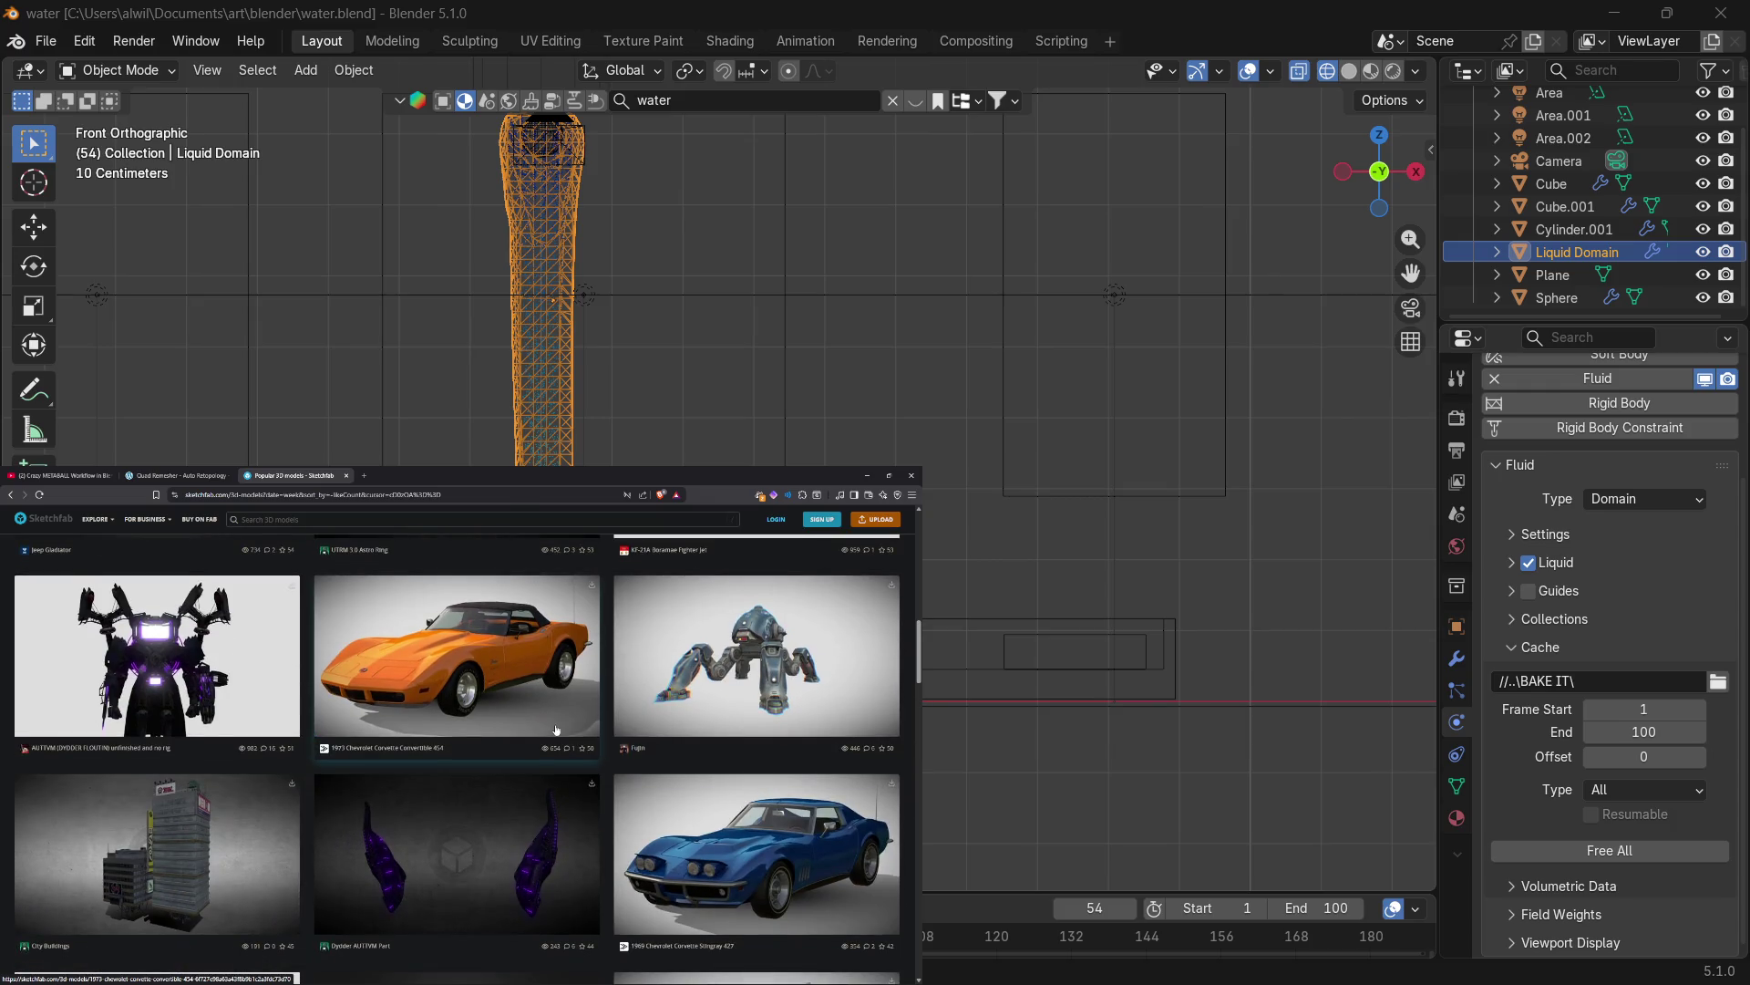
scroll(555, 730, down, 2)
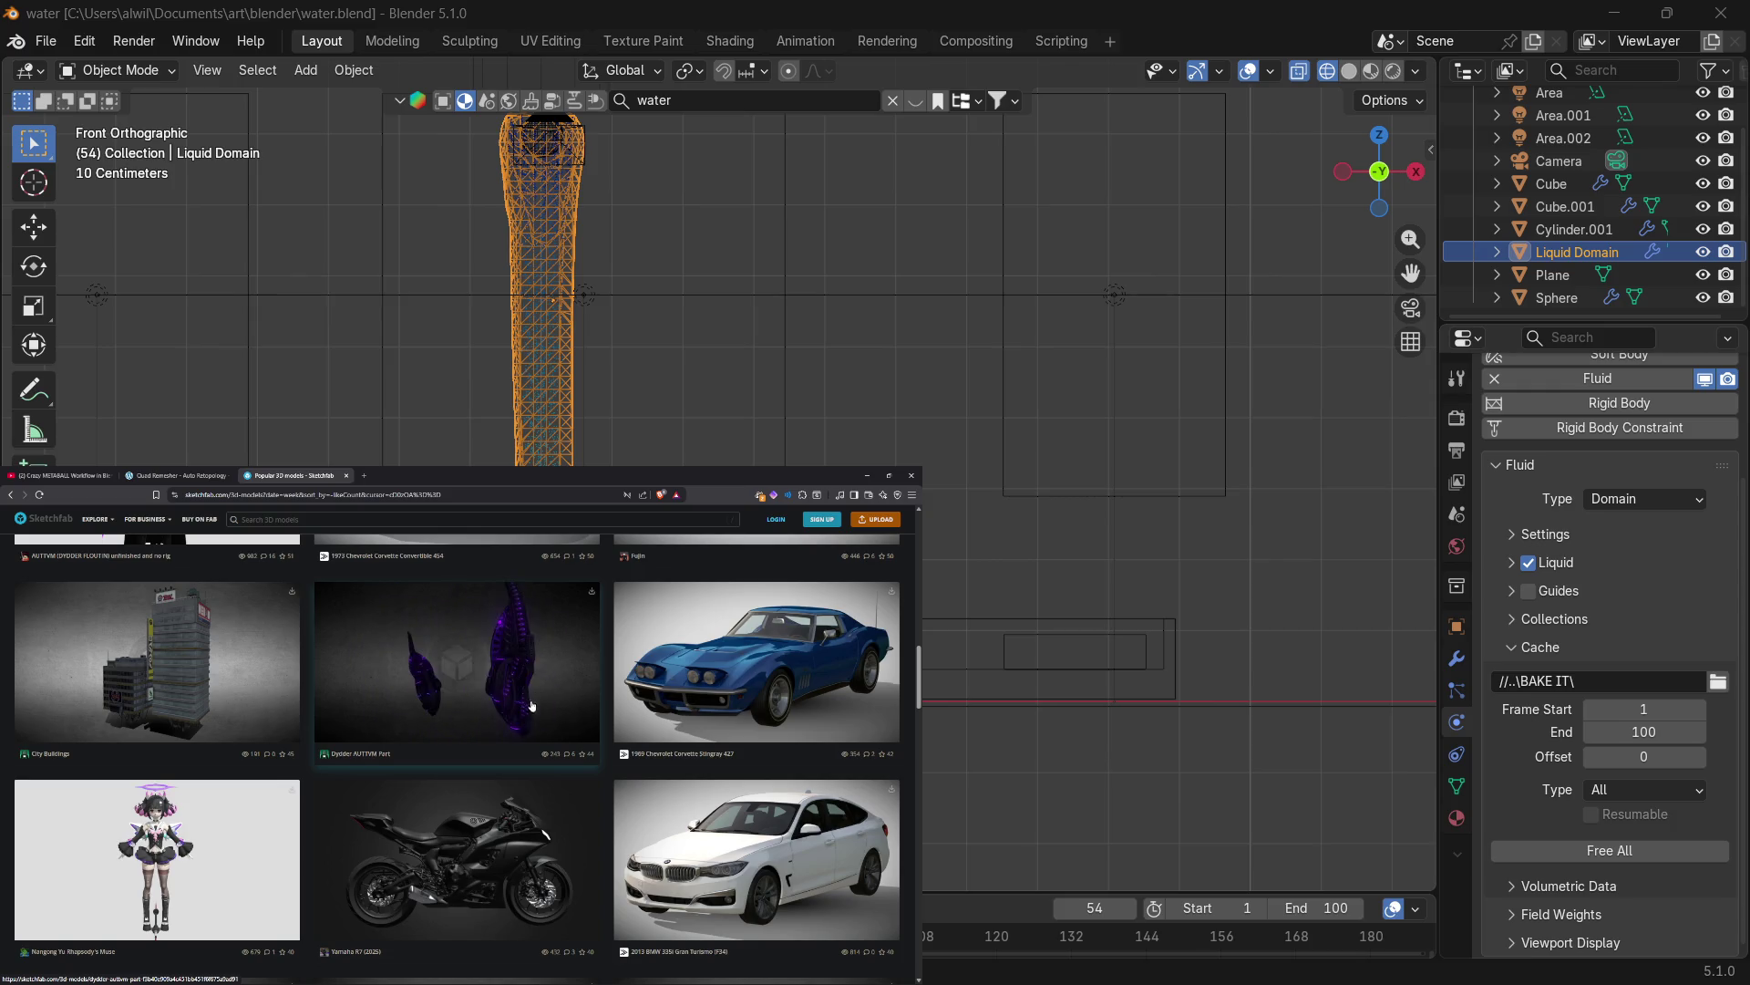
scroll(530, 703, down, 5)
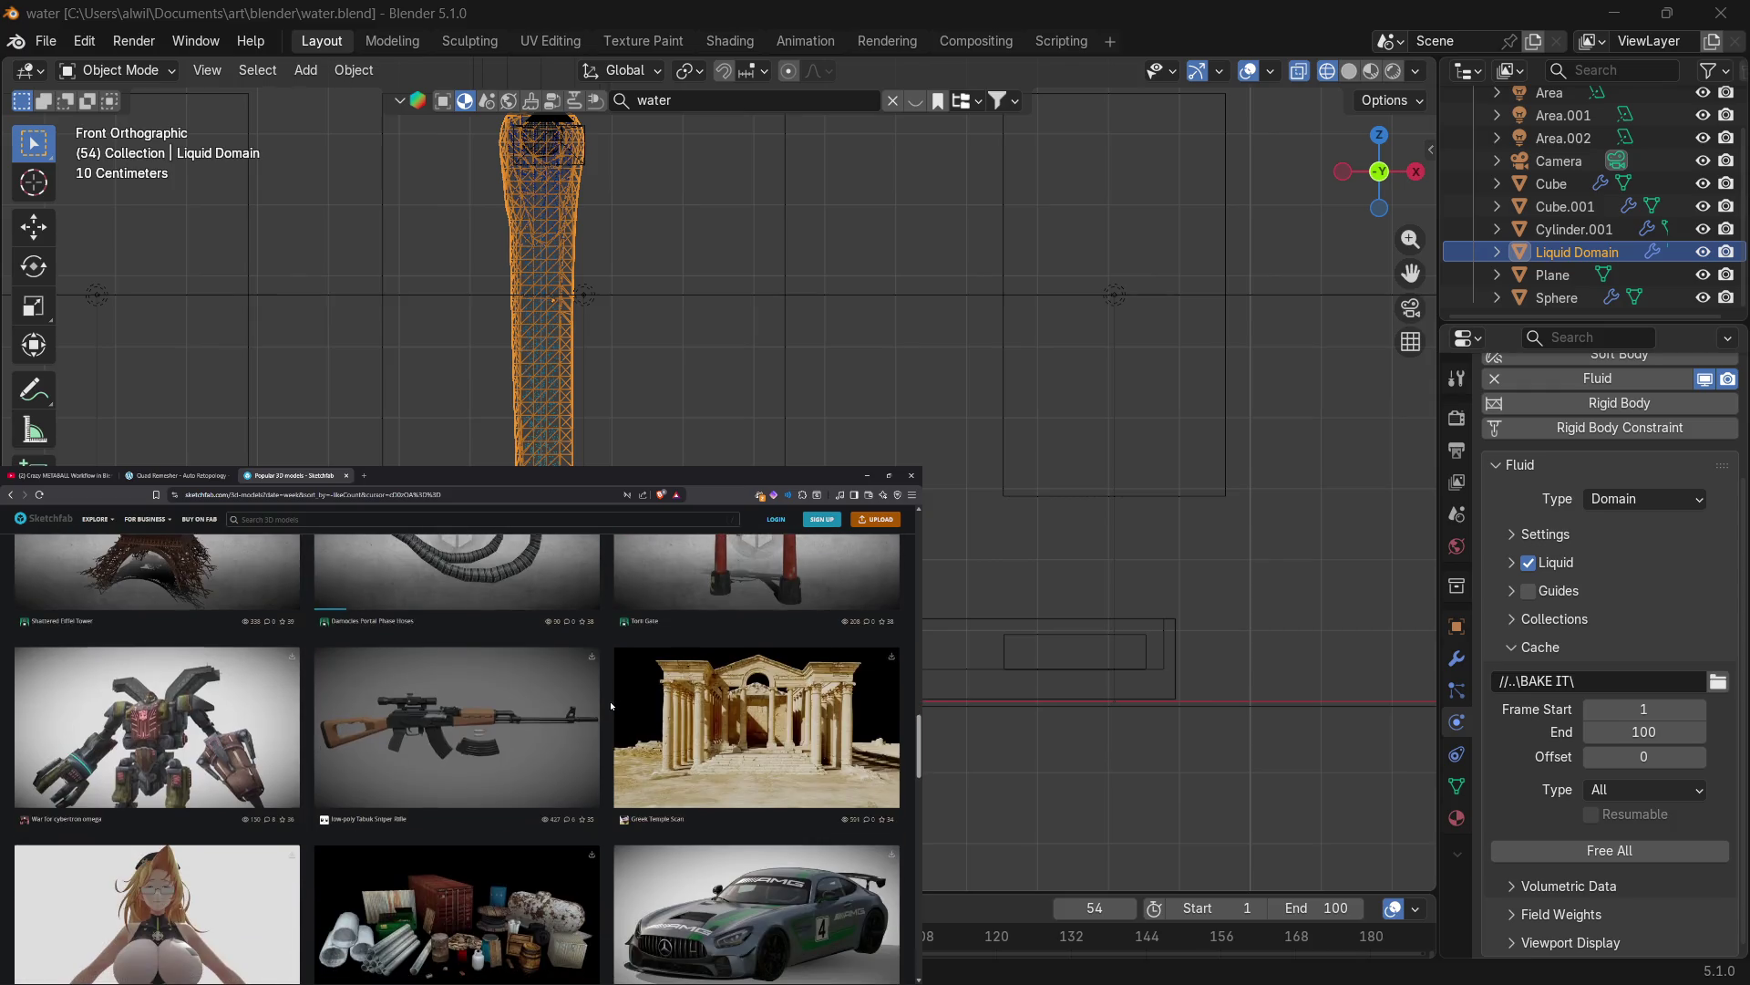
scroll(606, 729, down, 2)
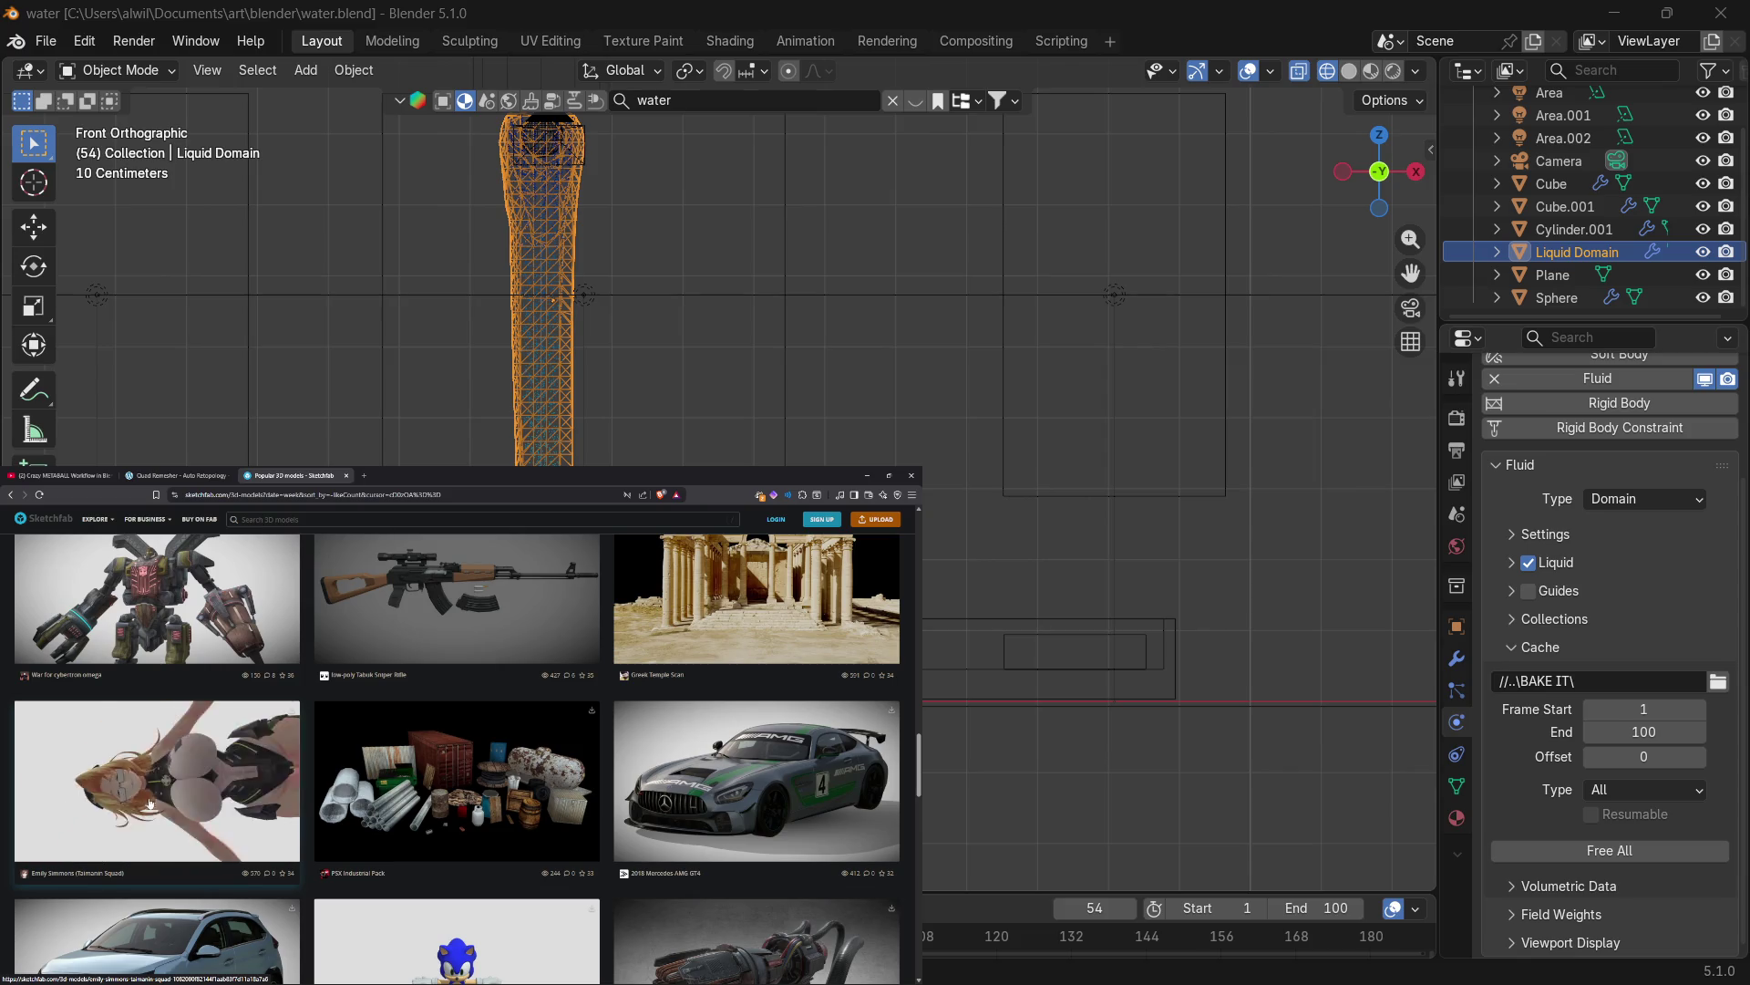
scroll(588, 812, down, 3)
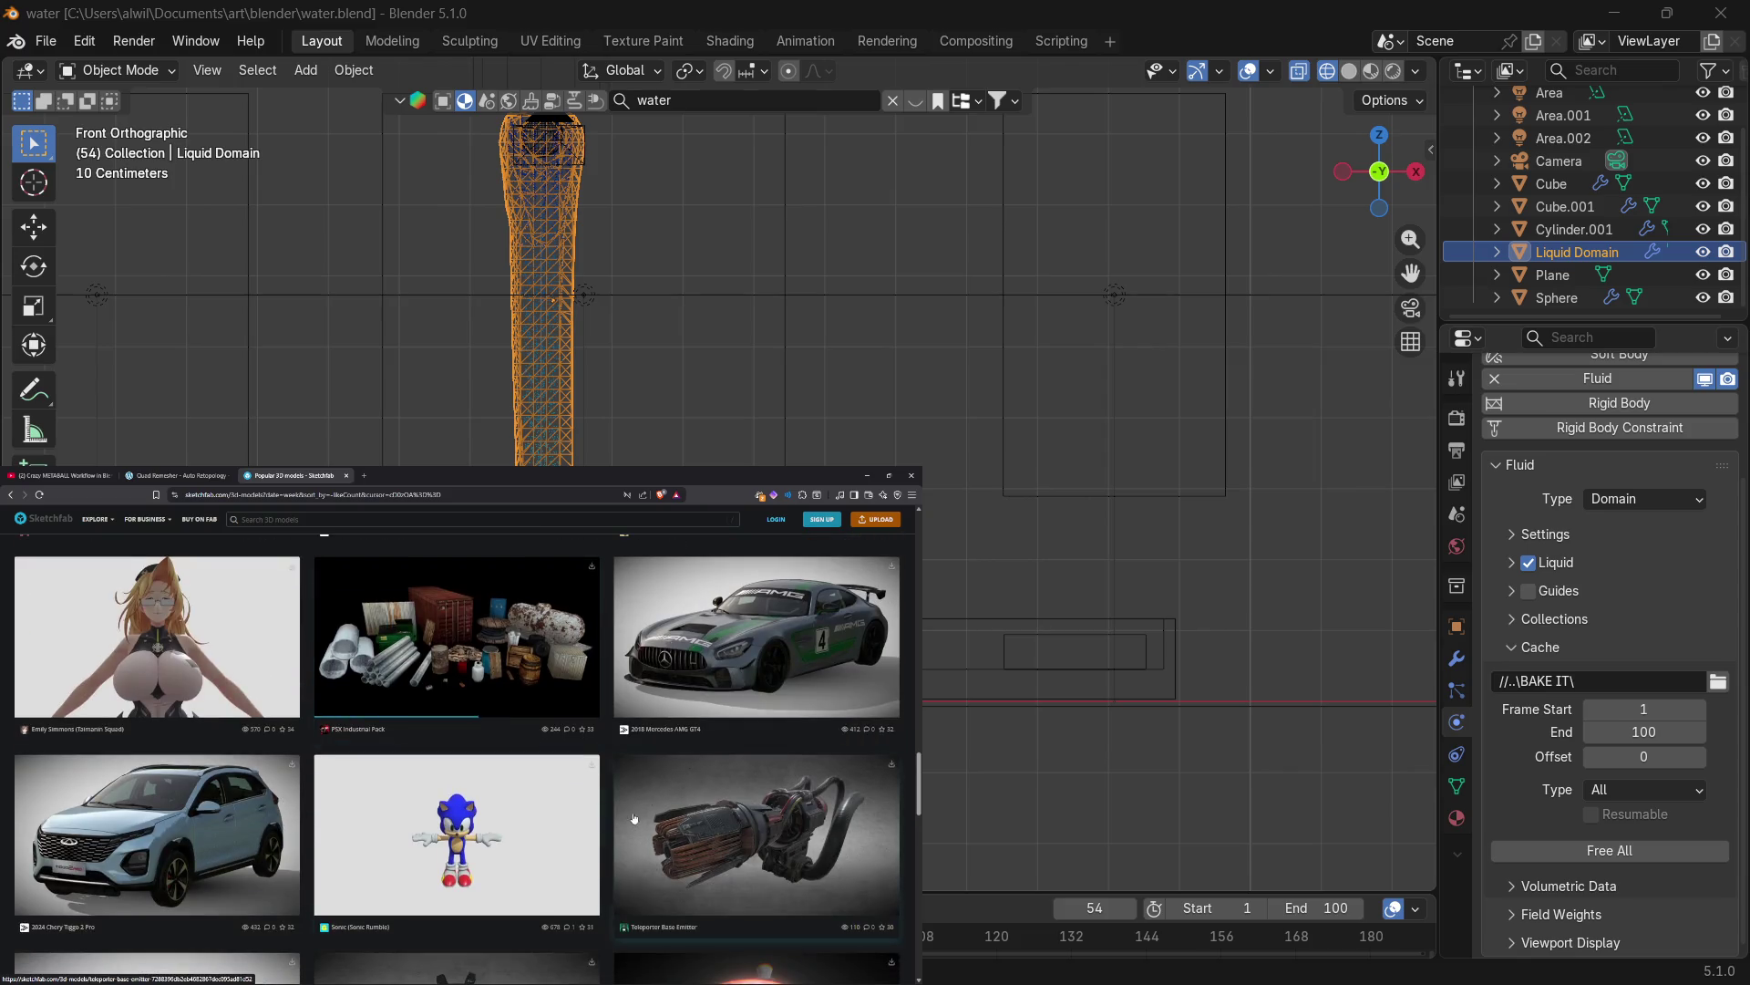
scroll(613, 817, down, 3)
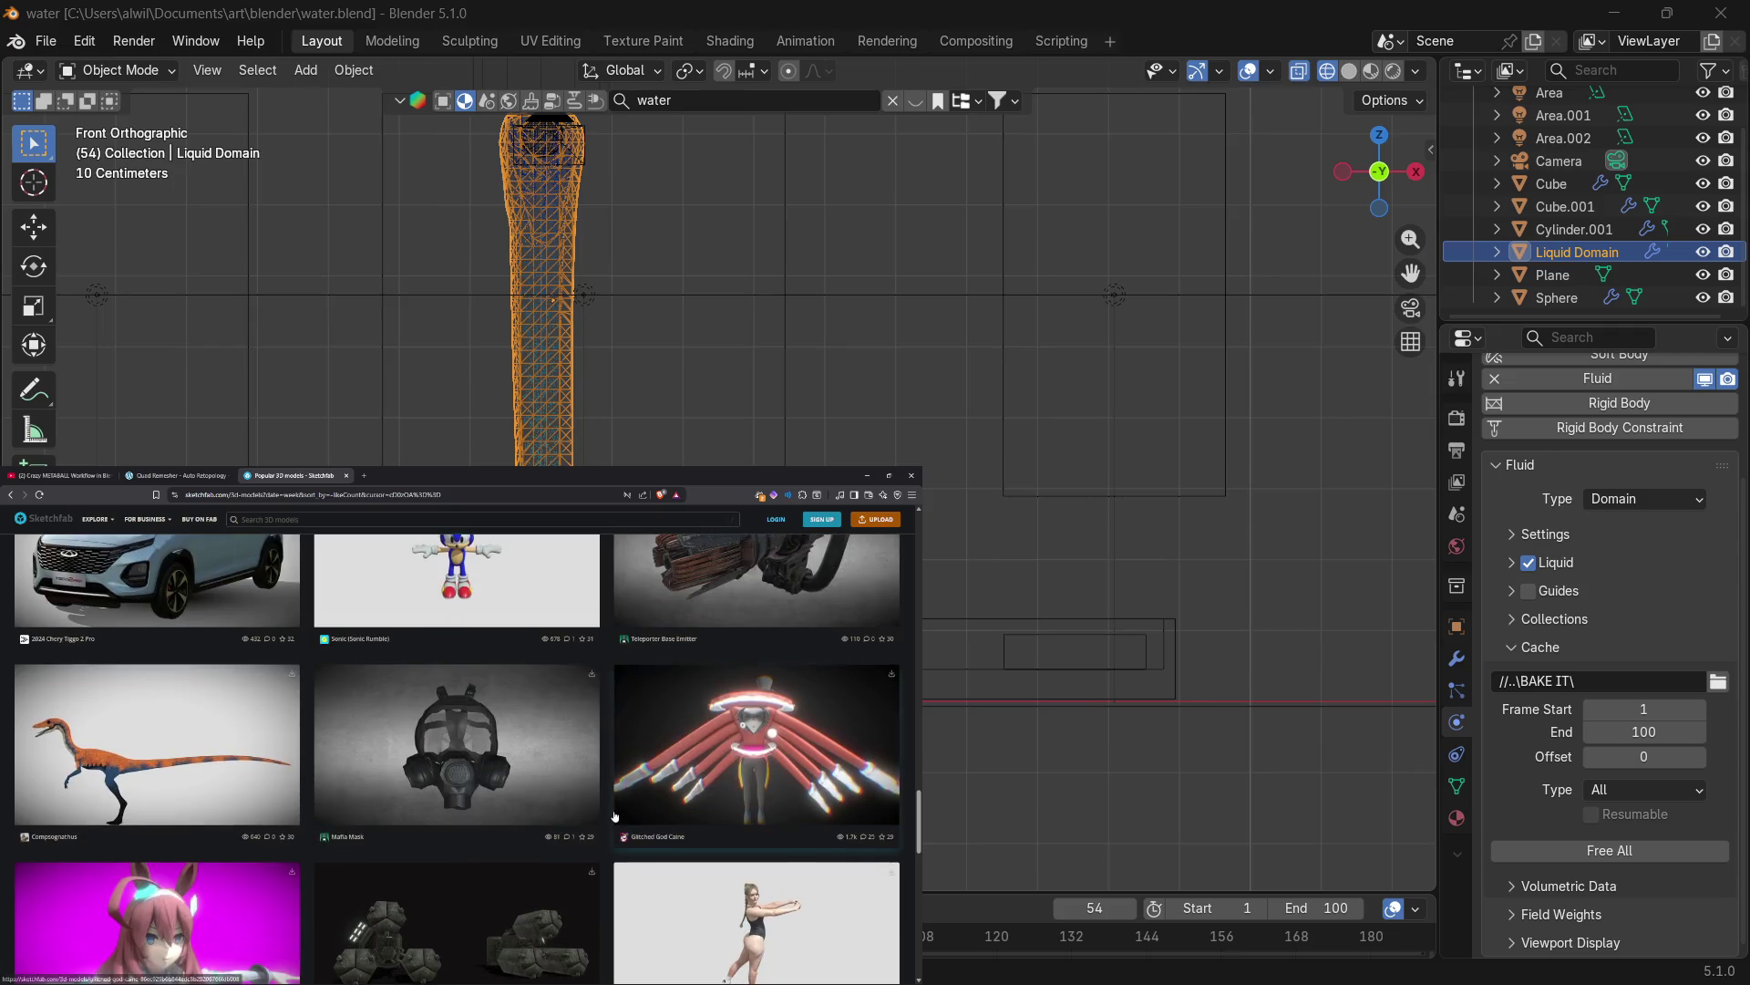
scroll(602, 813, up, 1)
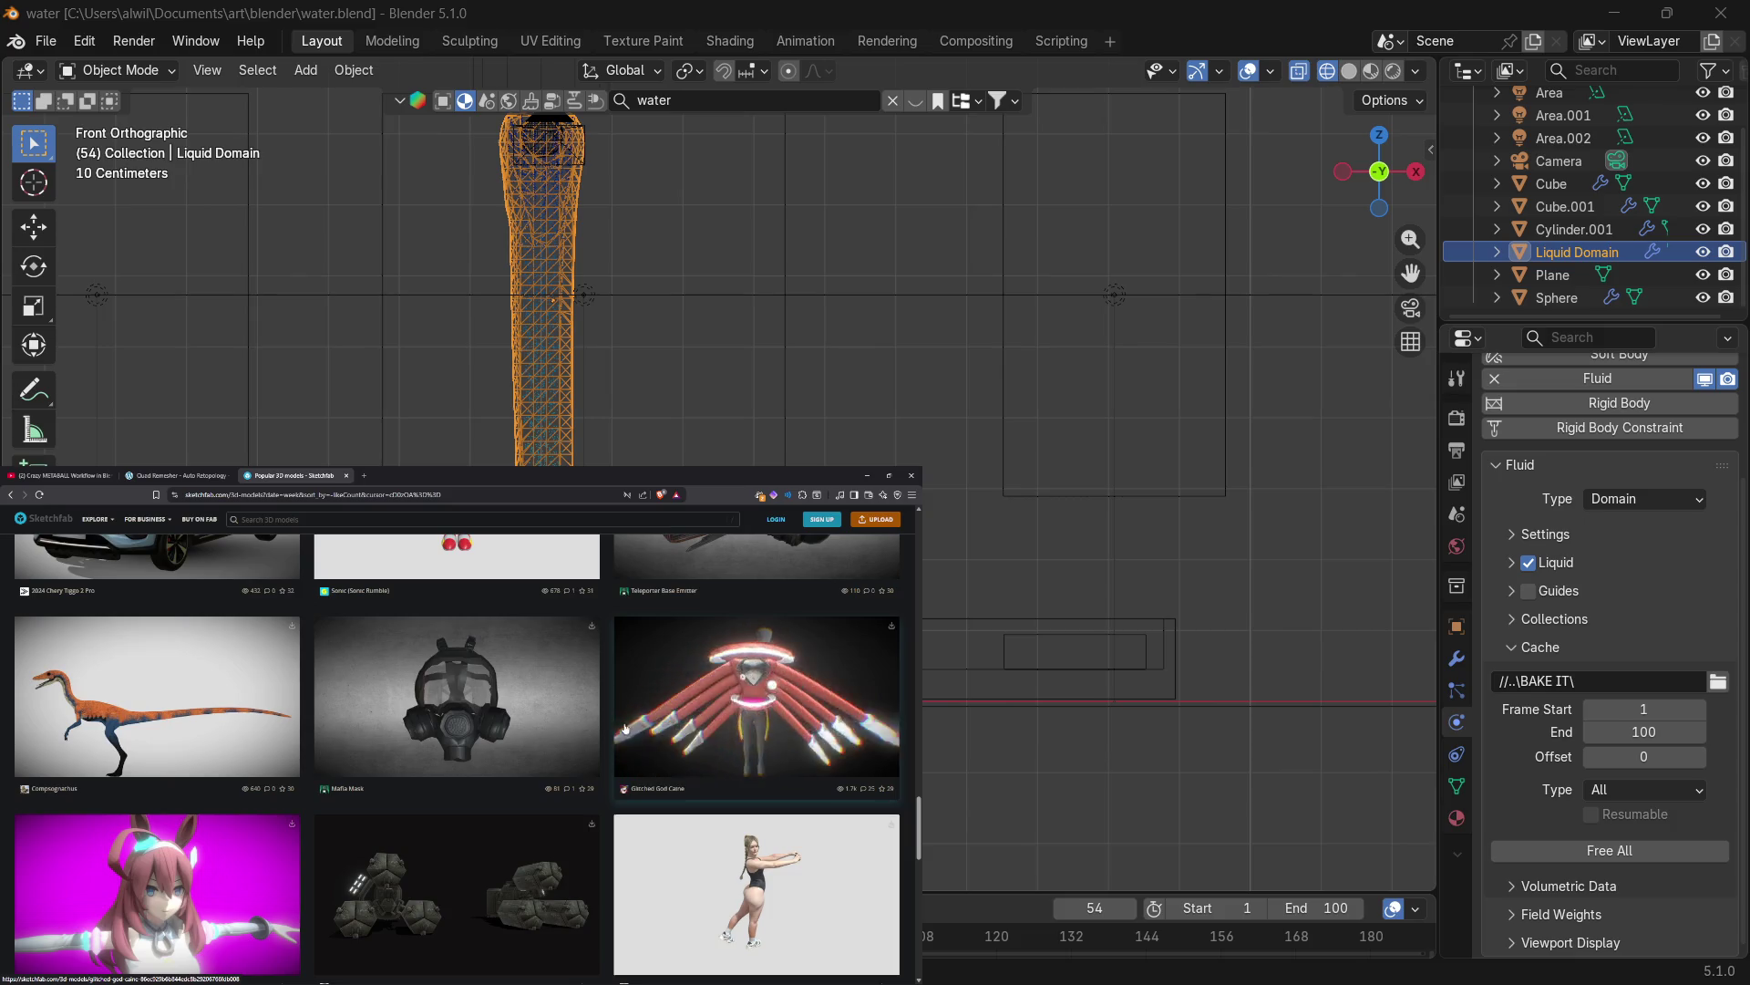
scroll(485, 773, down, 1)
scroll(485, 773, down, 1)
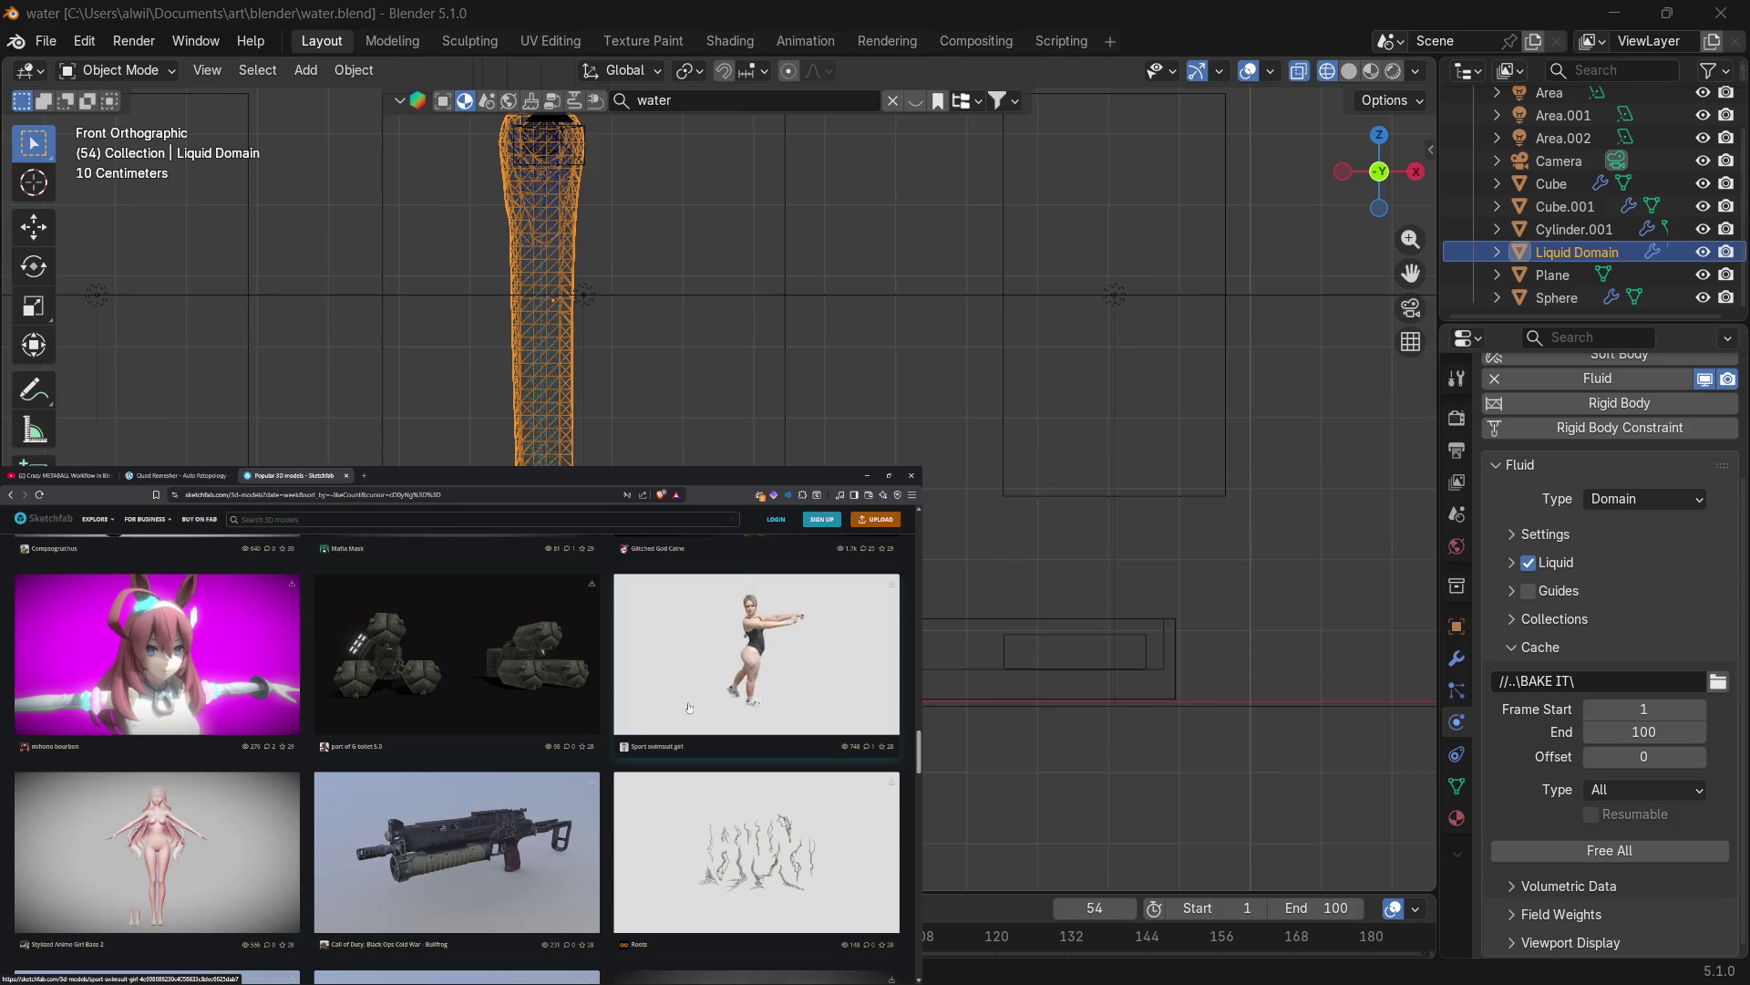
scroll(602, 802, down, 2)
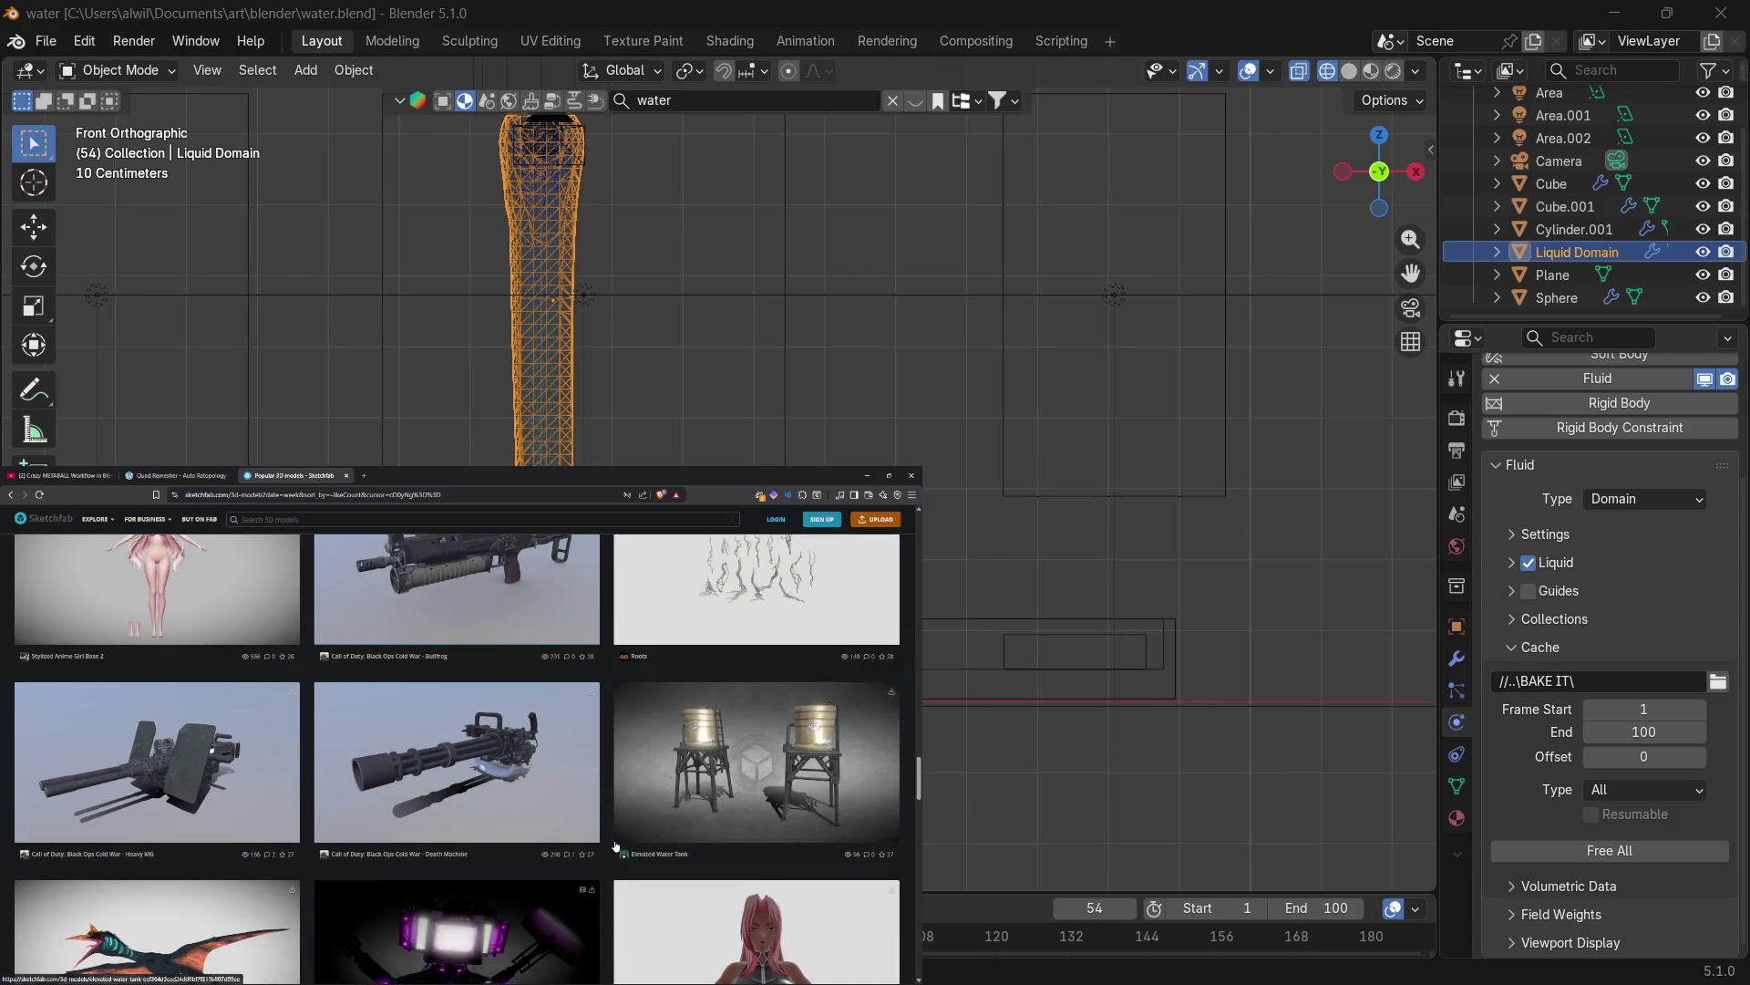
scroll(610, 857, down, 3)
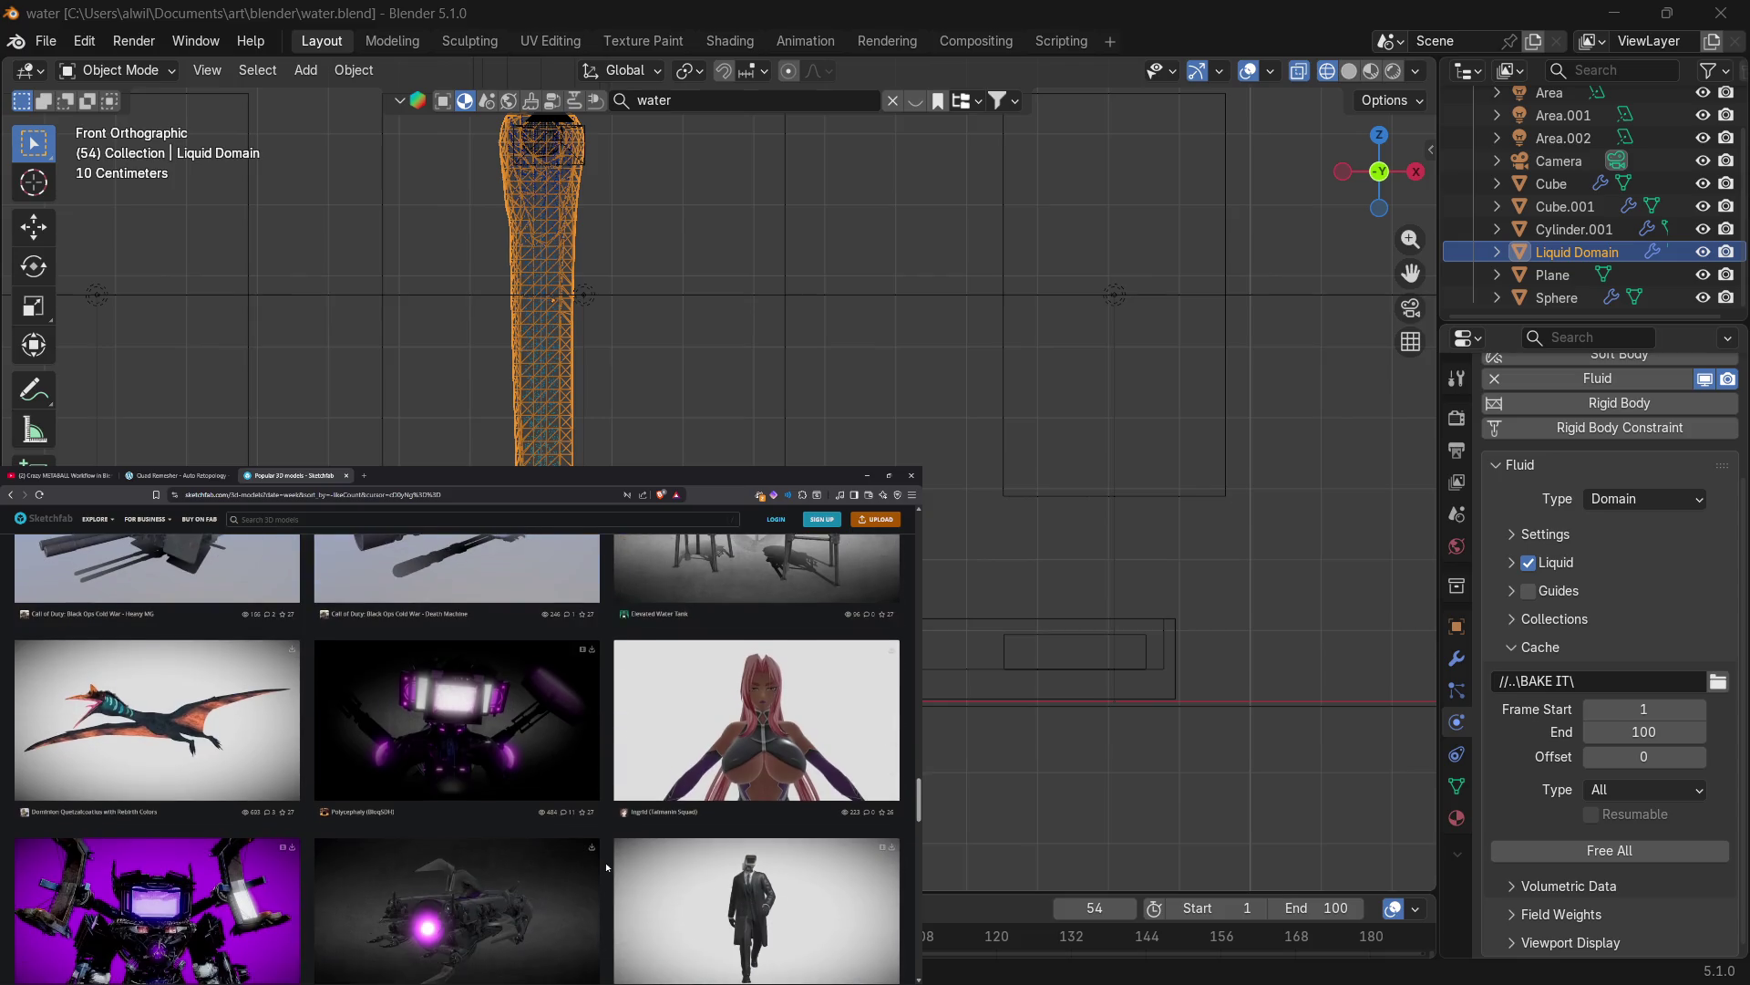
scroll(609, 866, down, 3)
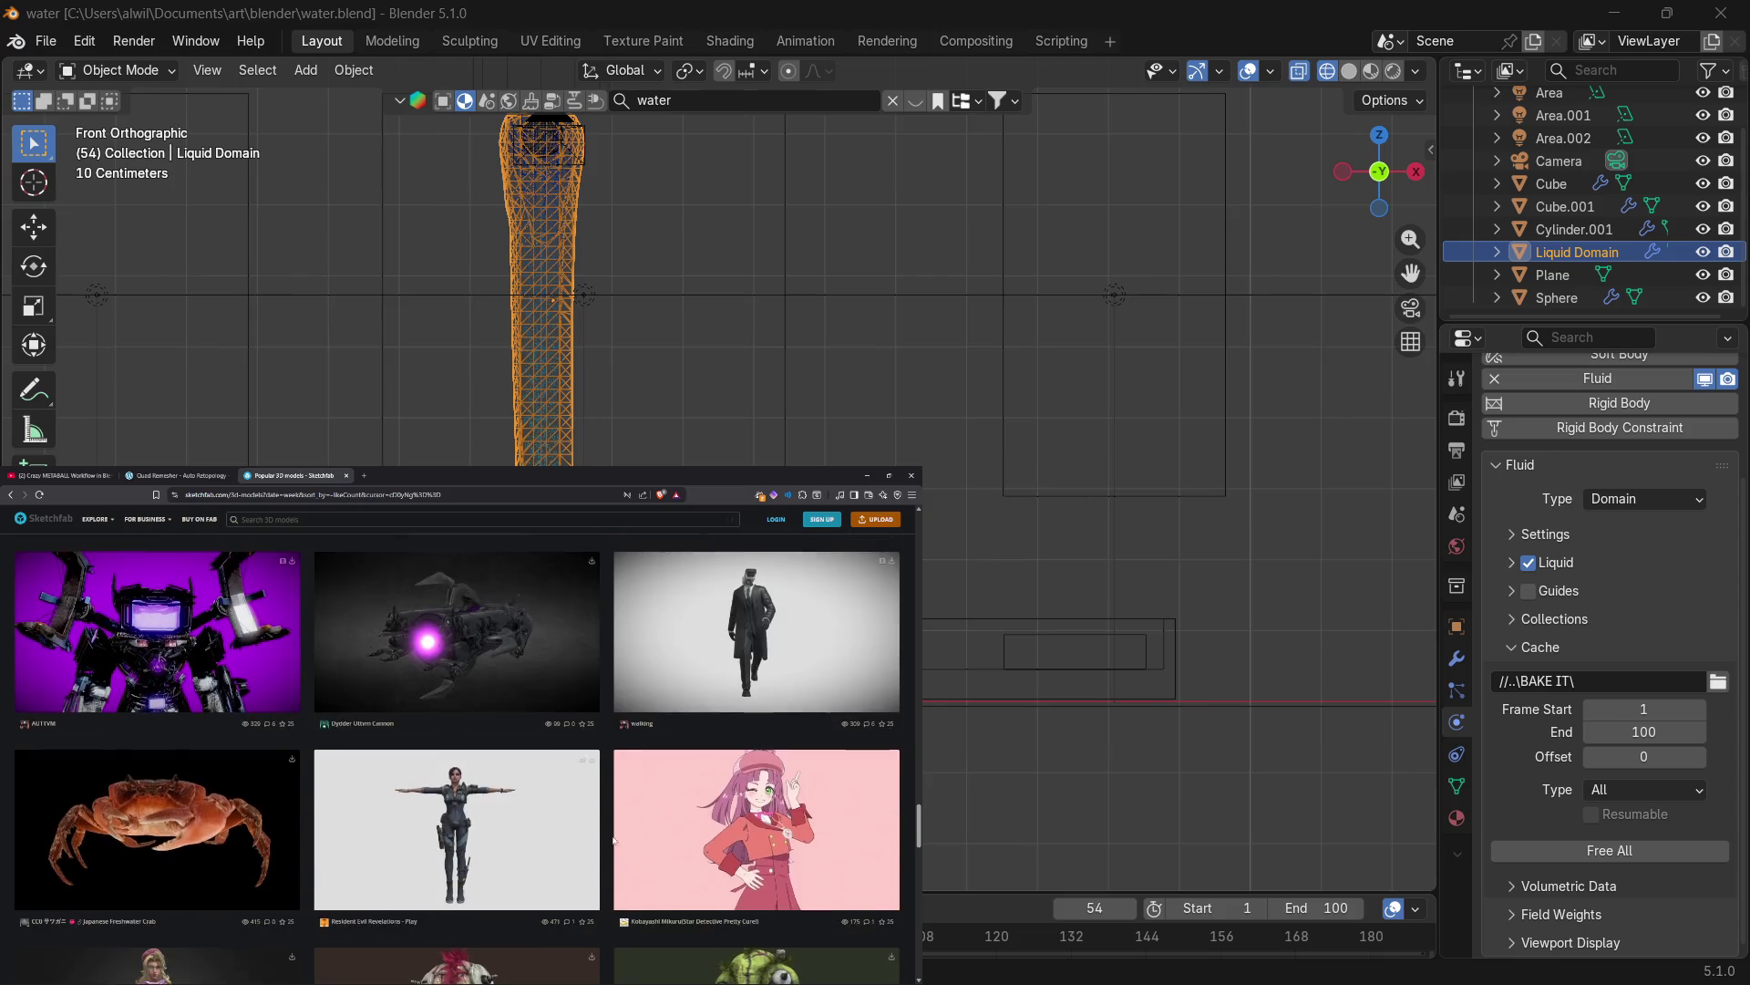
scroll(615, 830, down, 4)
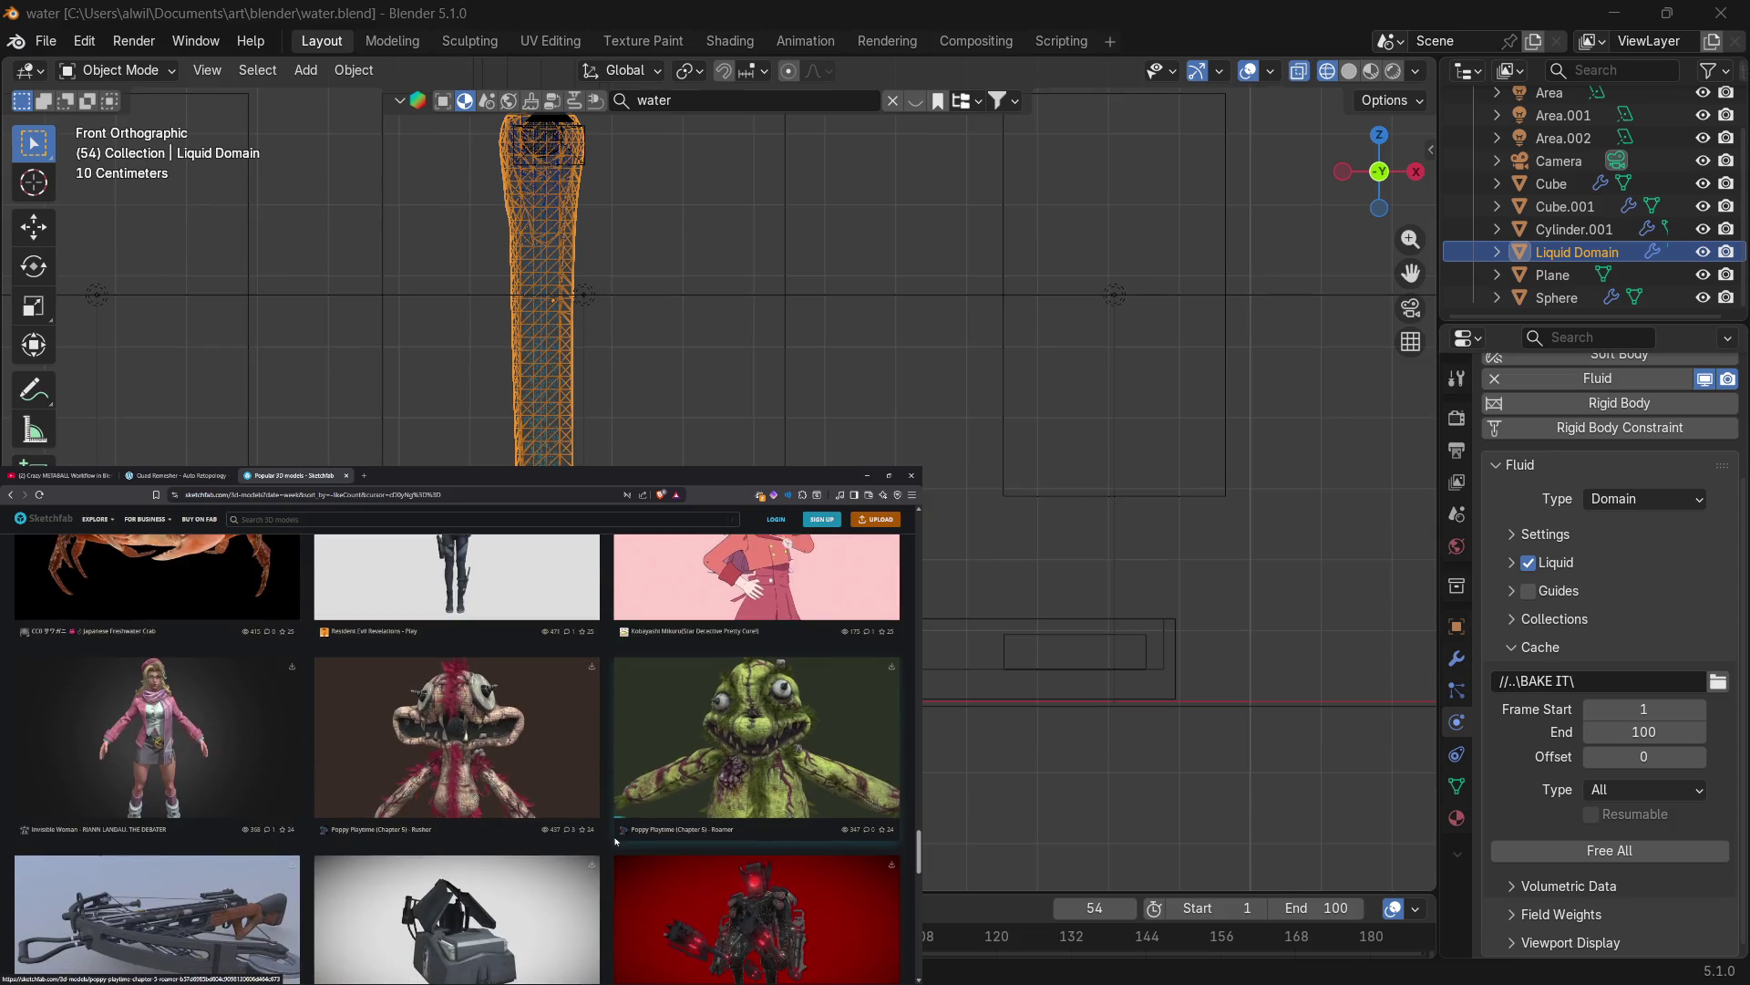
scroll(618, 853, down, 3)
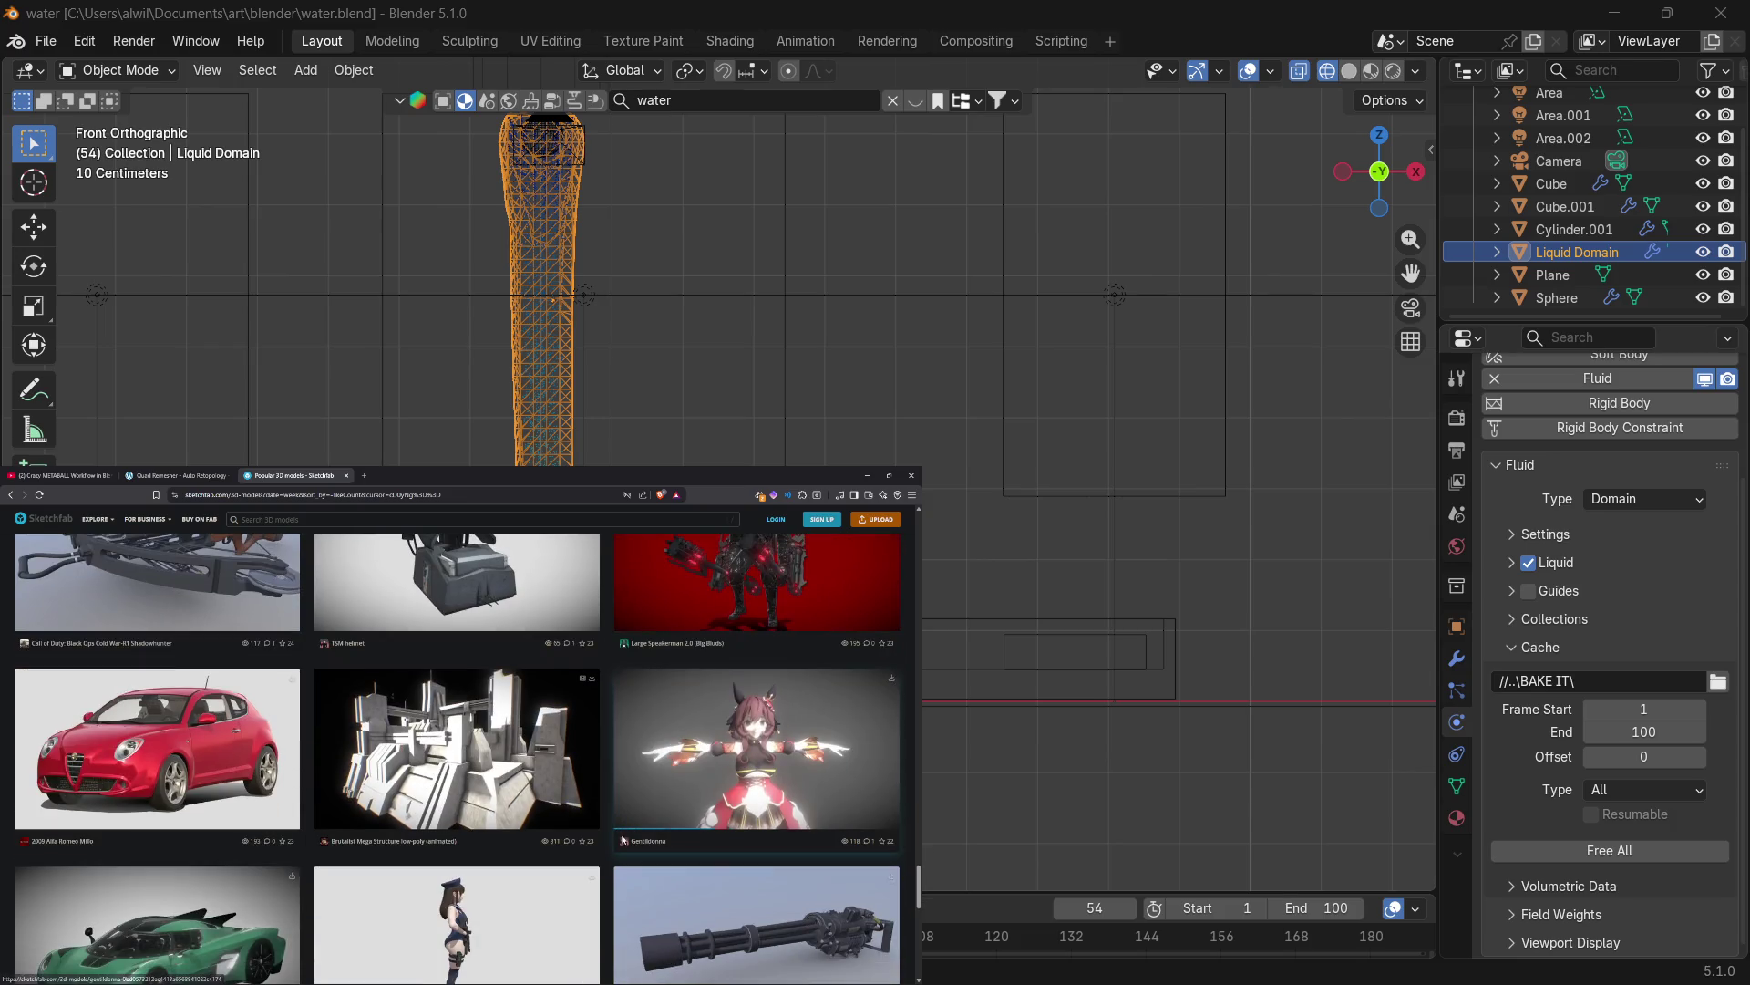
scroll(606, 850, down, 3)
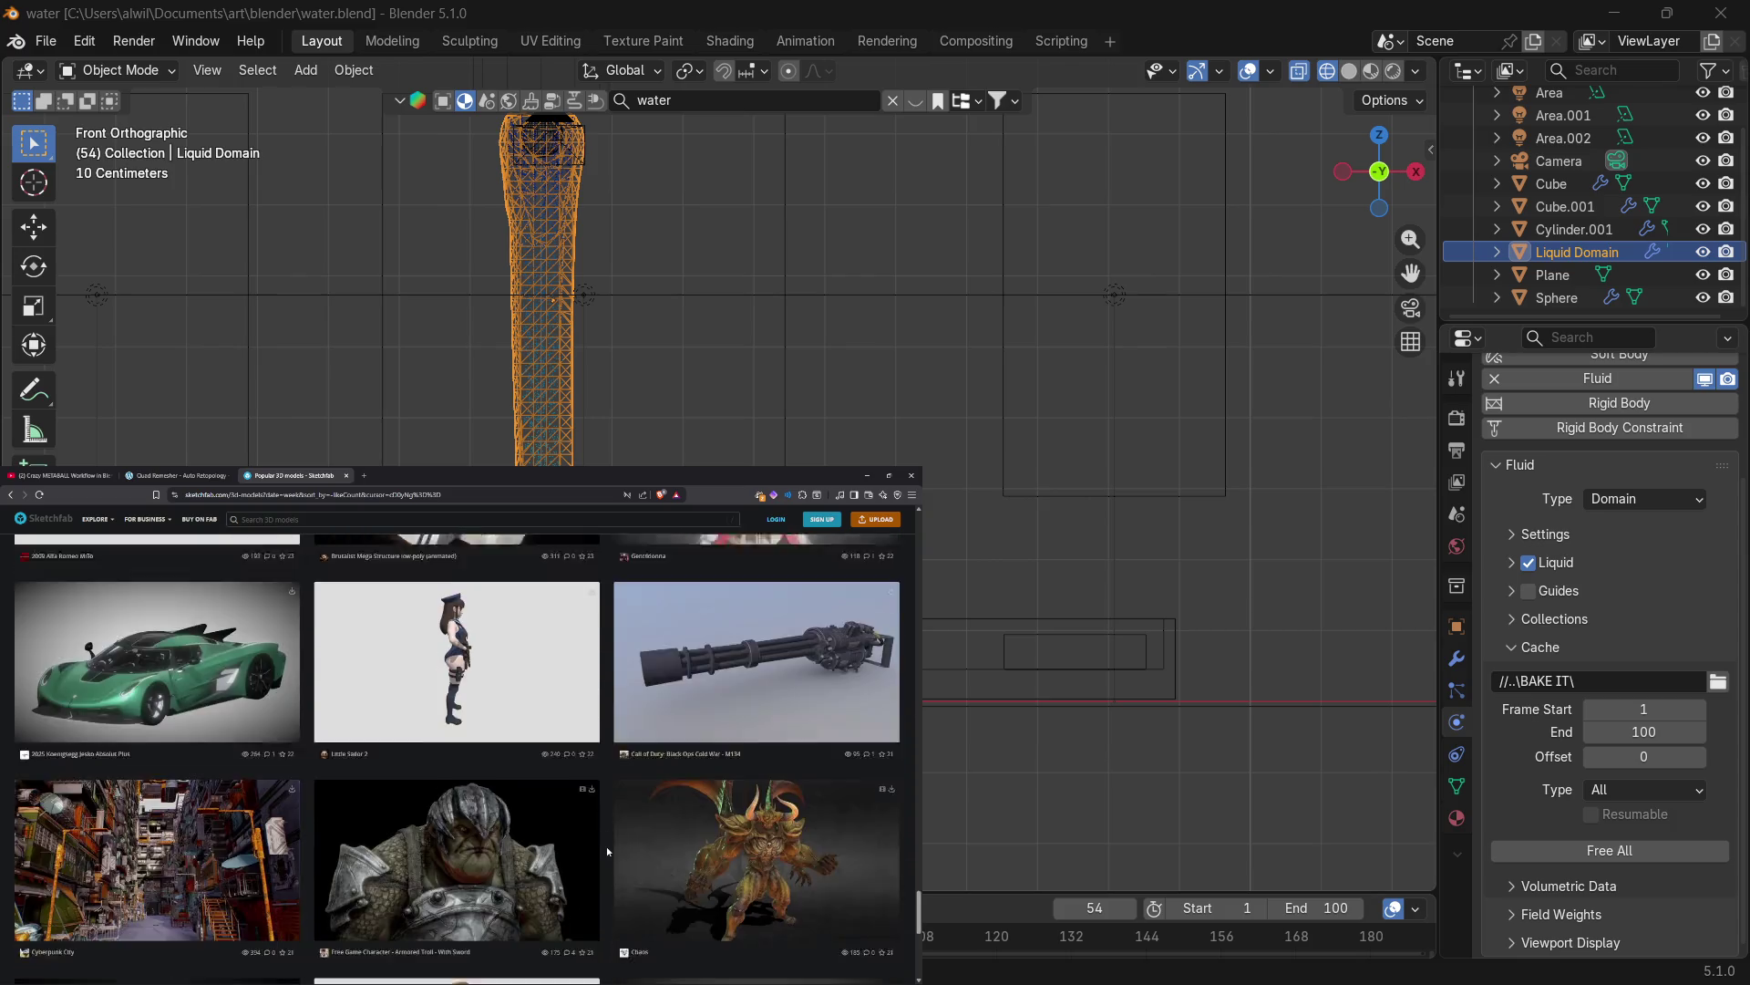
scroll(605, 855, down, 1)
scroll(605, 852, down, 1)
scroll(604, 853, down, 1)
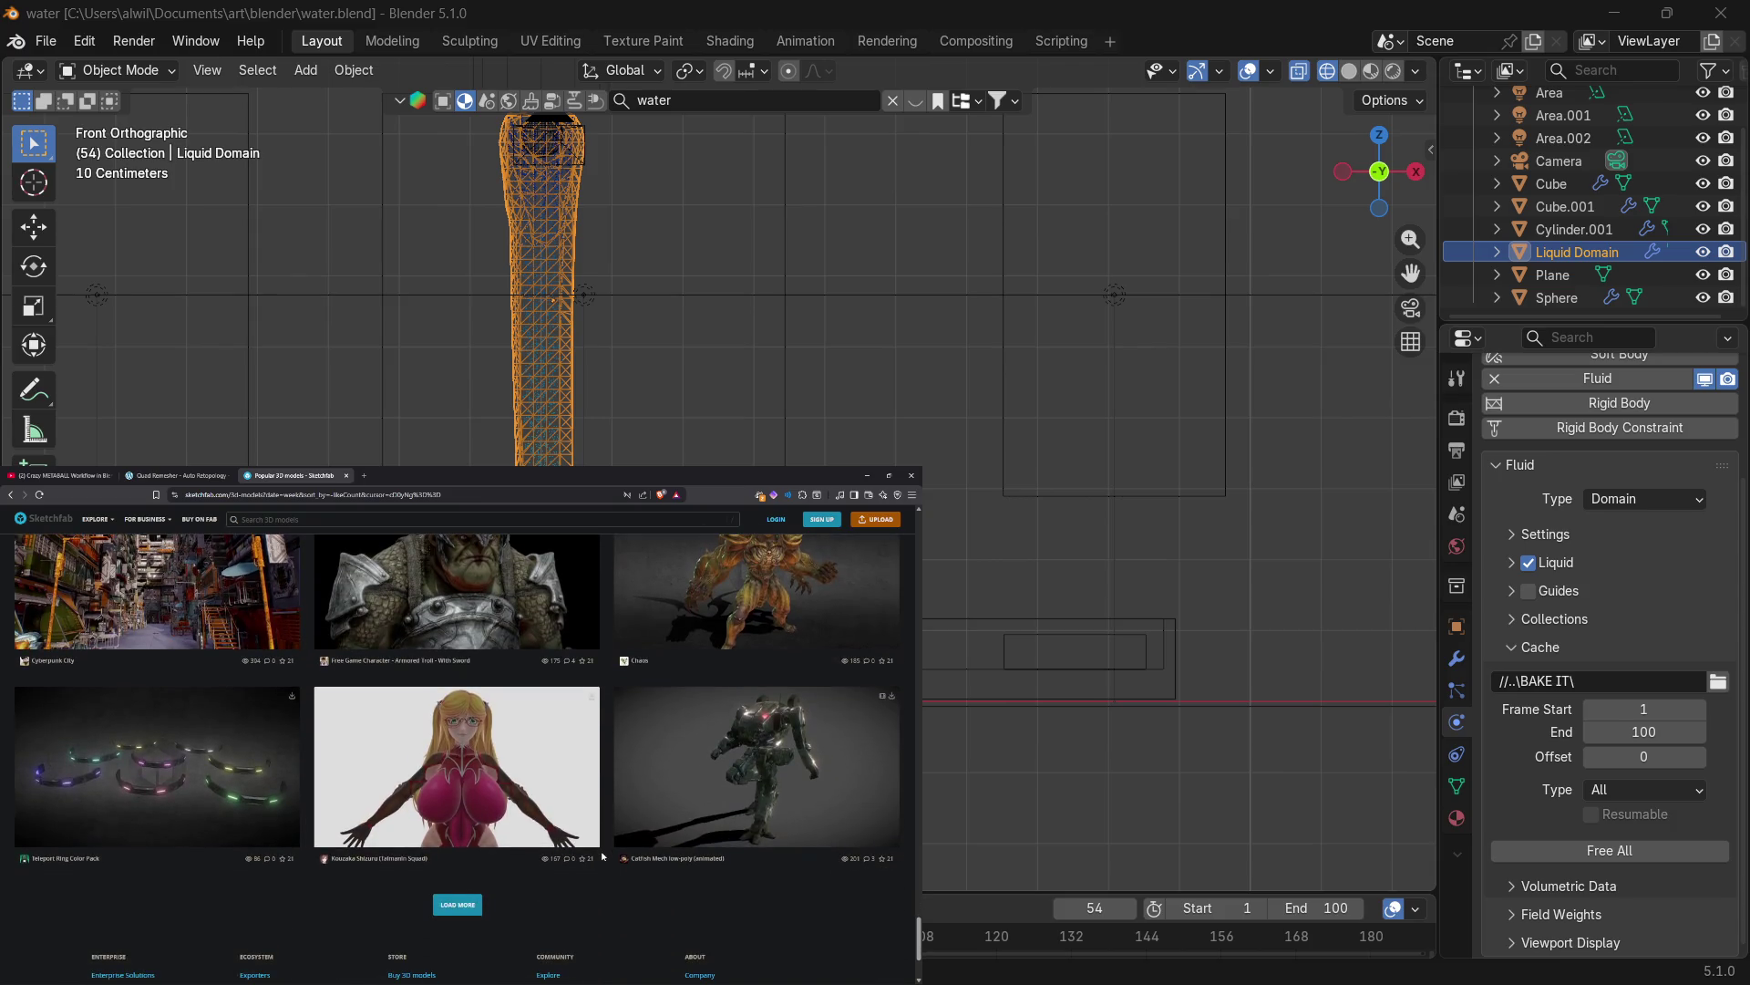
Close the Sketchfab tab to return to the Quad Remesher examples page.
scroll(605, 833, up, 5)
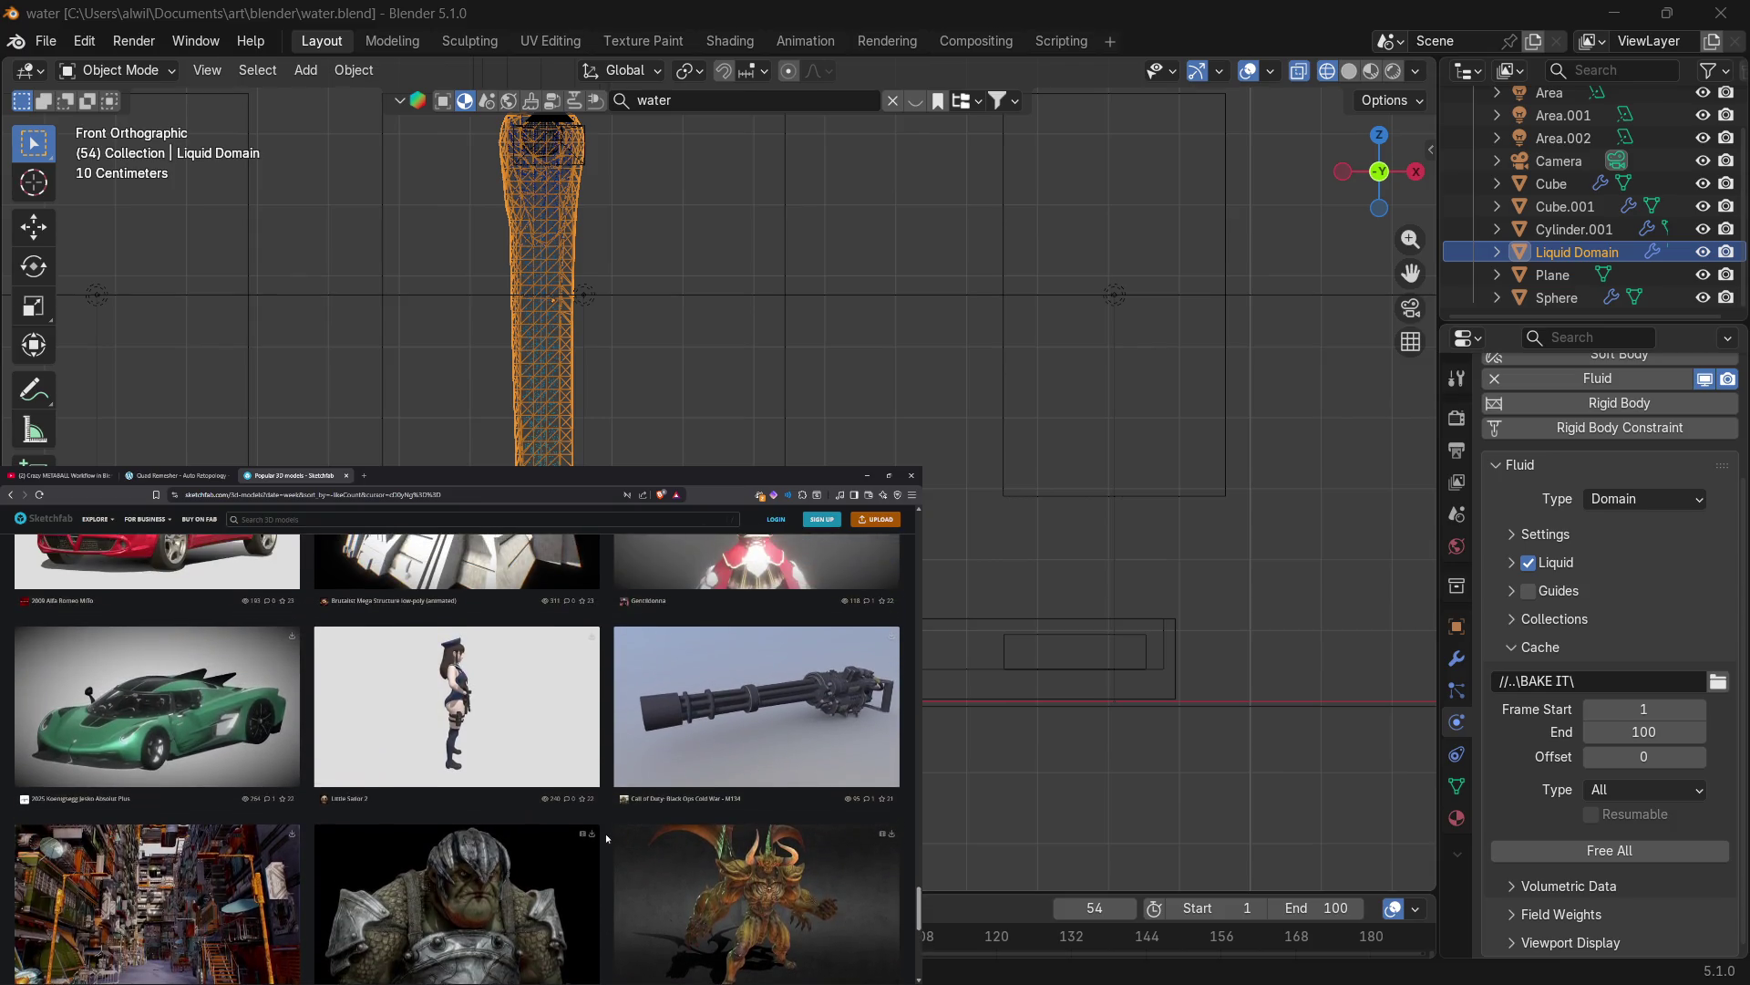
scroll(605, 833, up, 5)
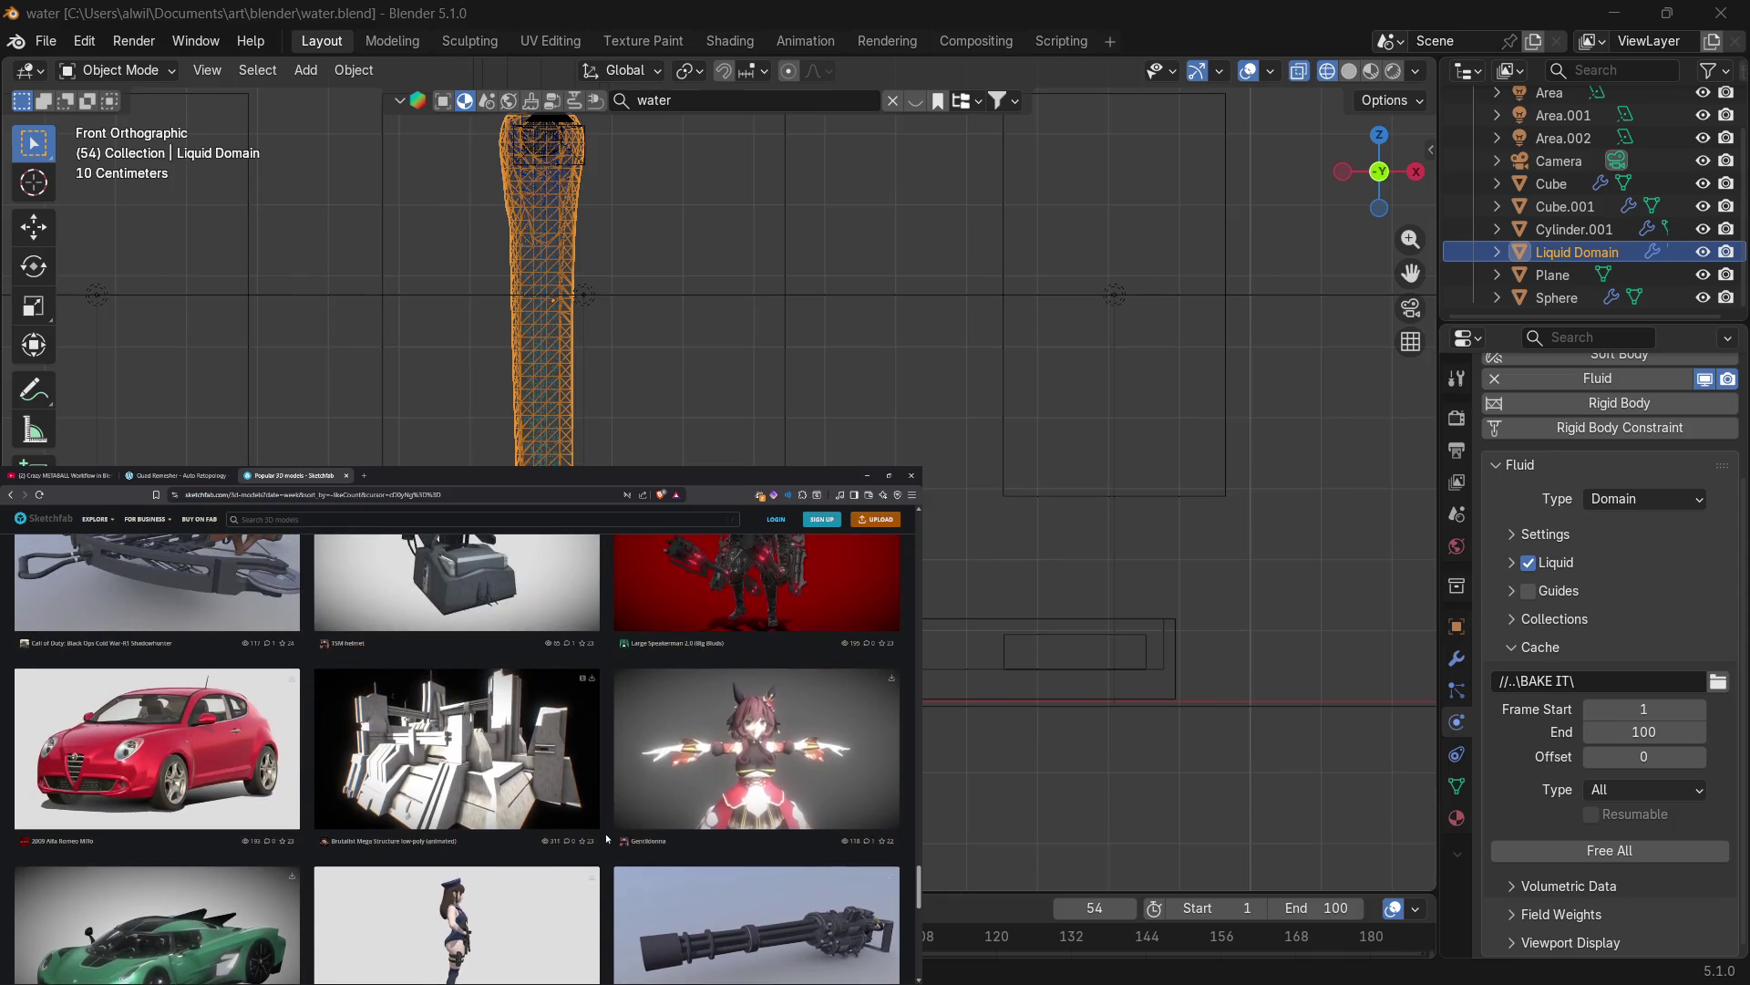
scroll(605, 833, up, 2)
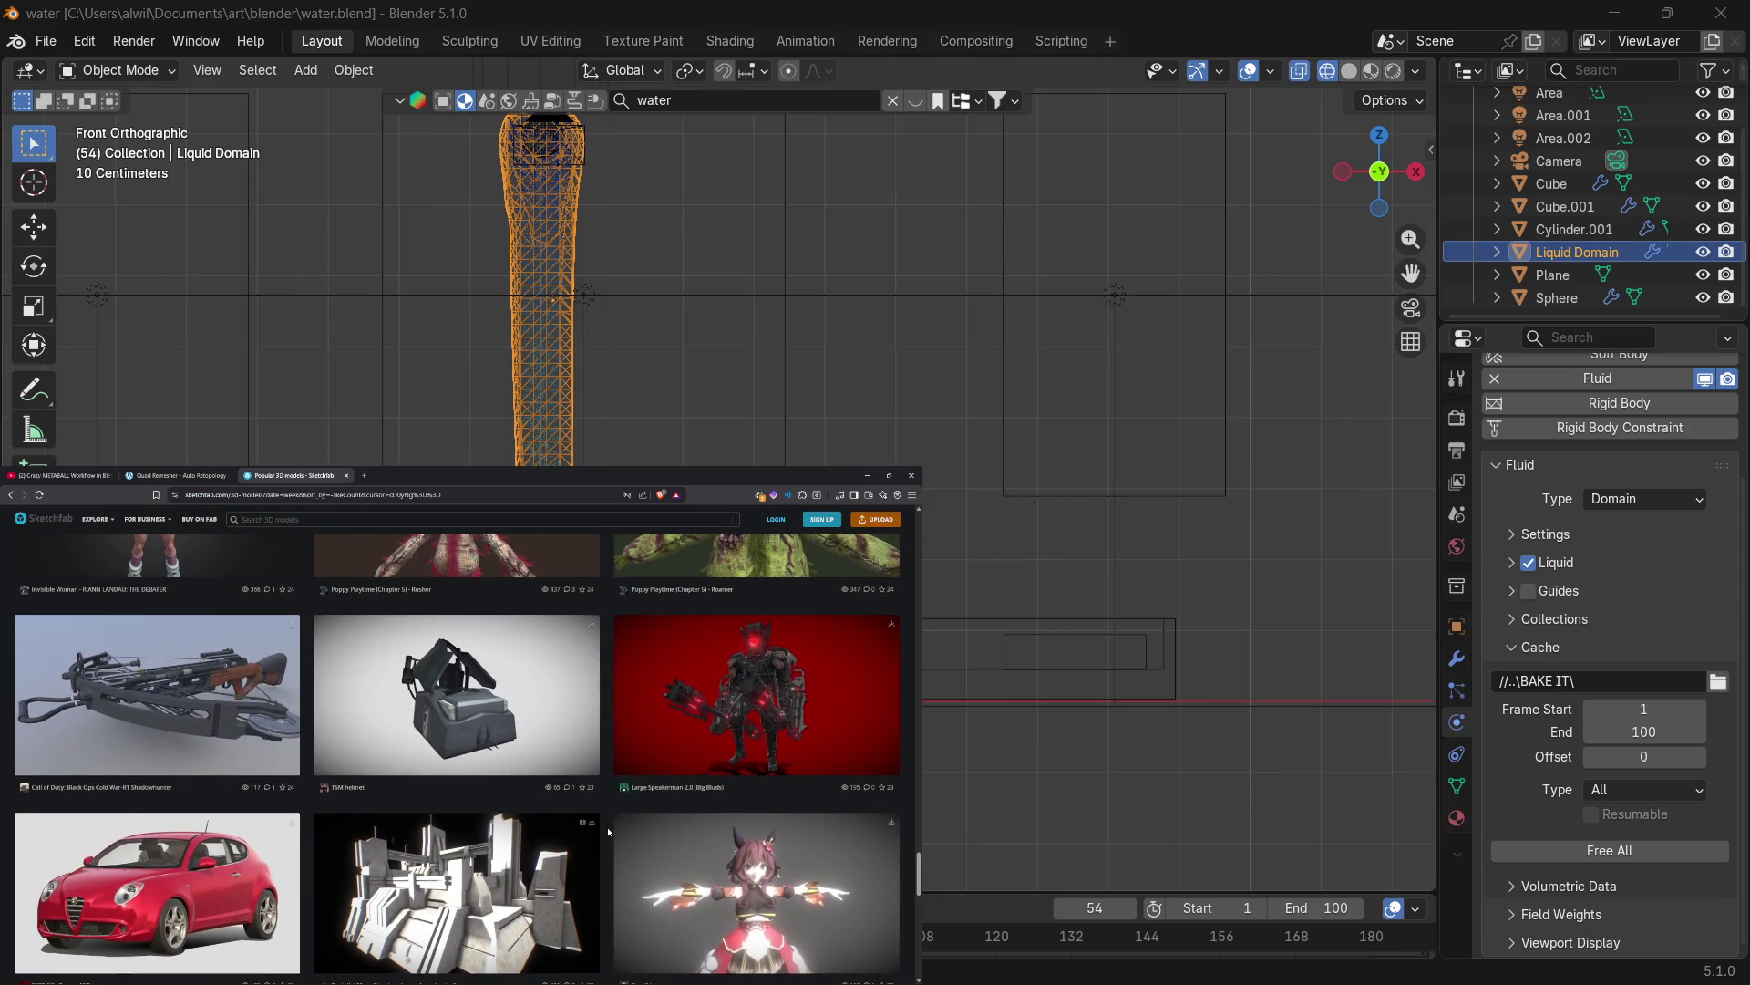
scroll(608, 831, up, 1)
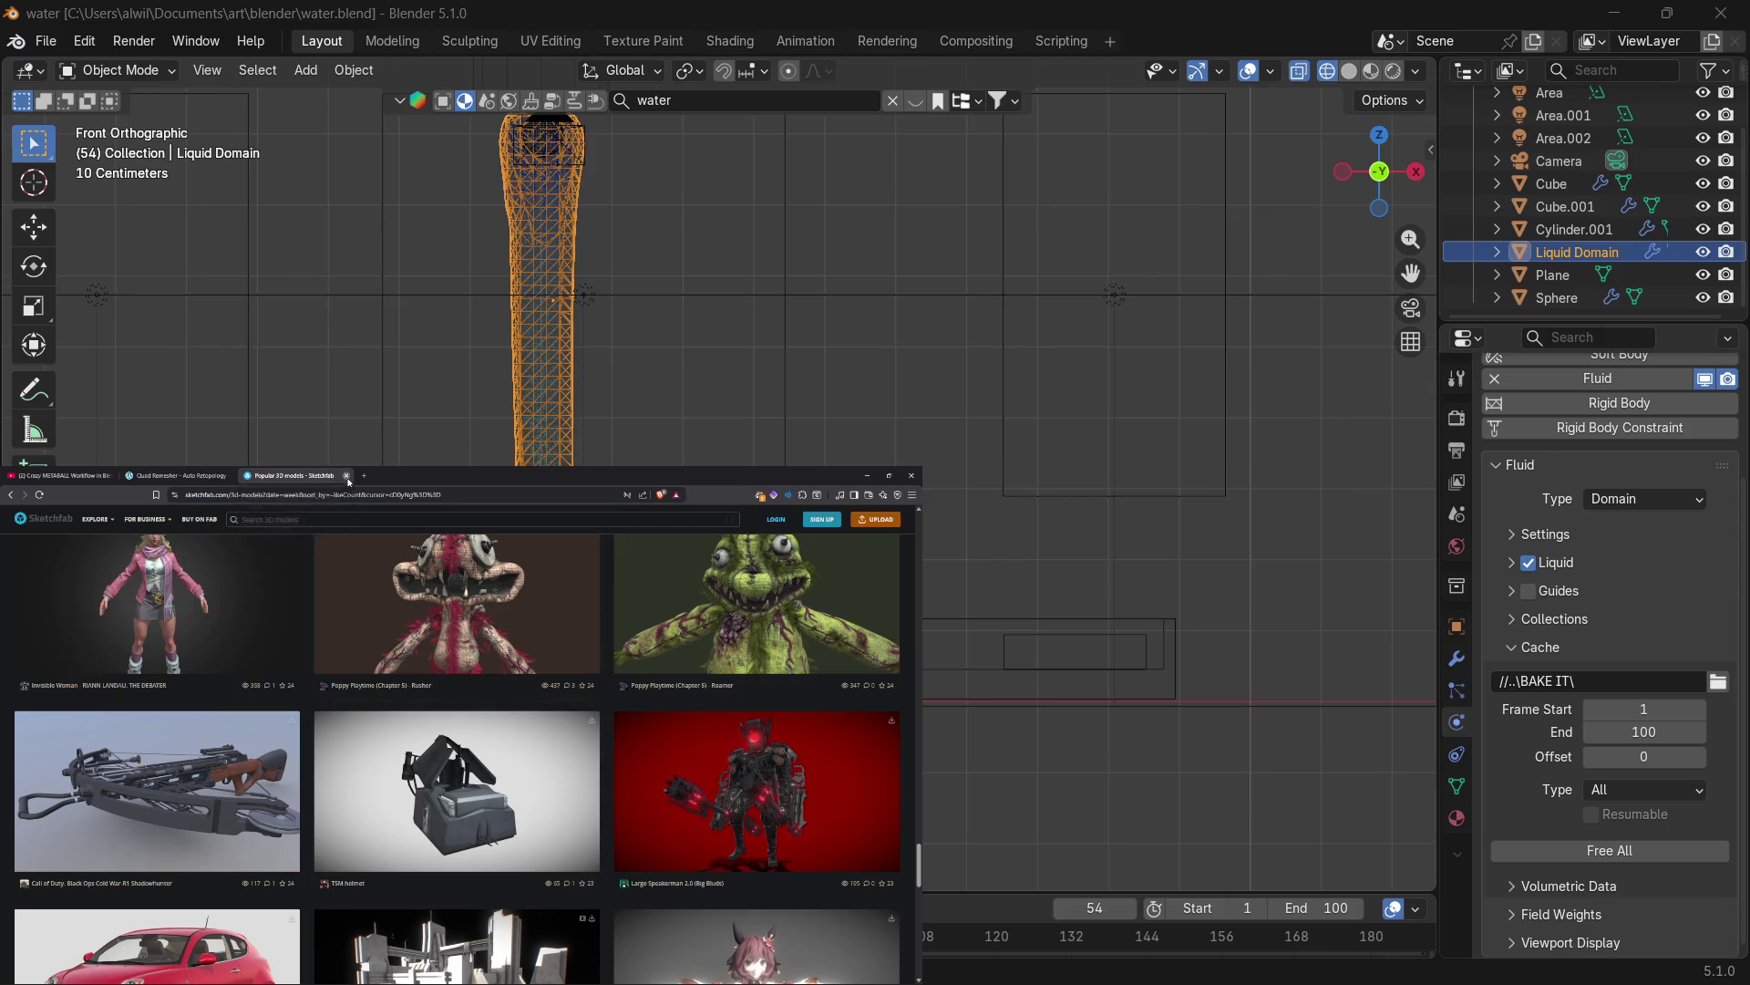
click(347, 475)
scroll(368, 579, down, 5)
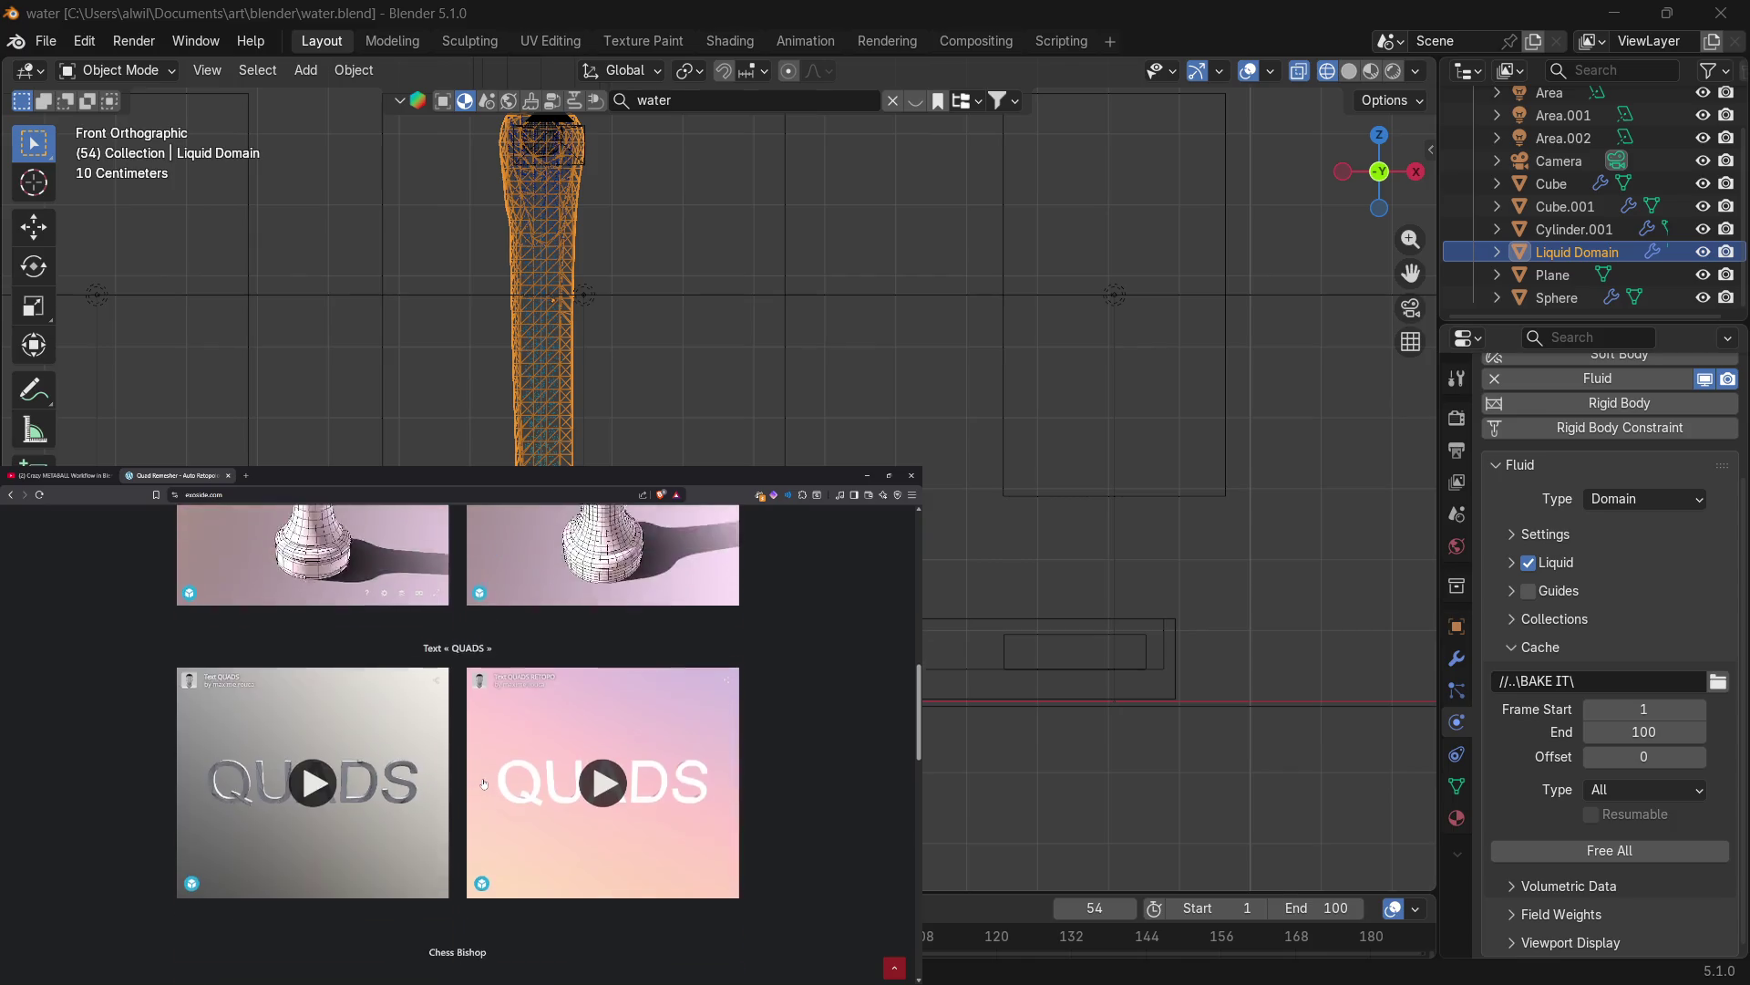
Browse the Quad Remesher retopology examples and open the Buy Quad Remesher page.
scroll(488, 781, down, 5)
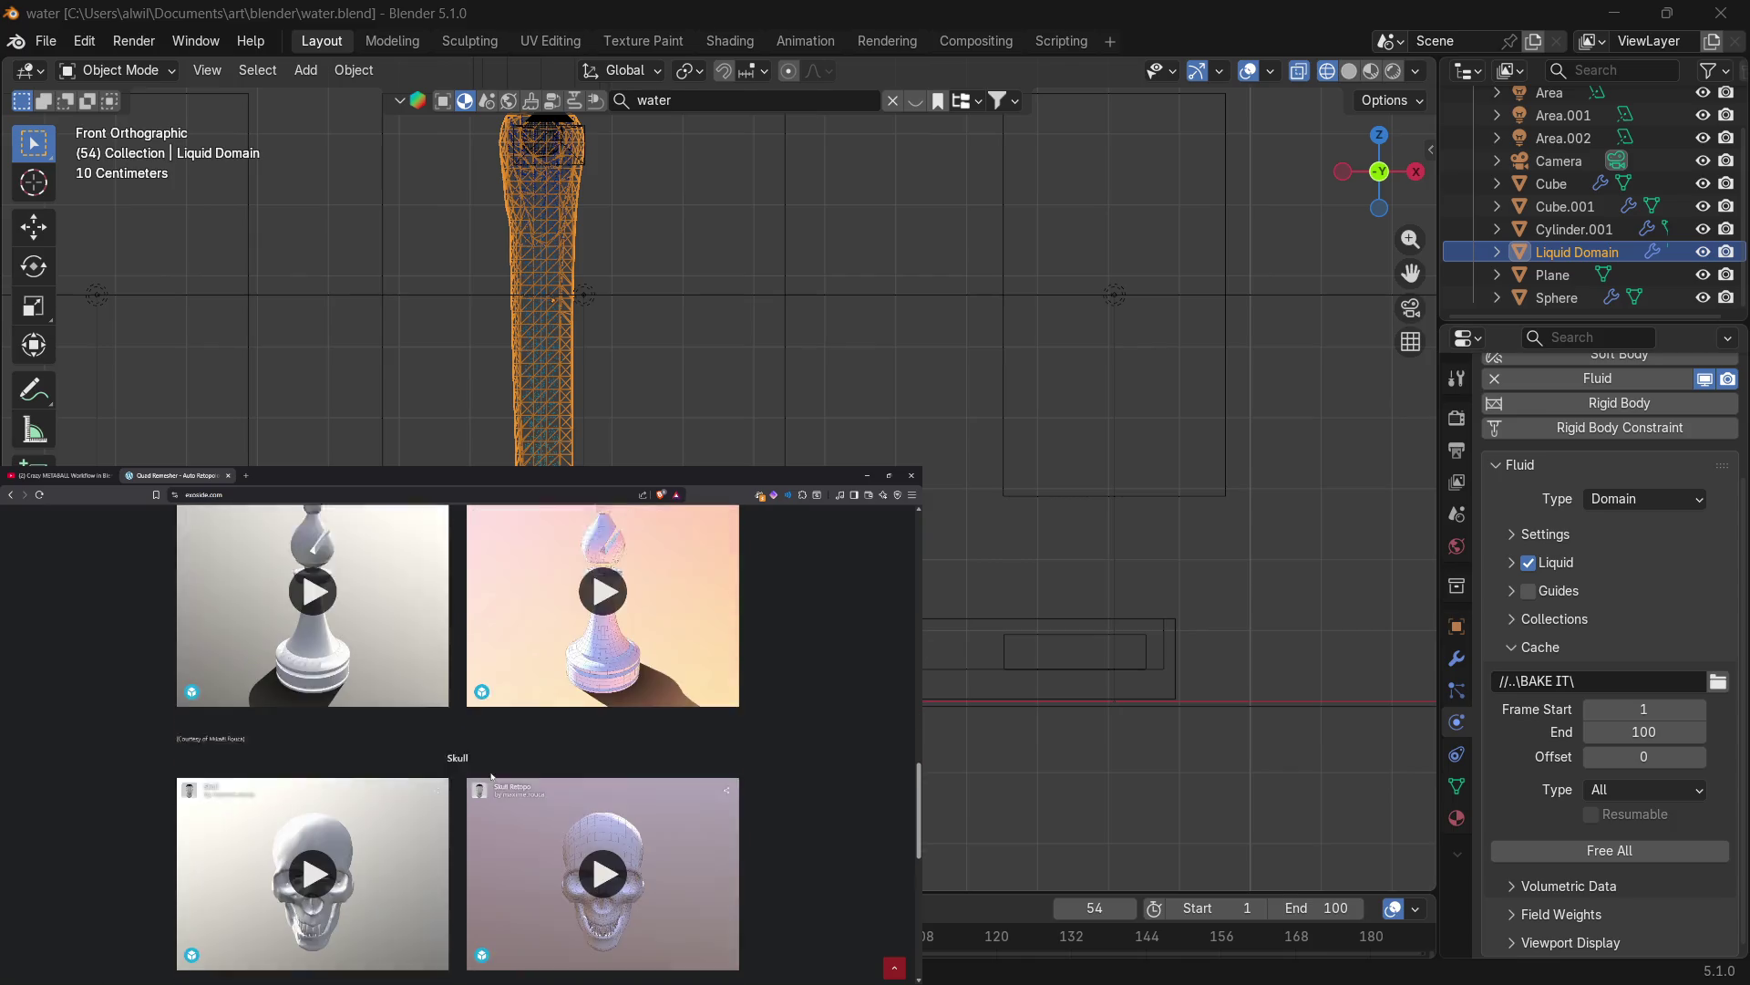
scroll(489, 781, down, 4)
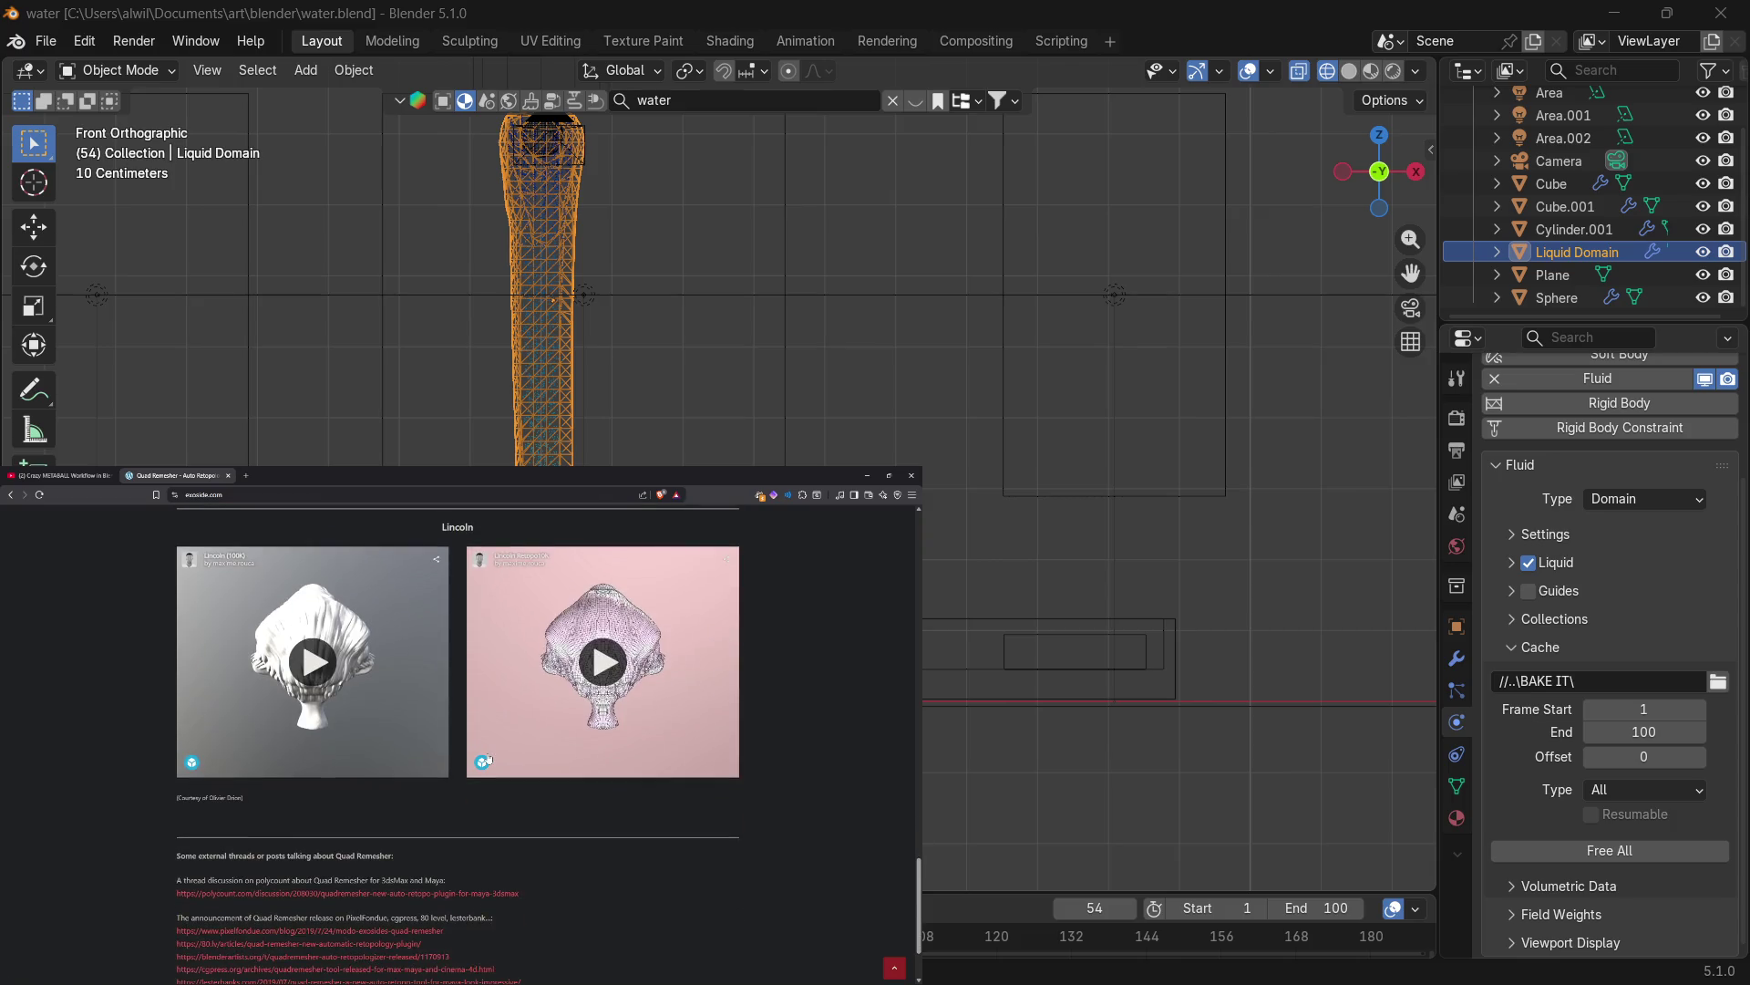
scroll(488, 758, up, 10)
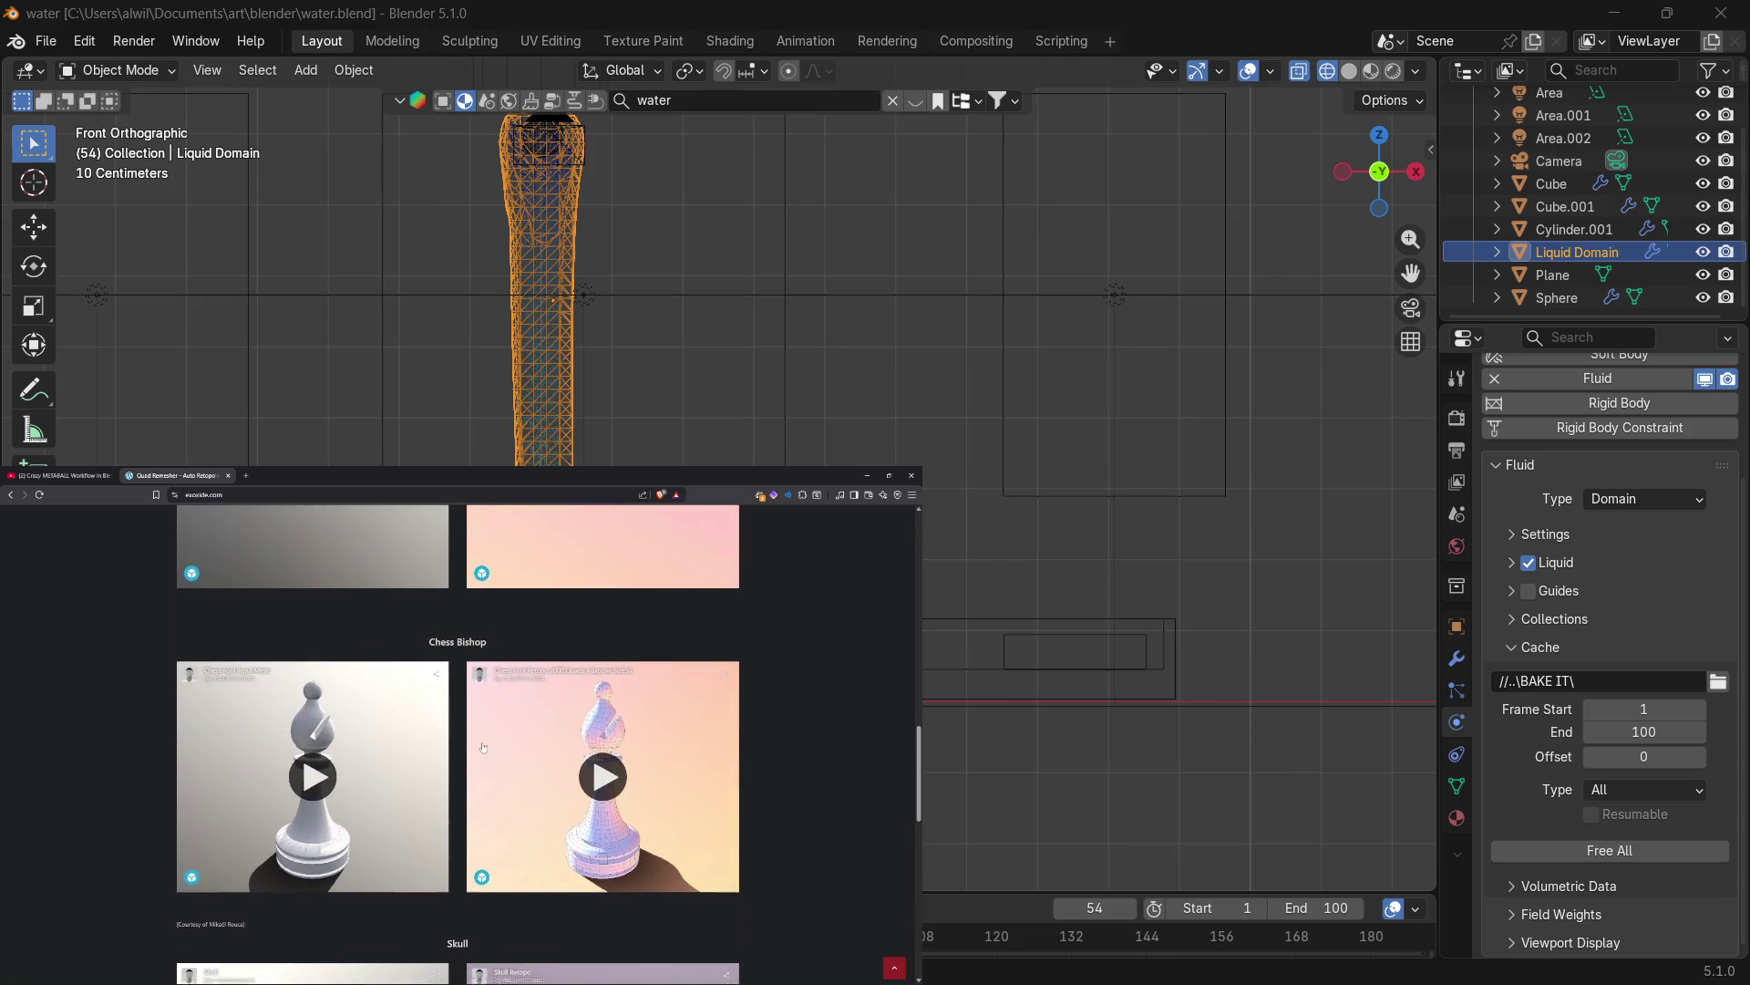
scroll(475, 739, up, 5)
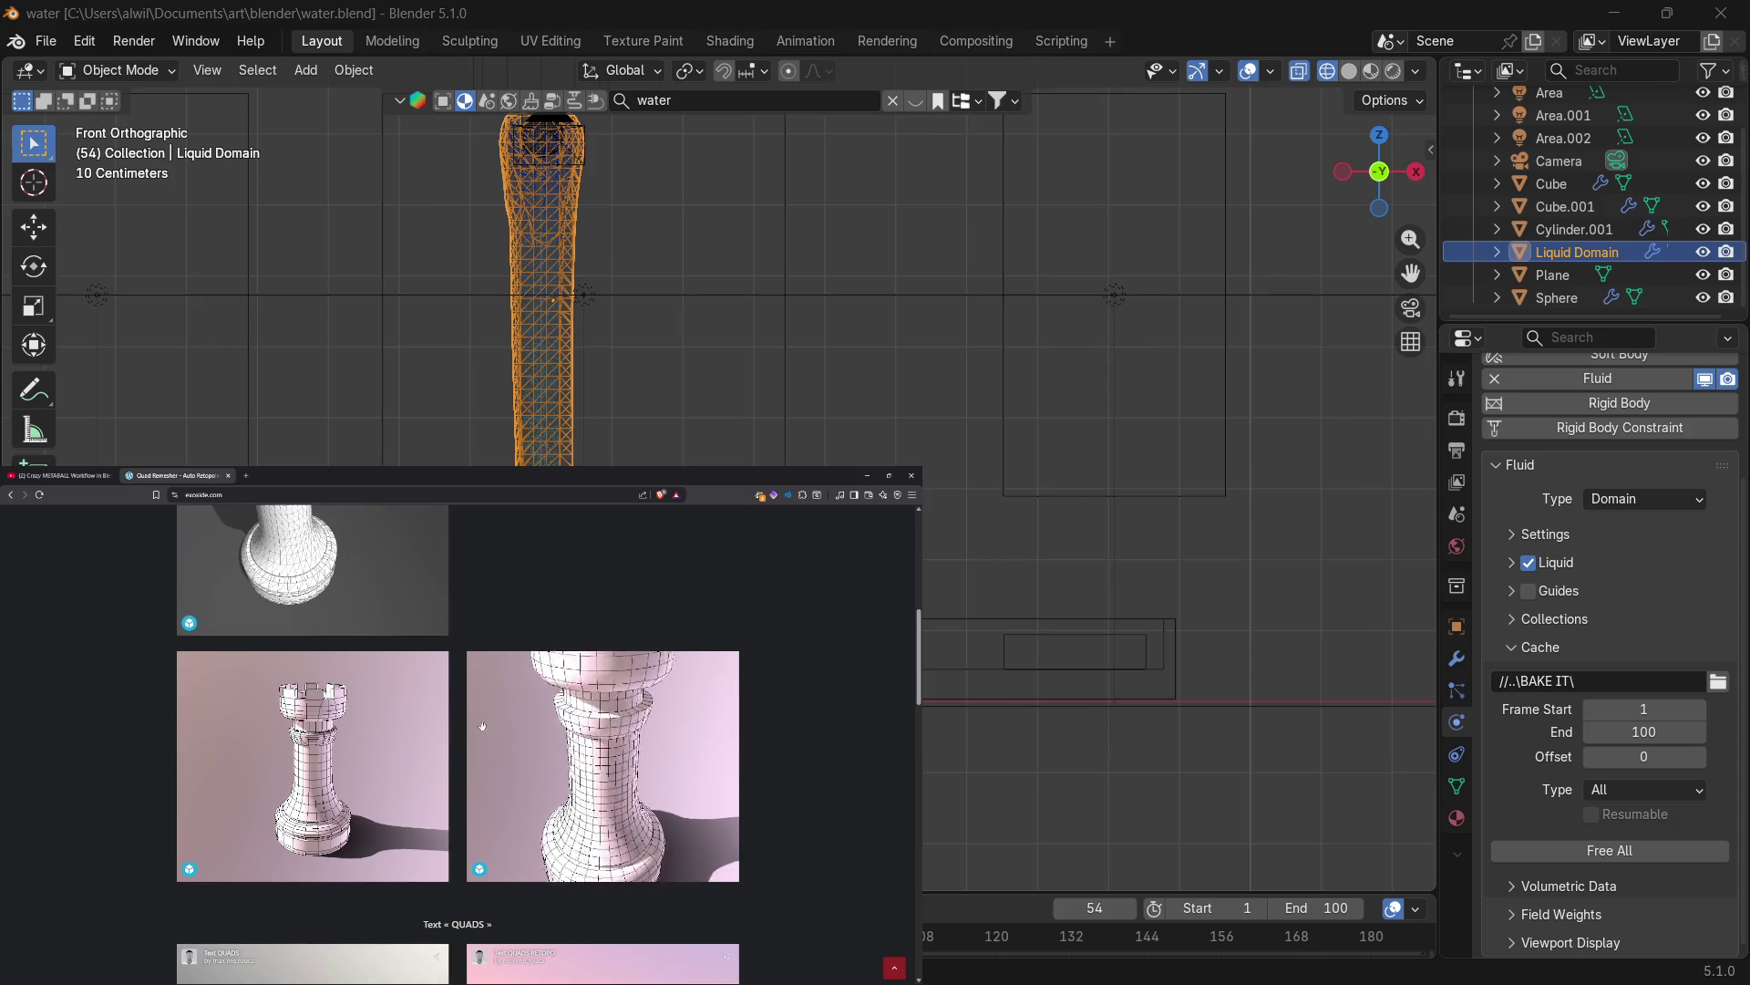
scroll(508, 615, up, 5)
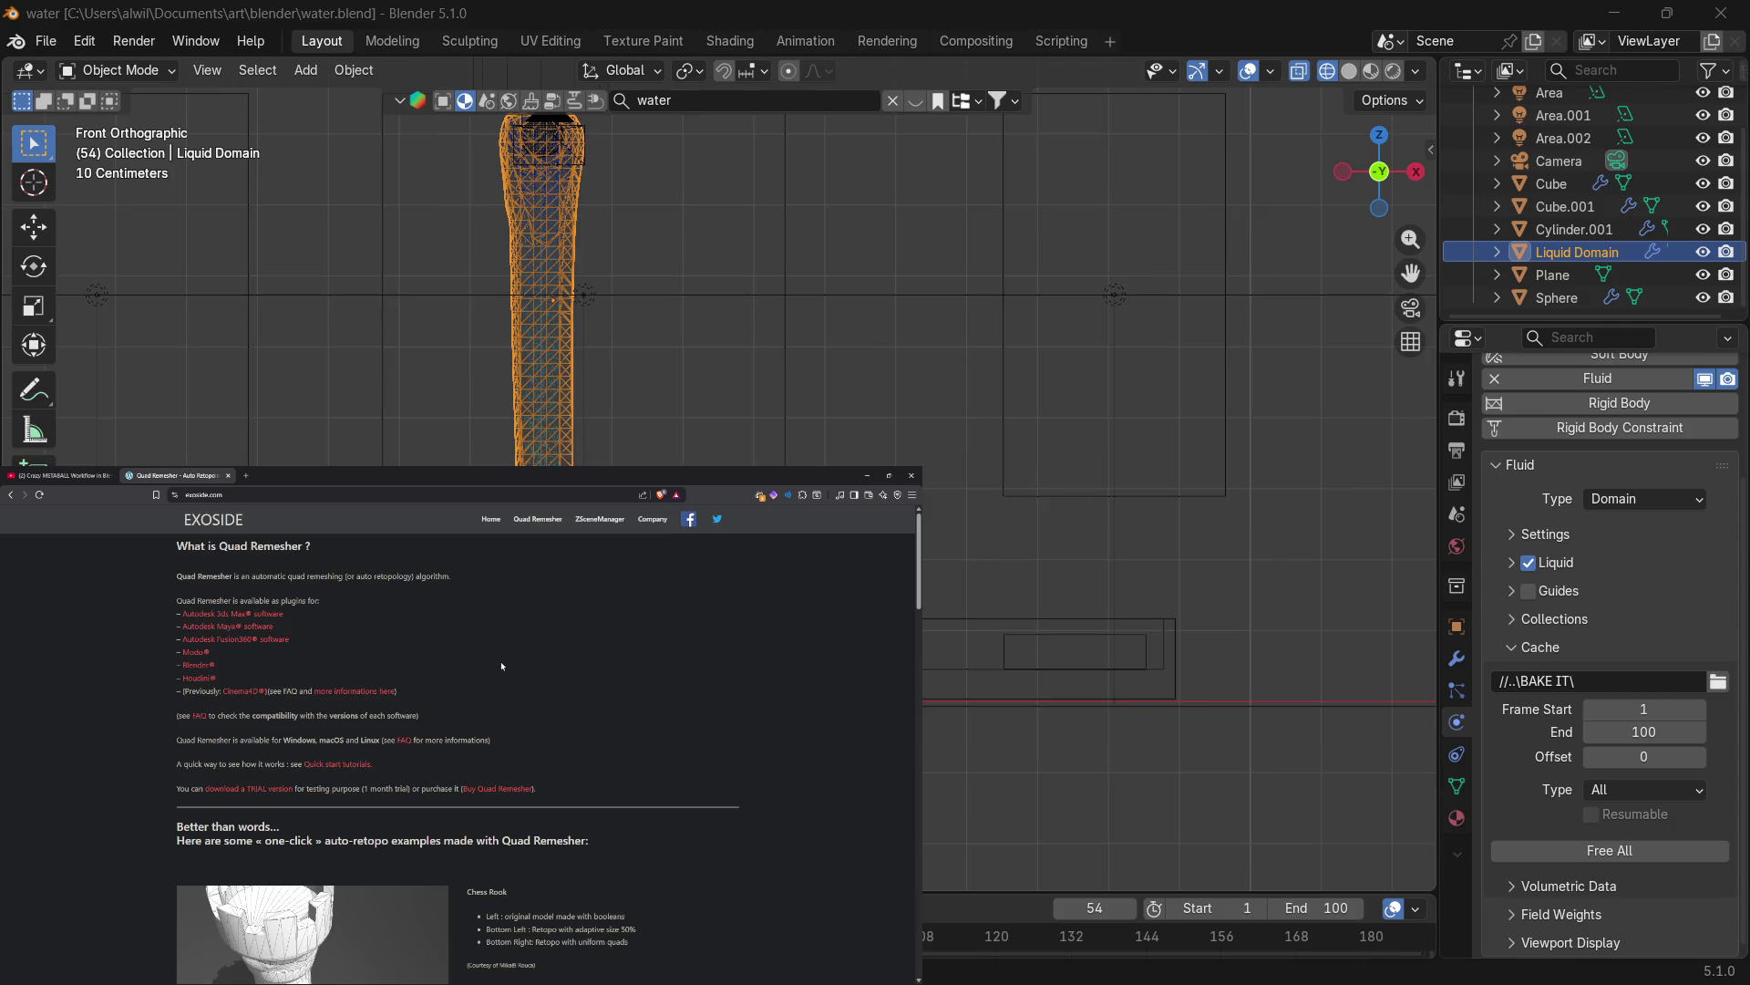
scroll(501, 667, down, 1)
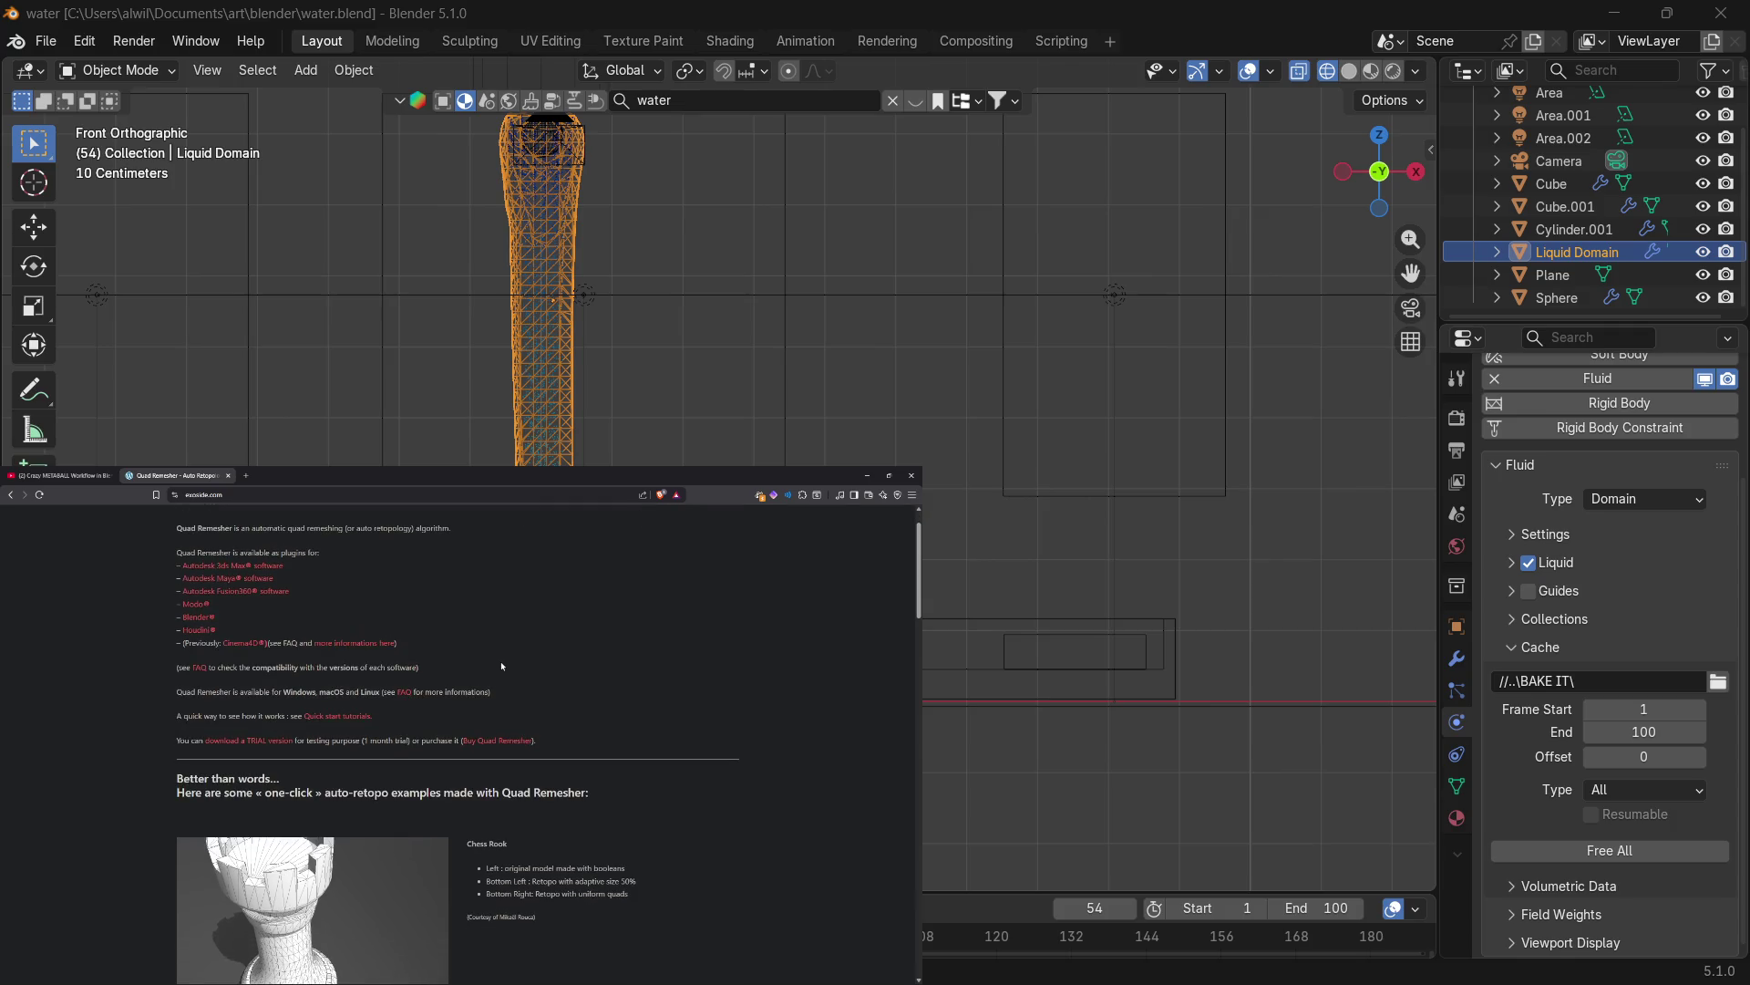
scroll(501, 666, up, 1)
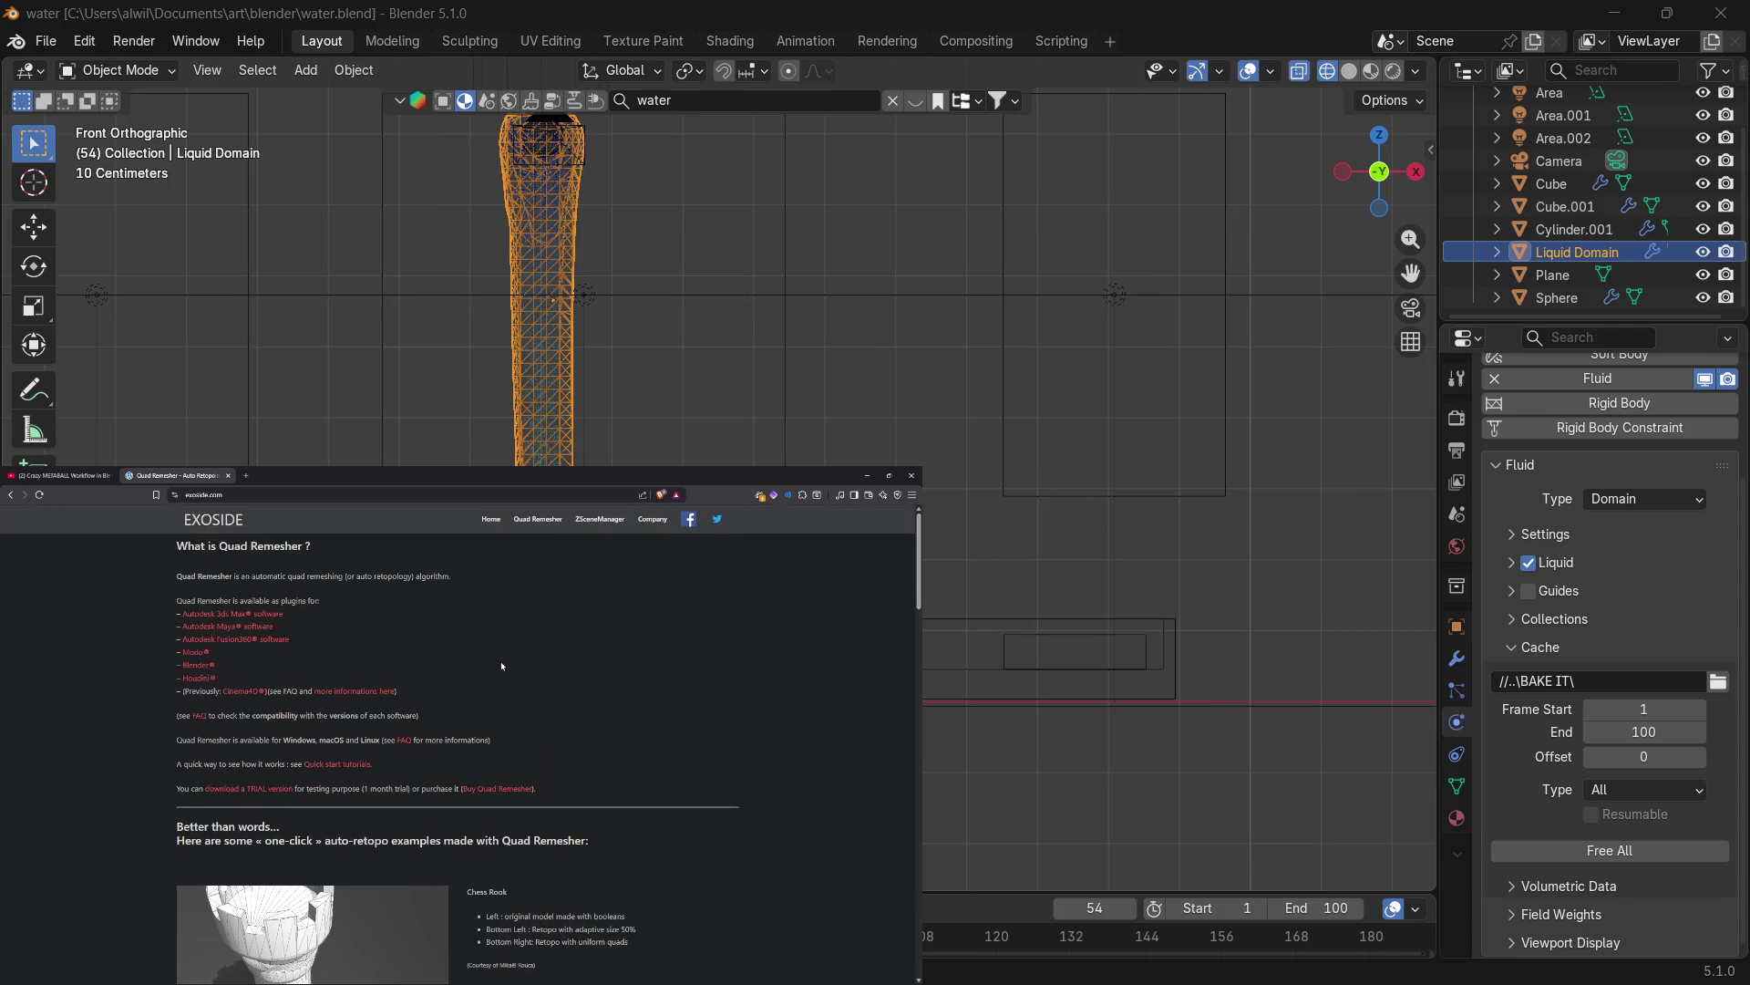
click(519, 792)
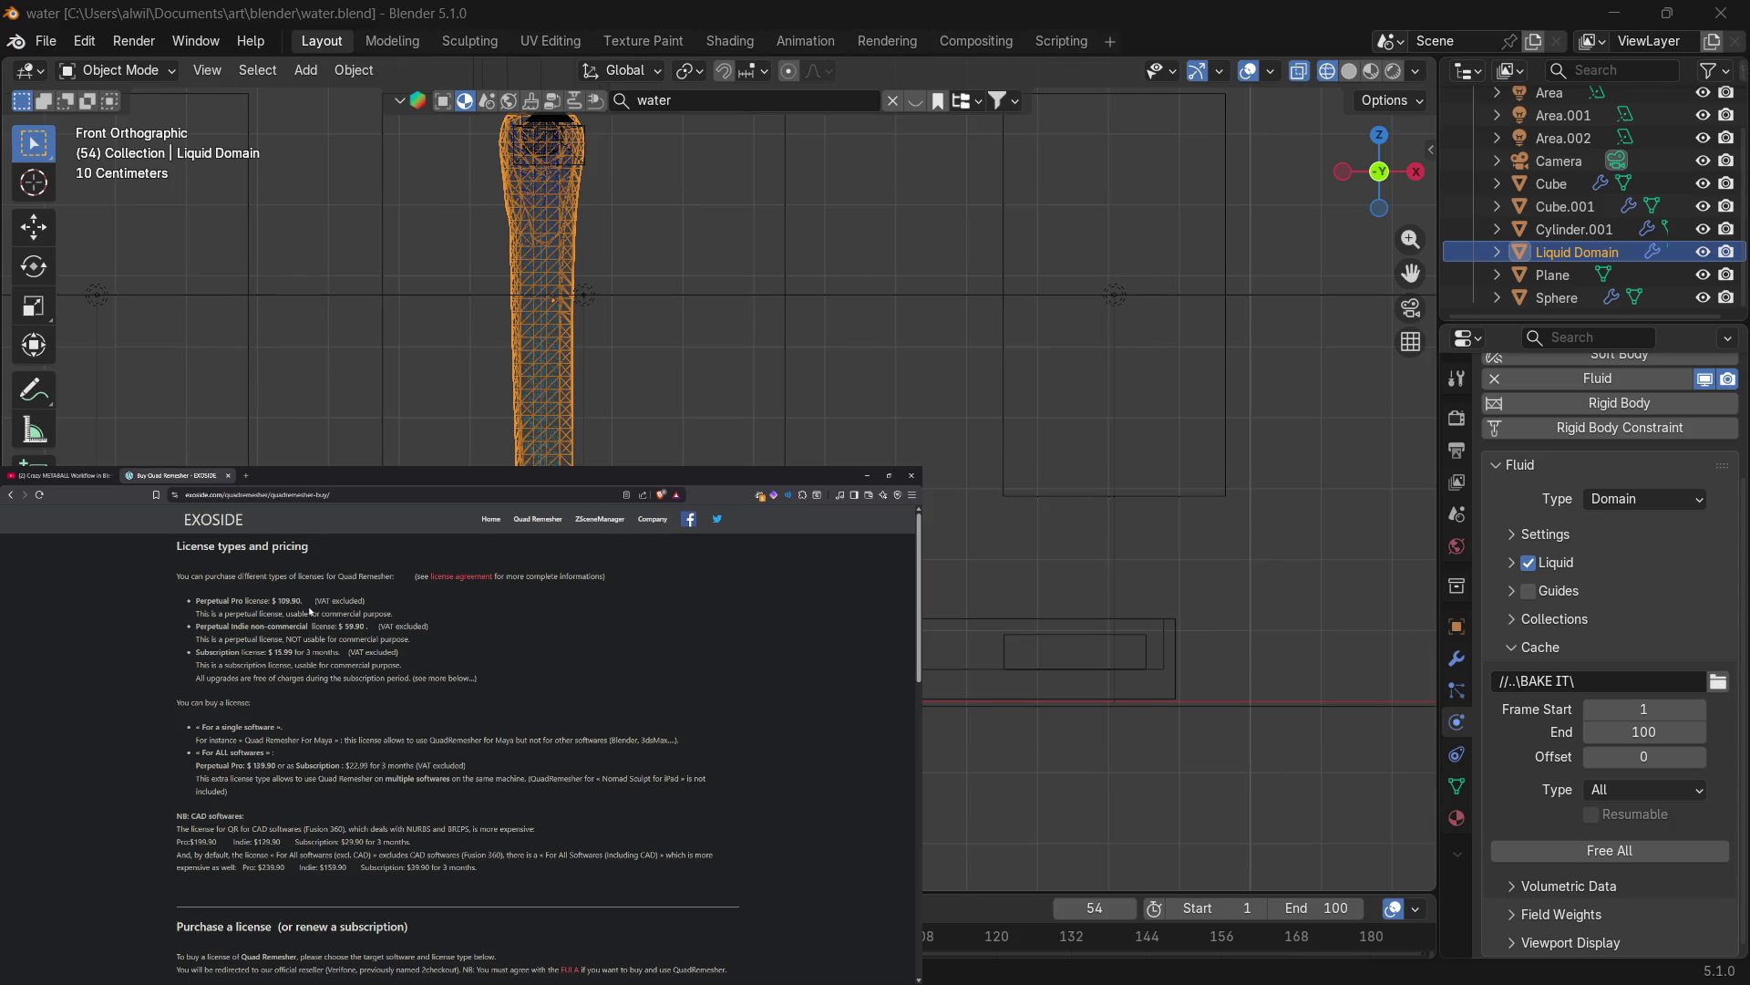
Review Quad Remesher licence pricing such as Perpetual Pro at $109.90, then close the Exoside tab.
scroll(309, 611, down, 1)
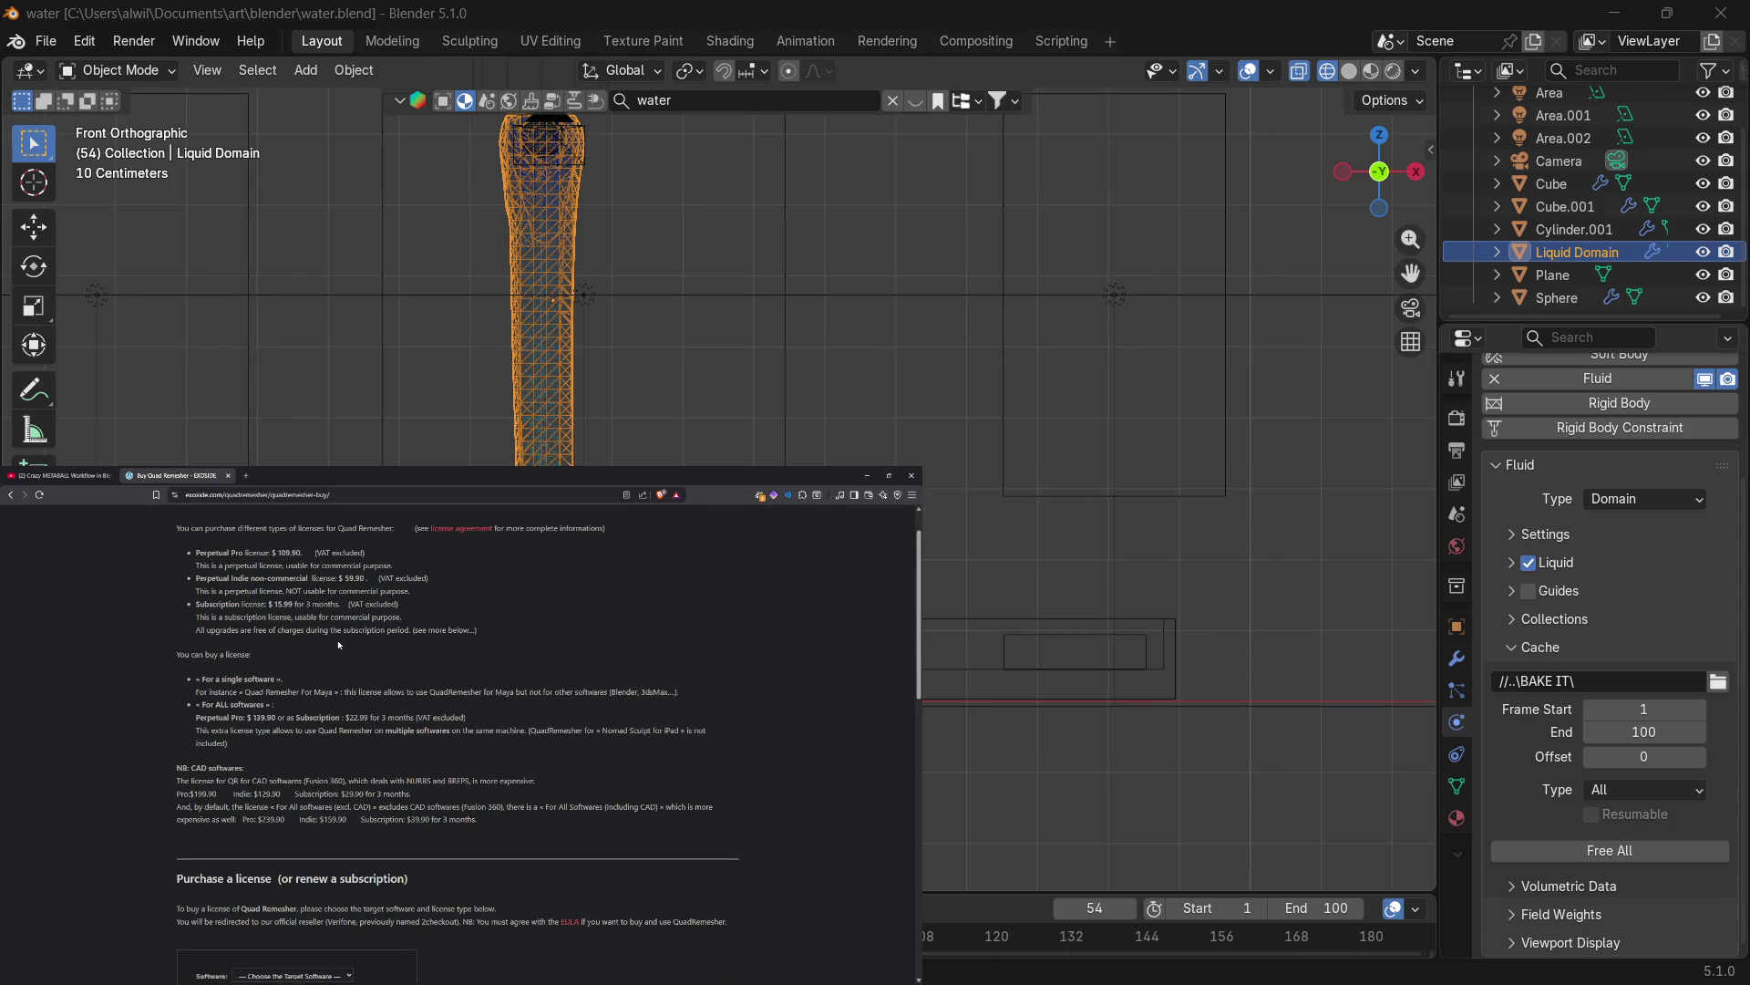
scroll(374, 682, up, 1)
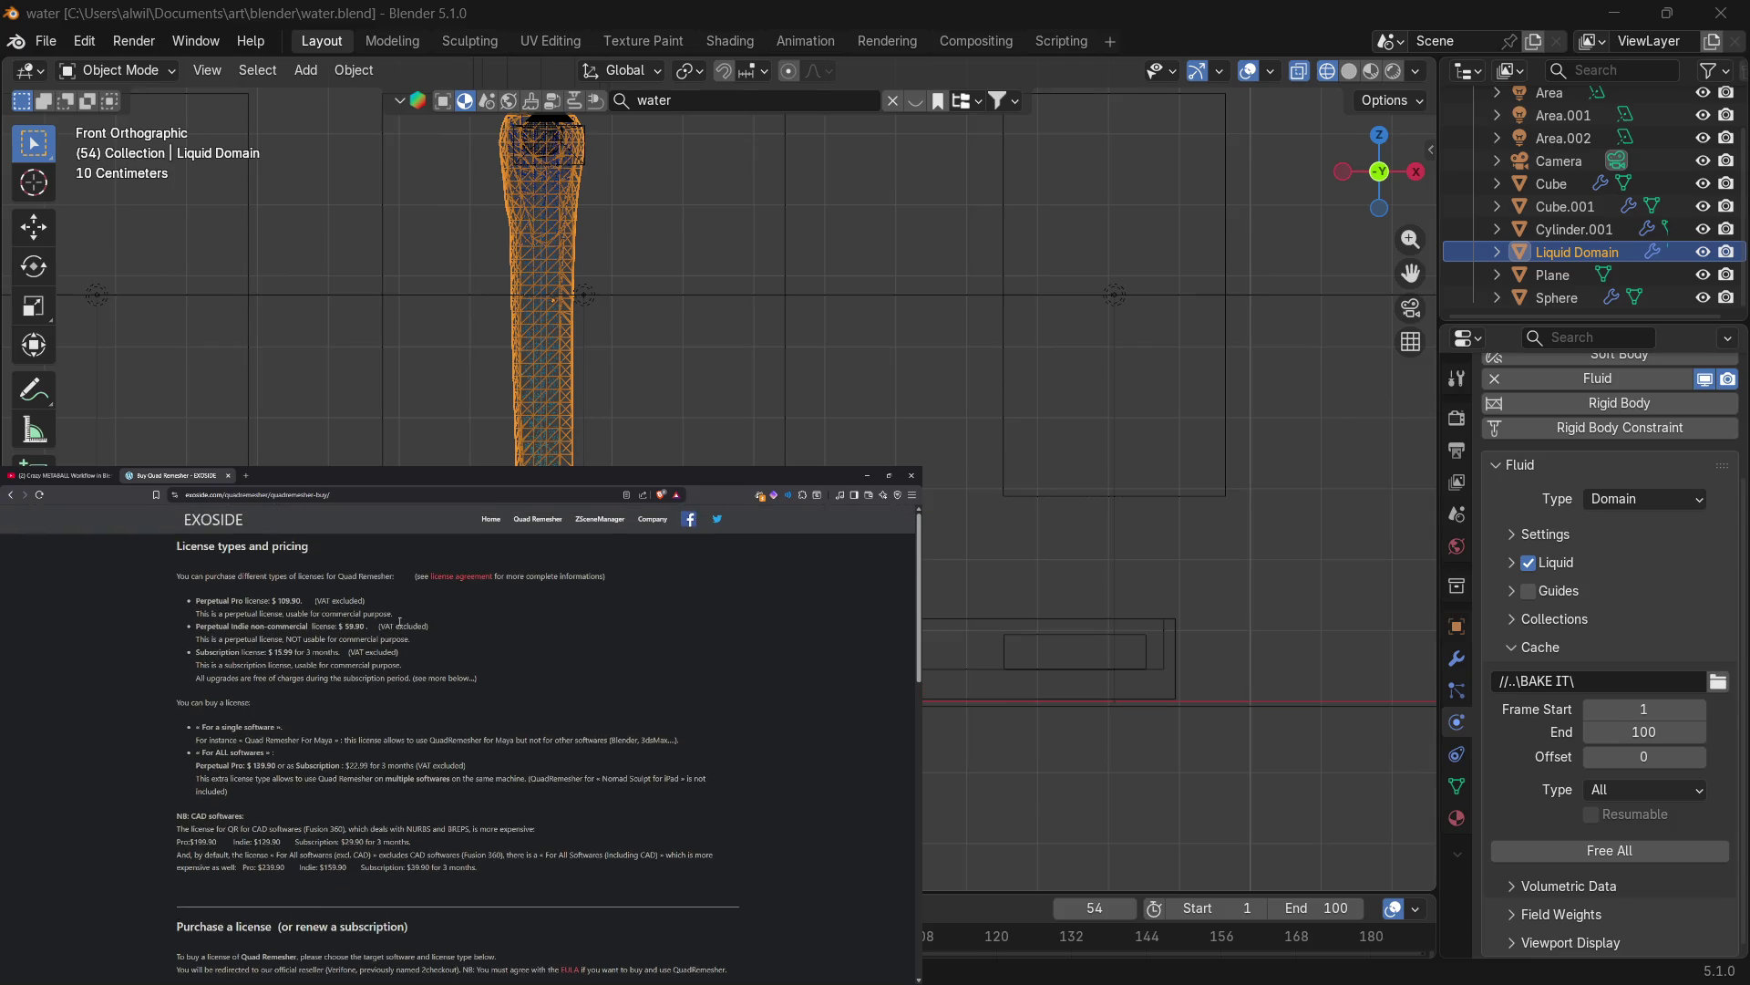
scroll(399, 675, down, 7)
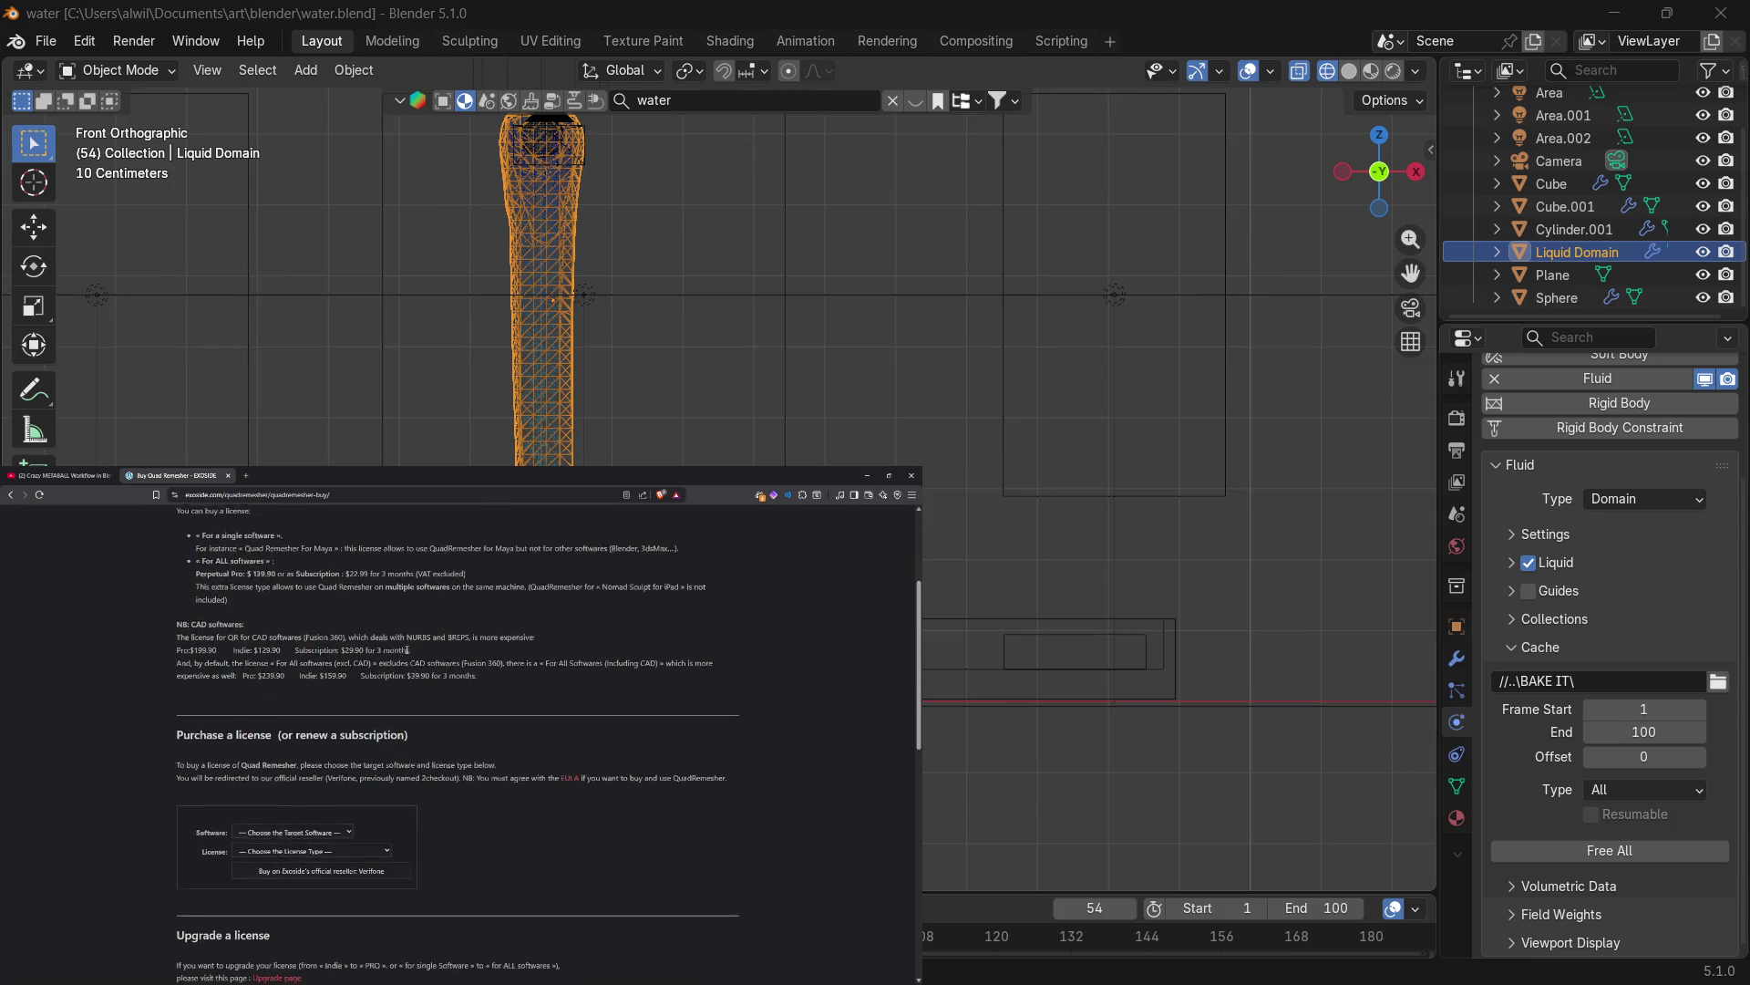
scroll(400, 673, up, 5)
scroll(399, 671, up, 3)
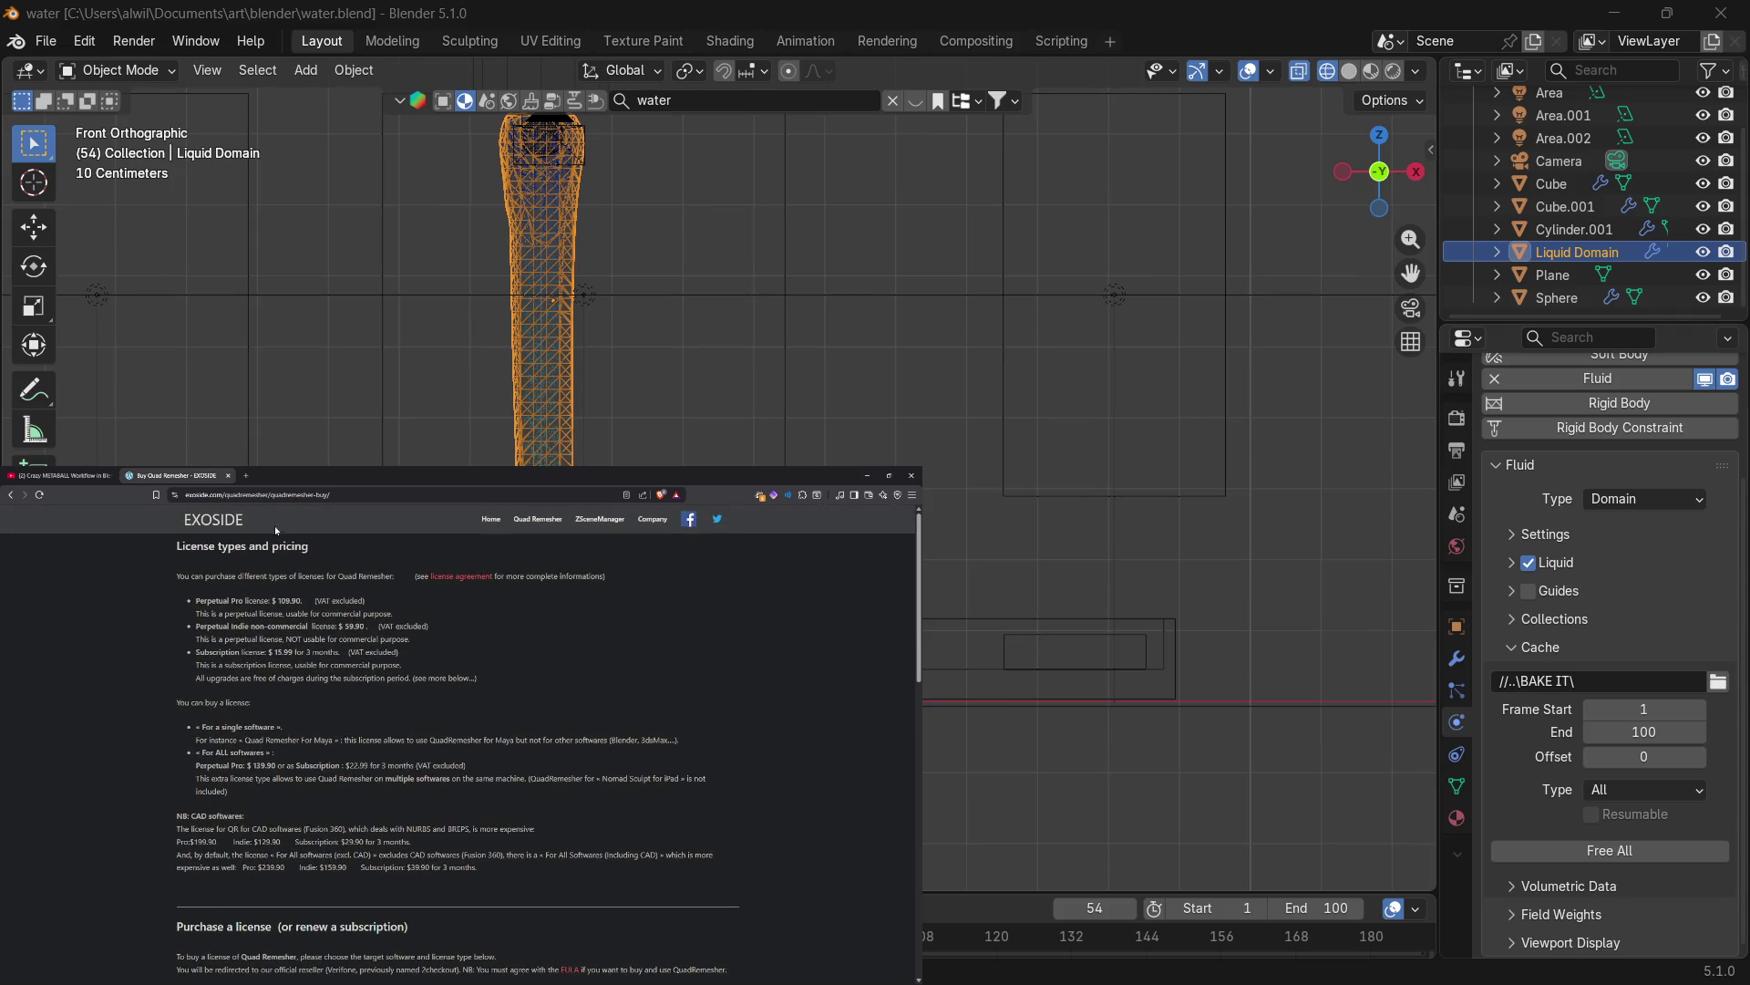
click(228, 475)
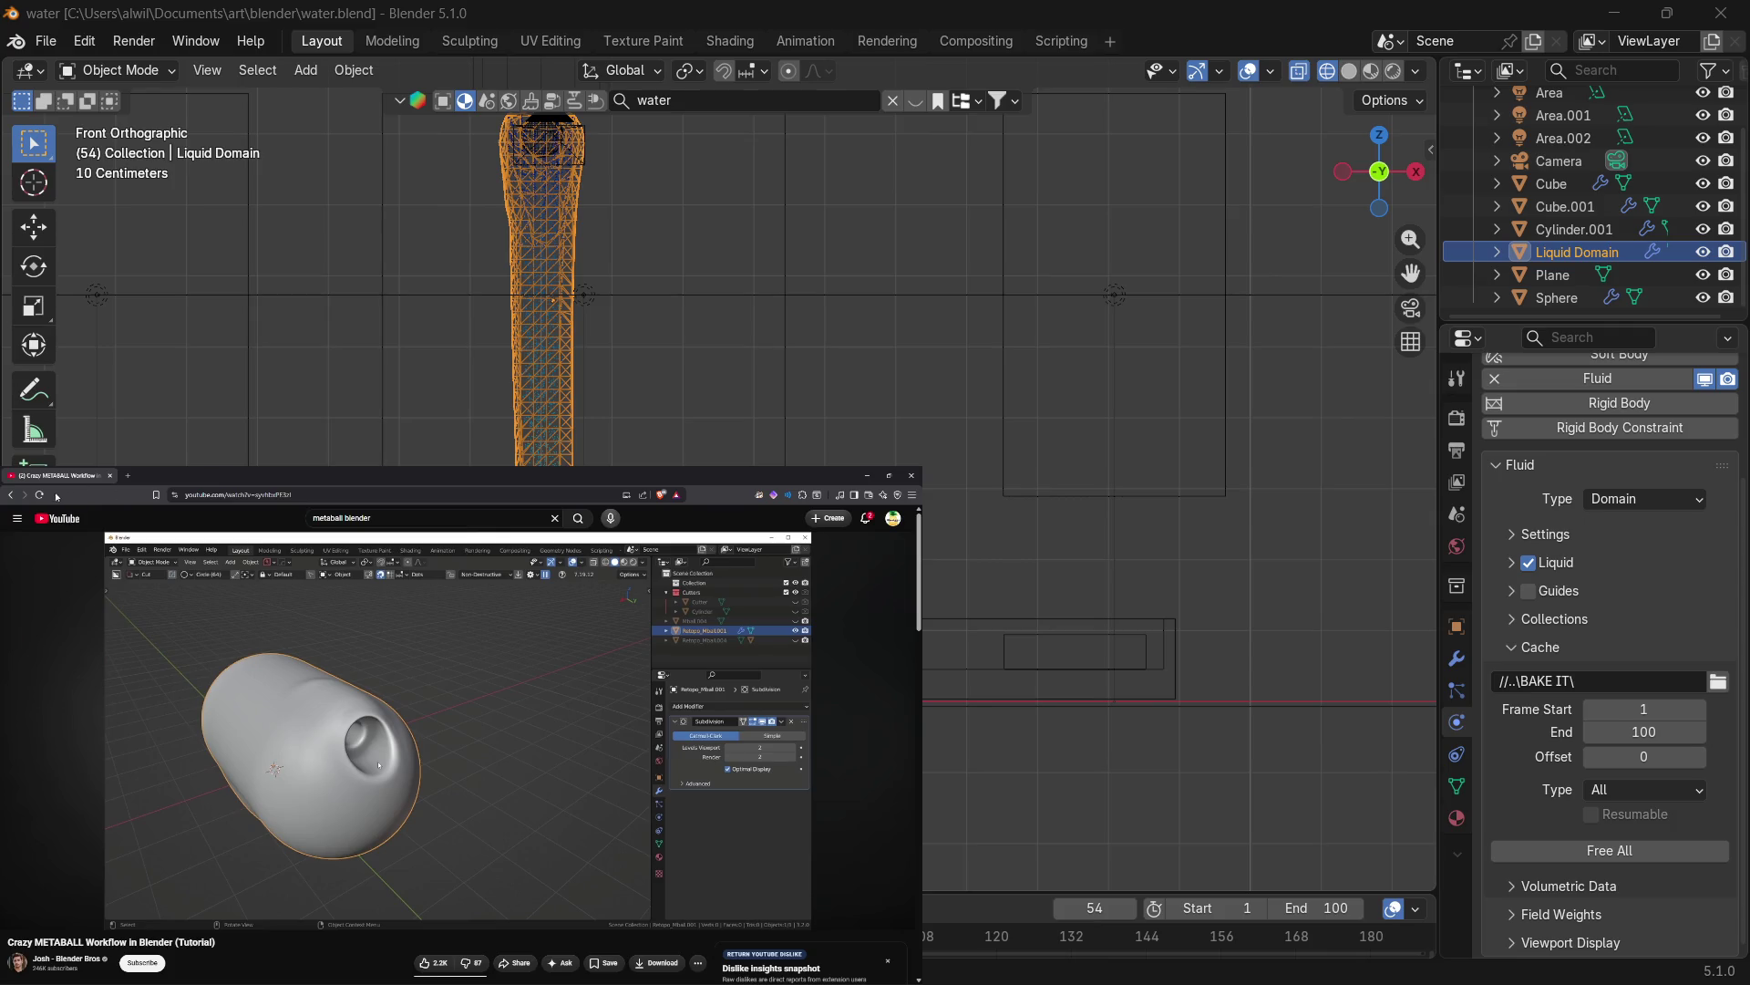
Go back to the 'metaball blender' YouTube results and browse the metaball tutorials and Shorts.
click(13, 495)
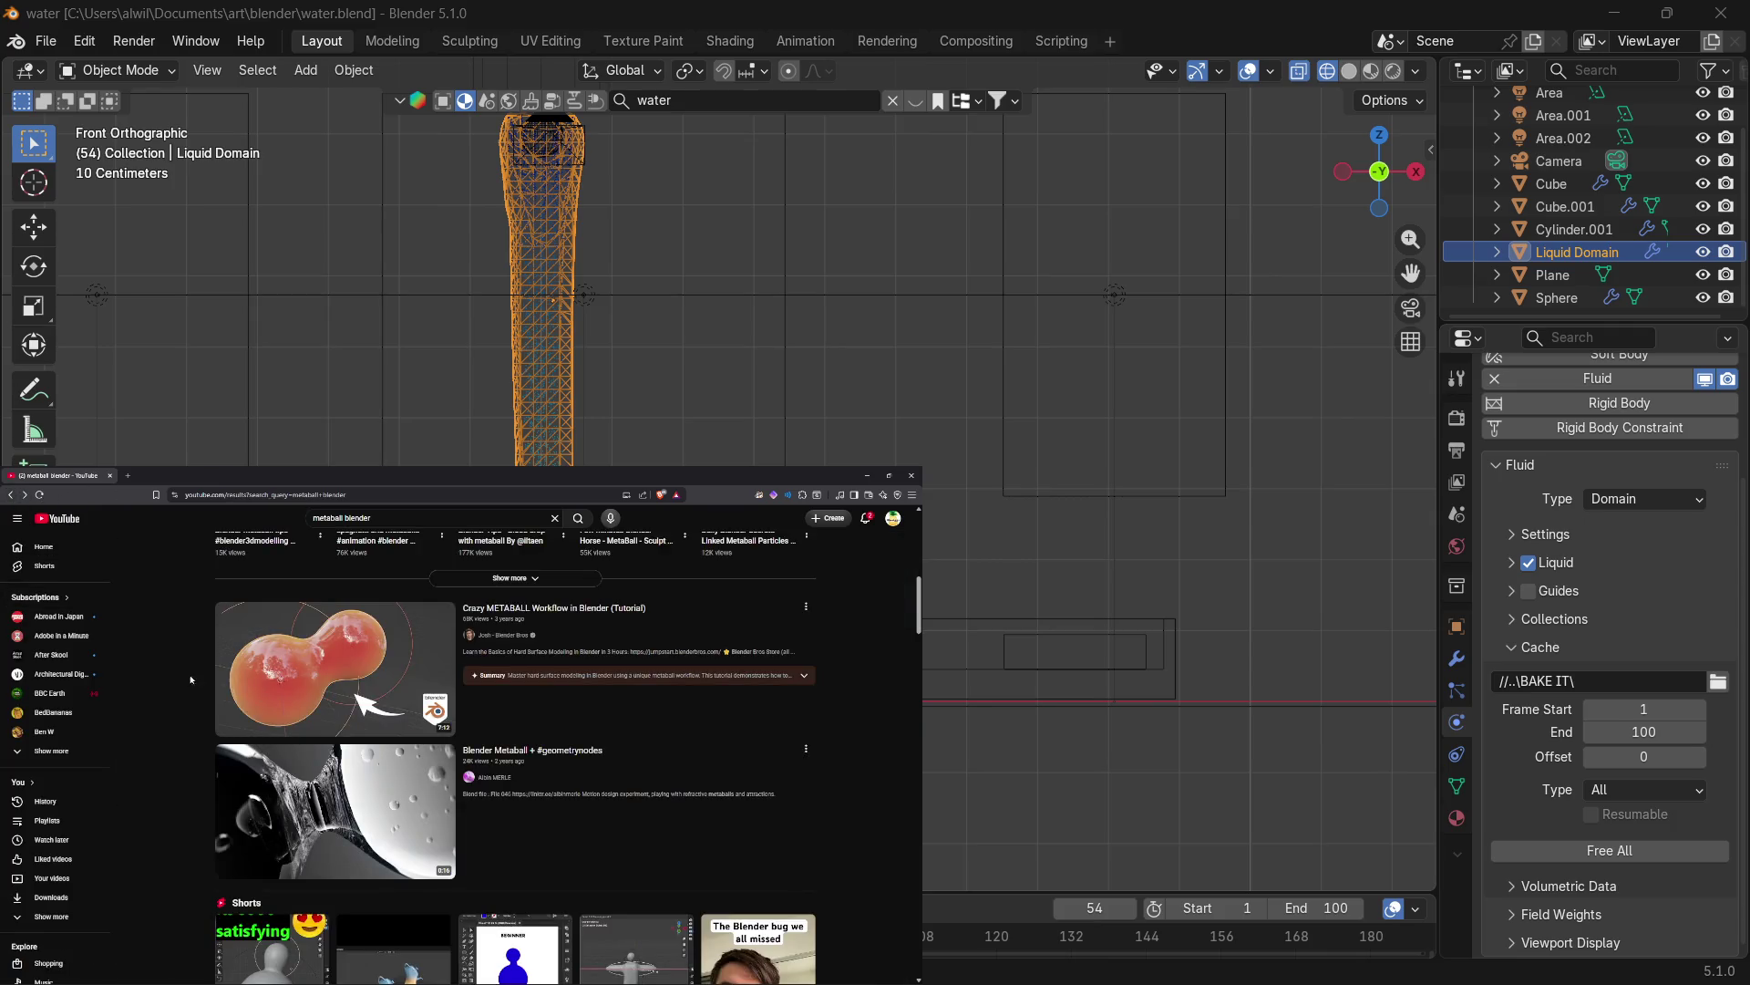
scroll(873, 802, up, 3)
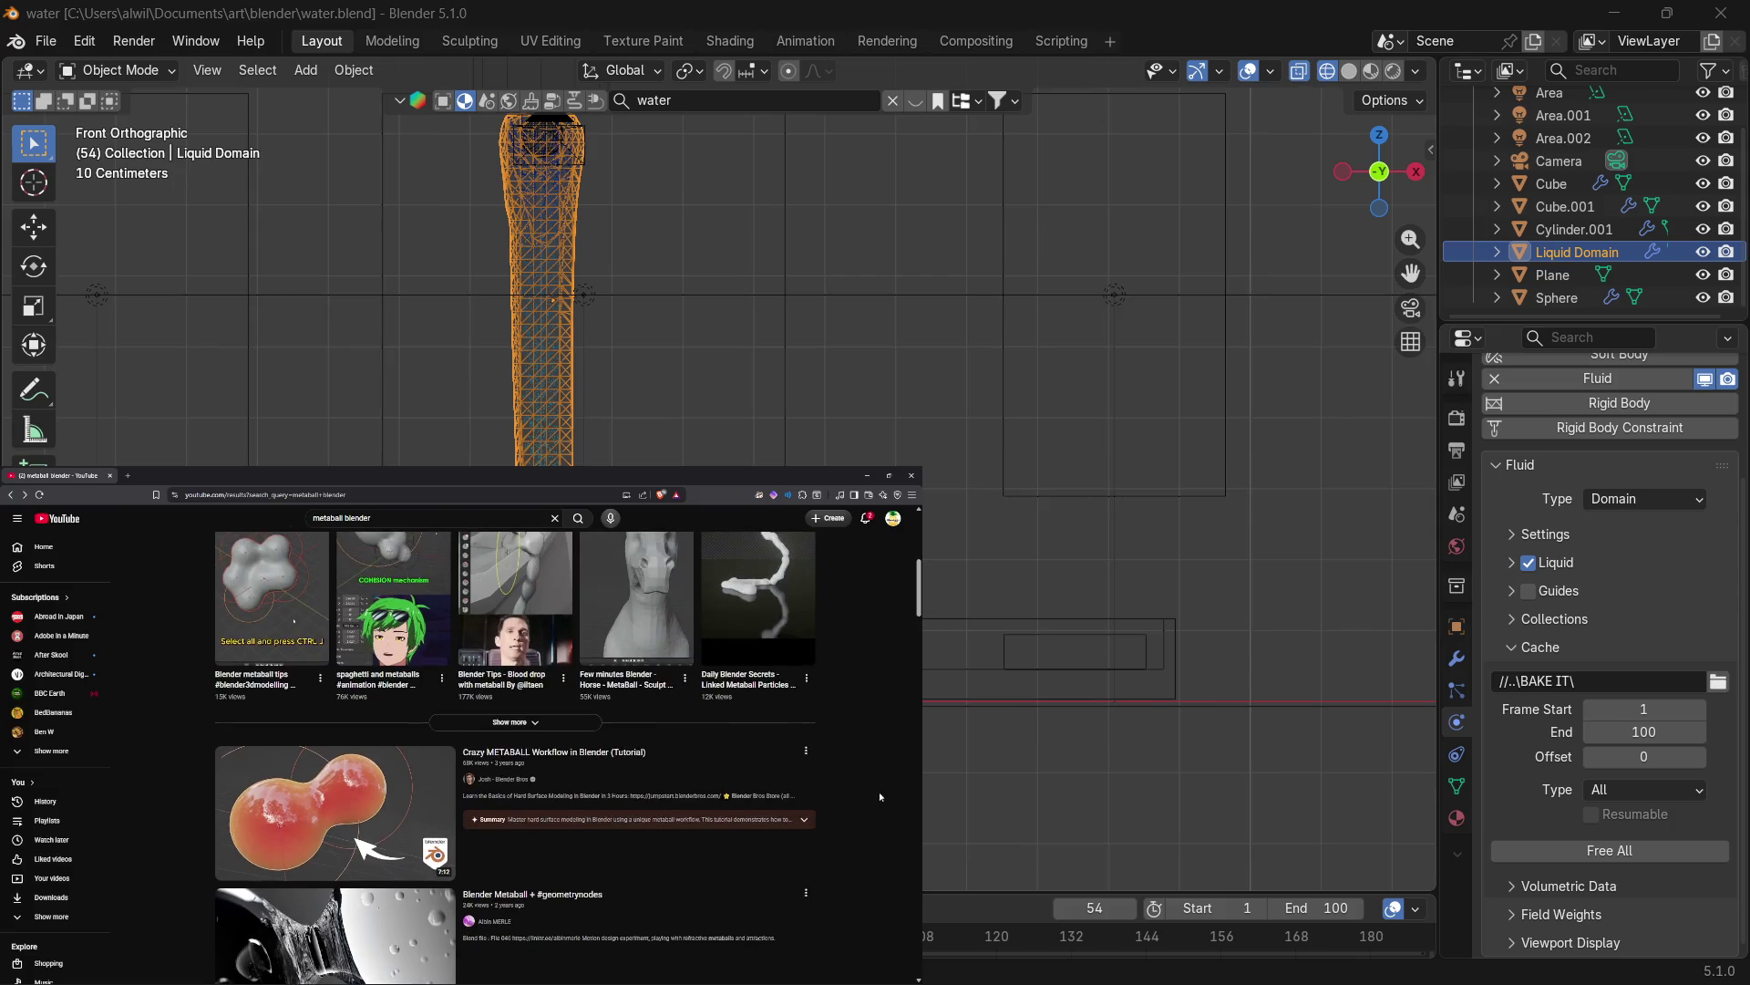
scroll(881, 785, up, 3)
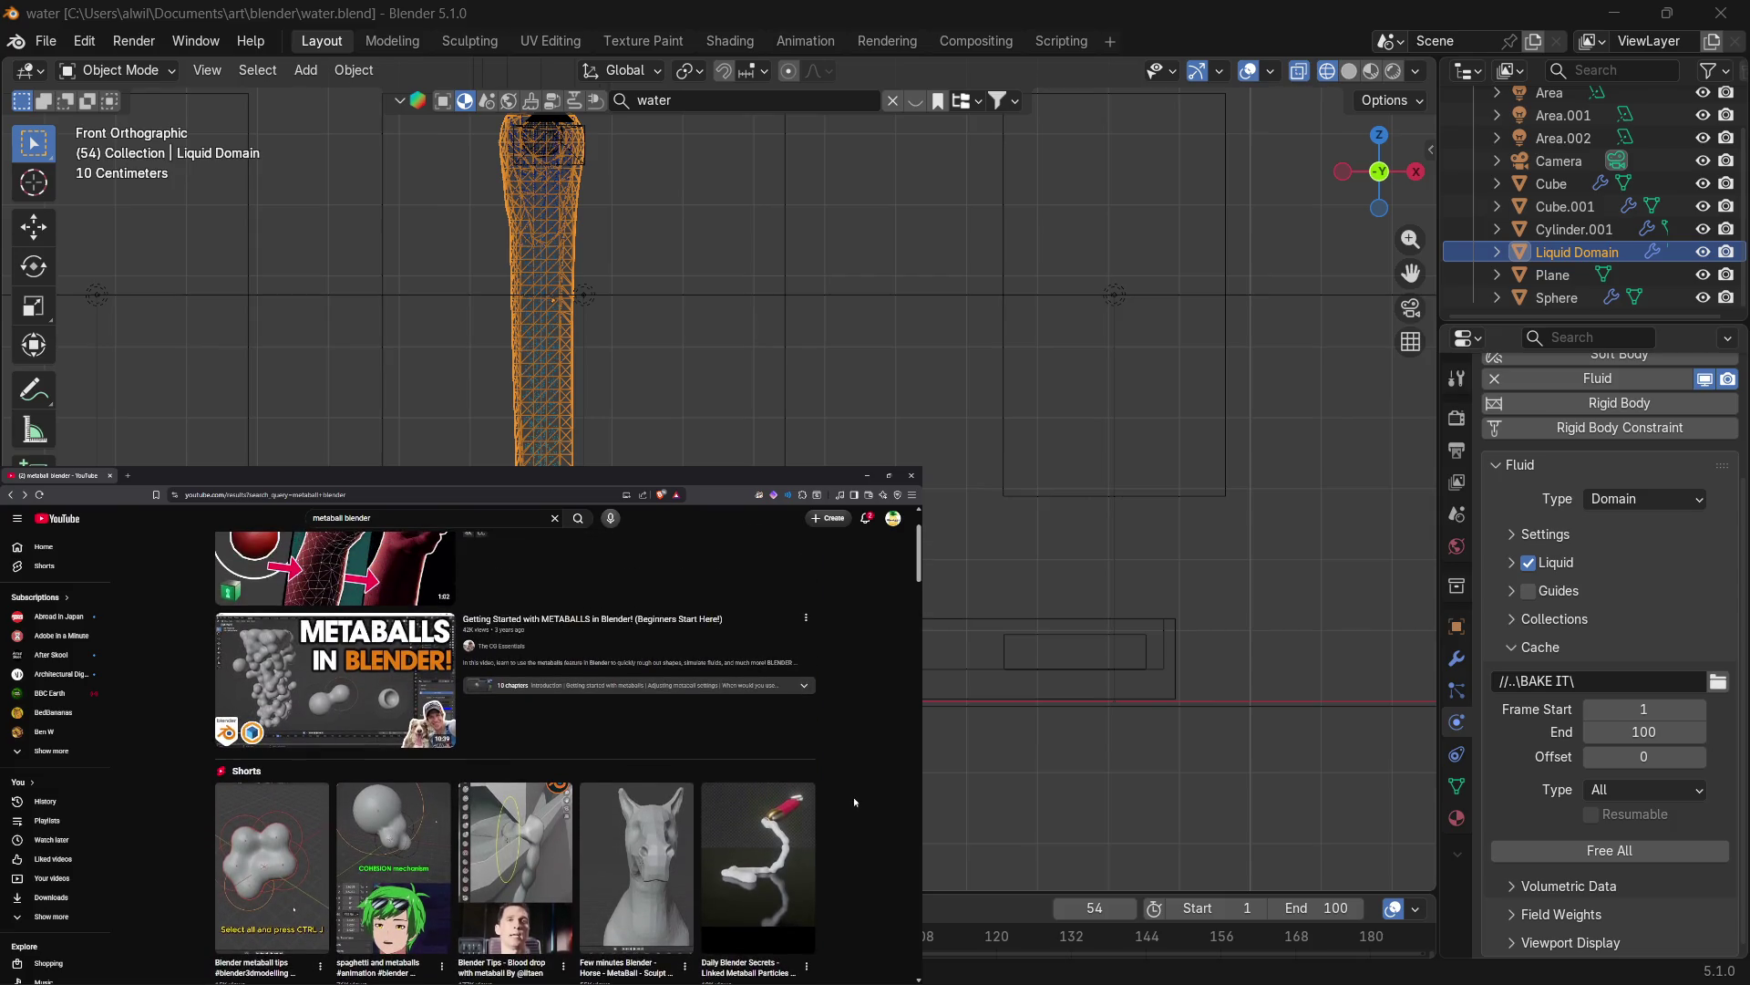
scroll(855, 779, down, 1)
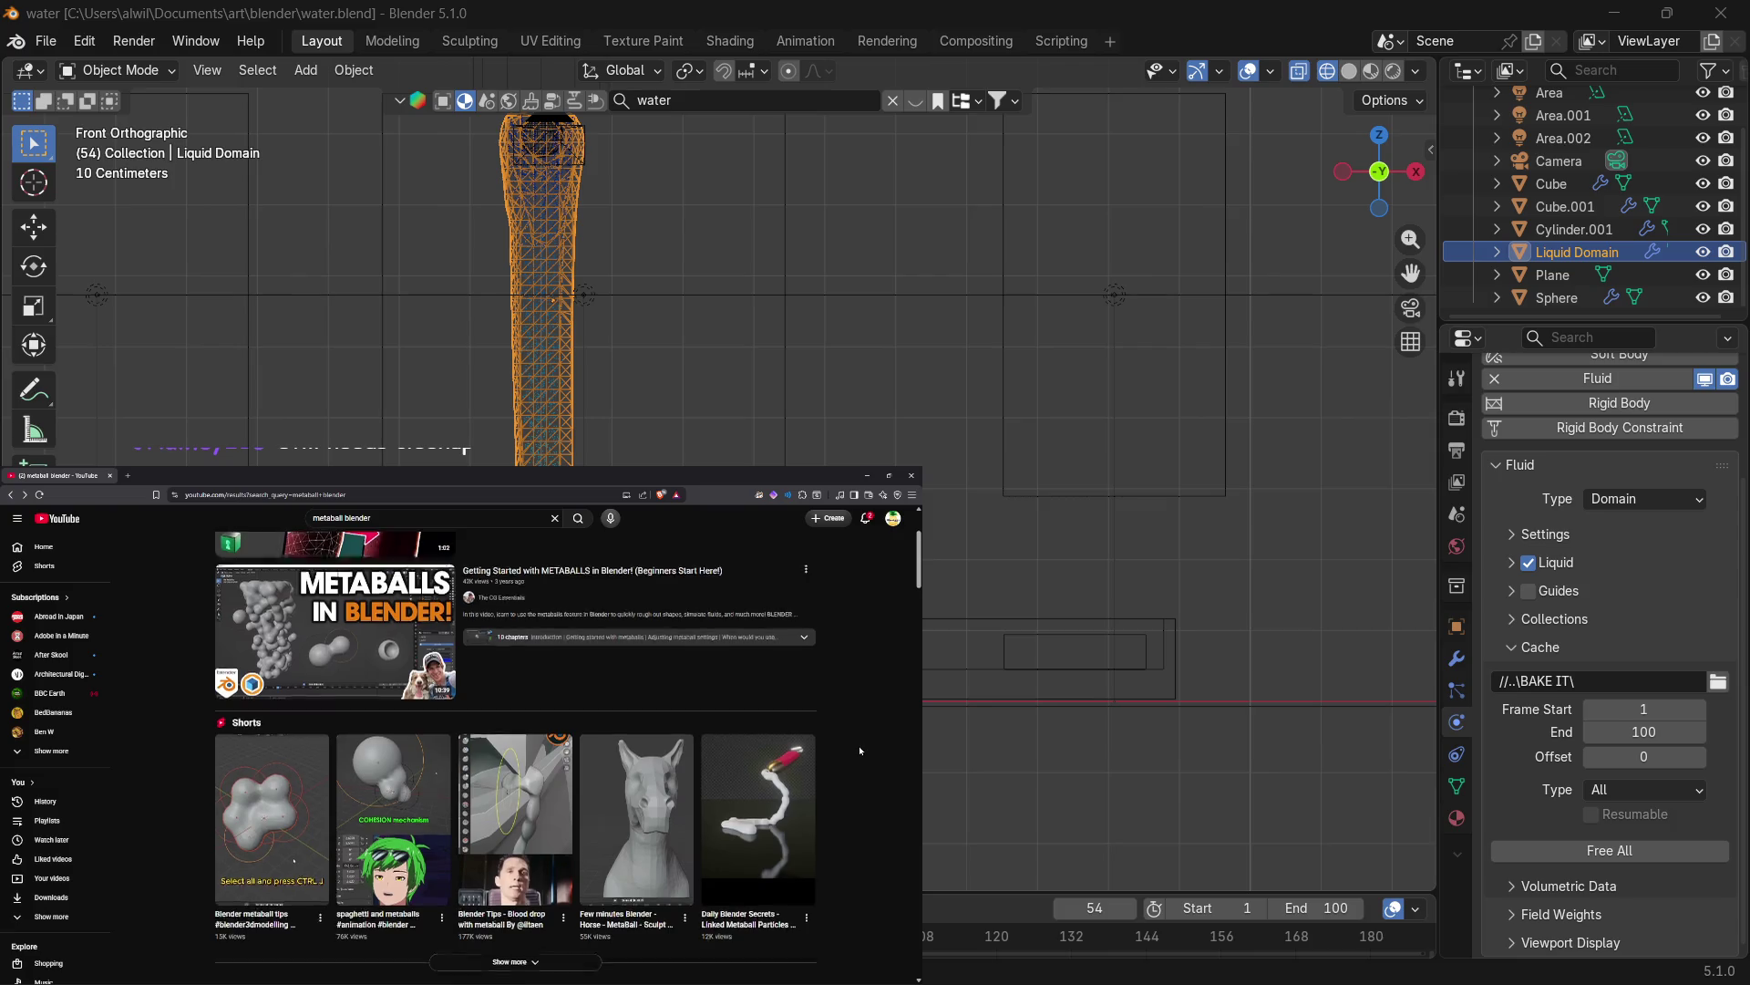
scroll(859, 750, down, 2)
scroll(836, 762, down, 2)
scroll(826, 763, down, 2)
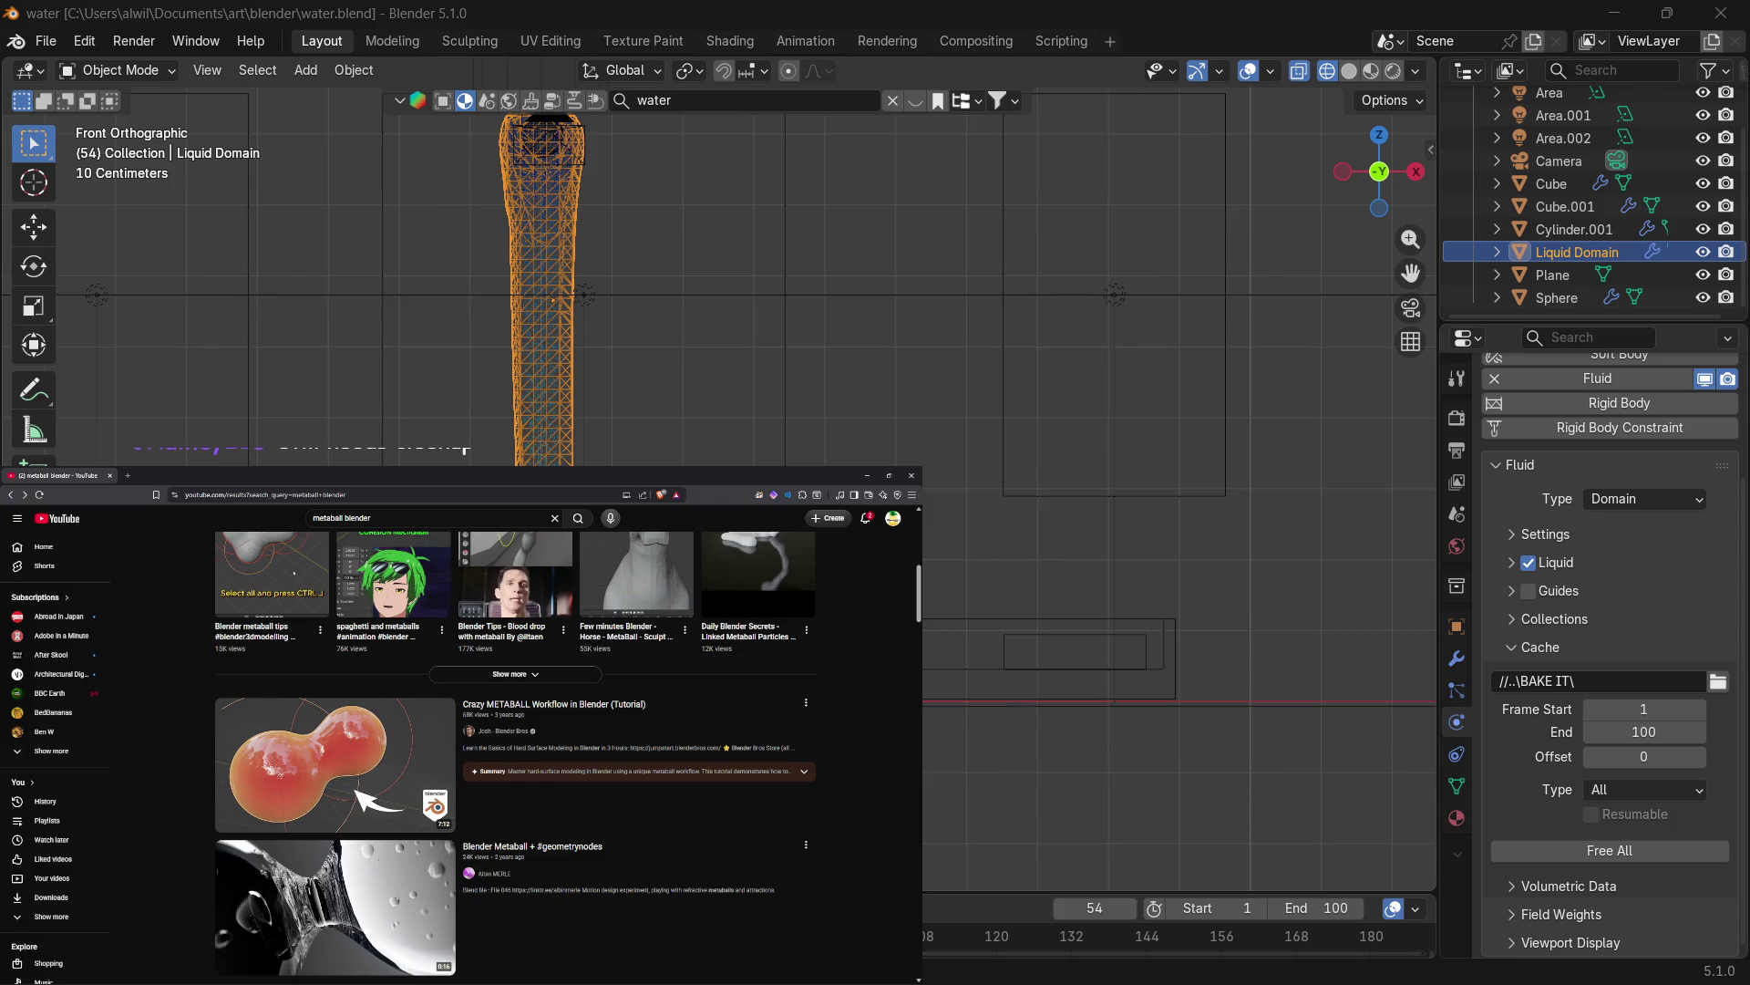
scroll(177, 819, down, 5)
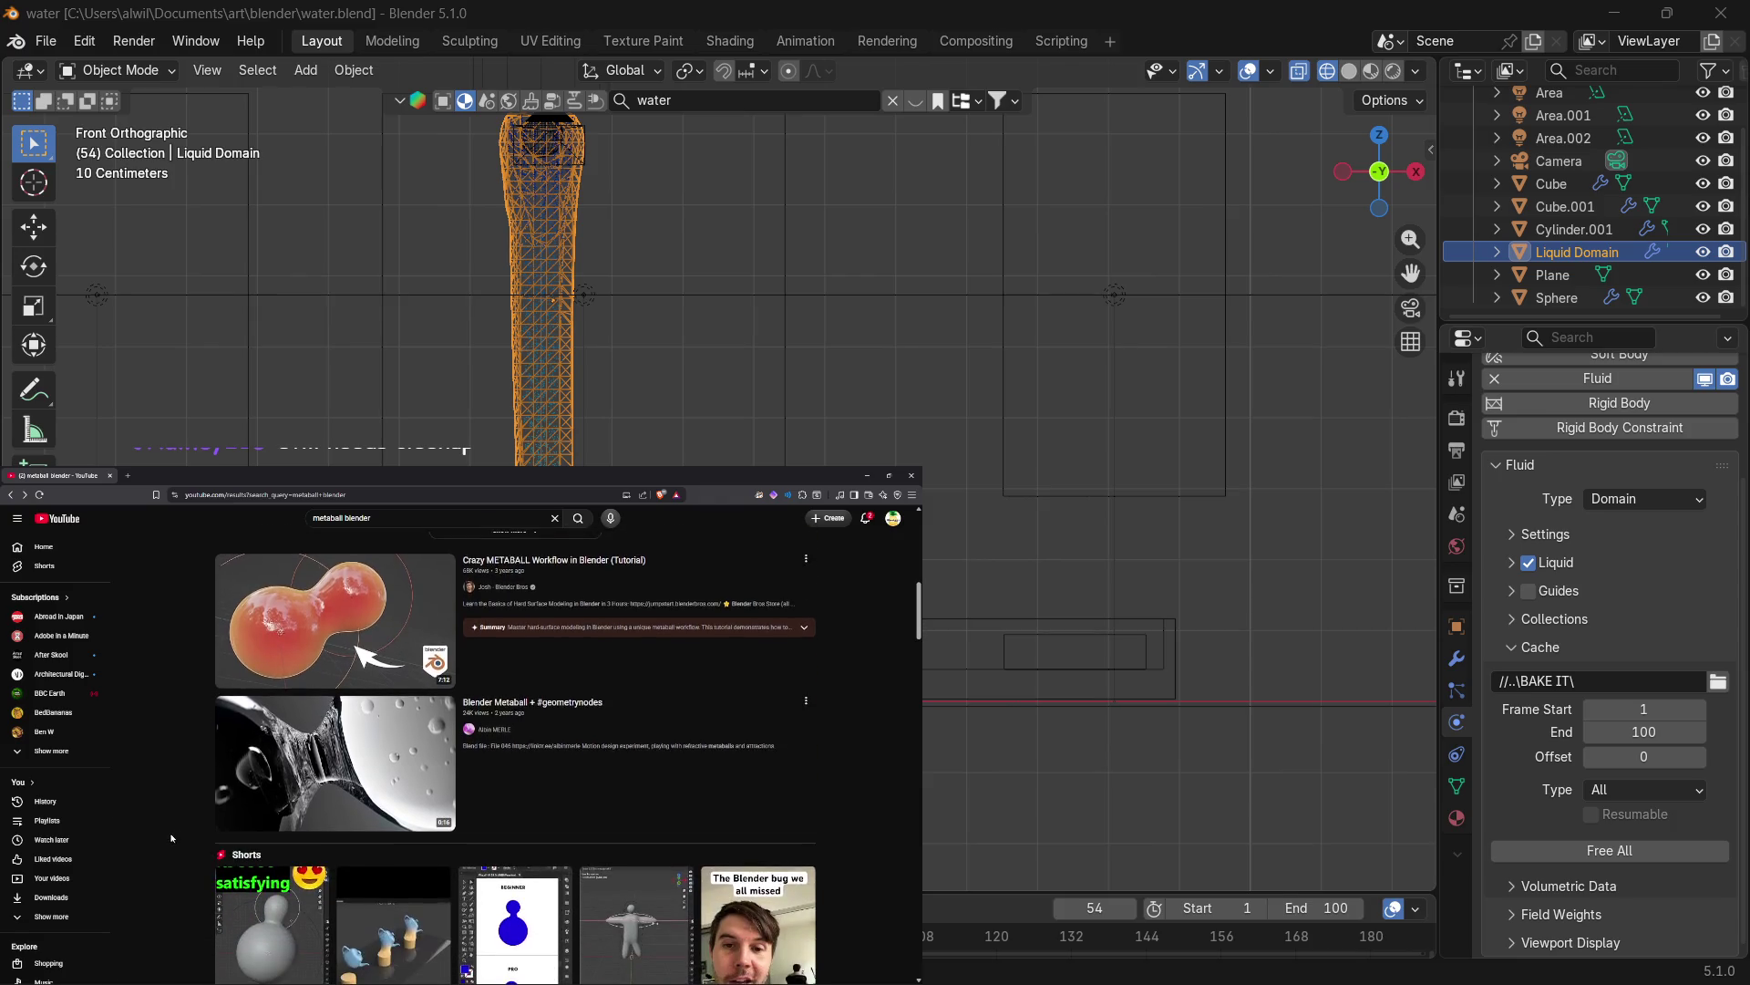
scroll(166, 842, down, 1)
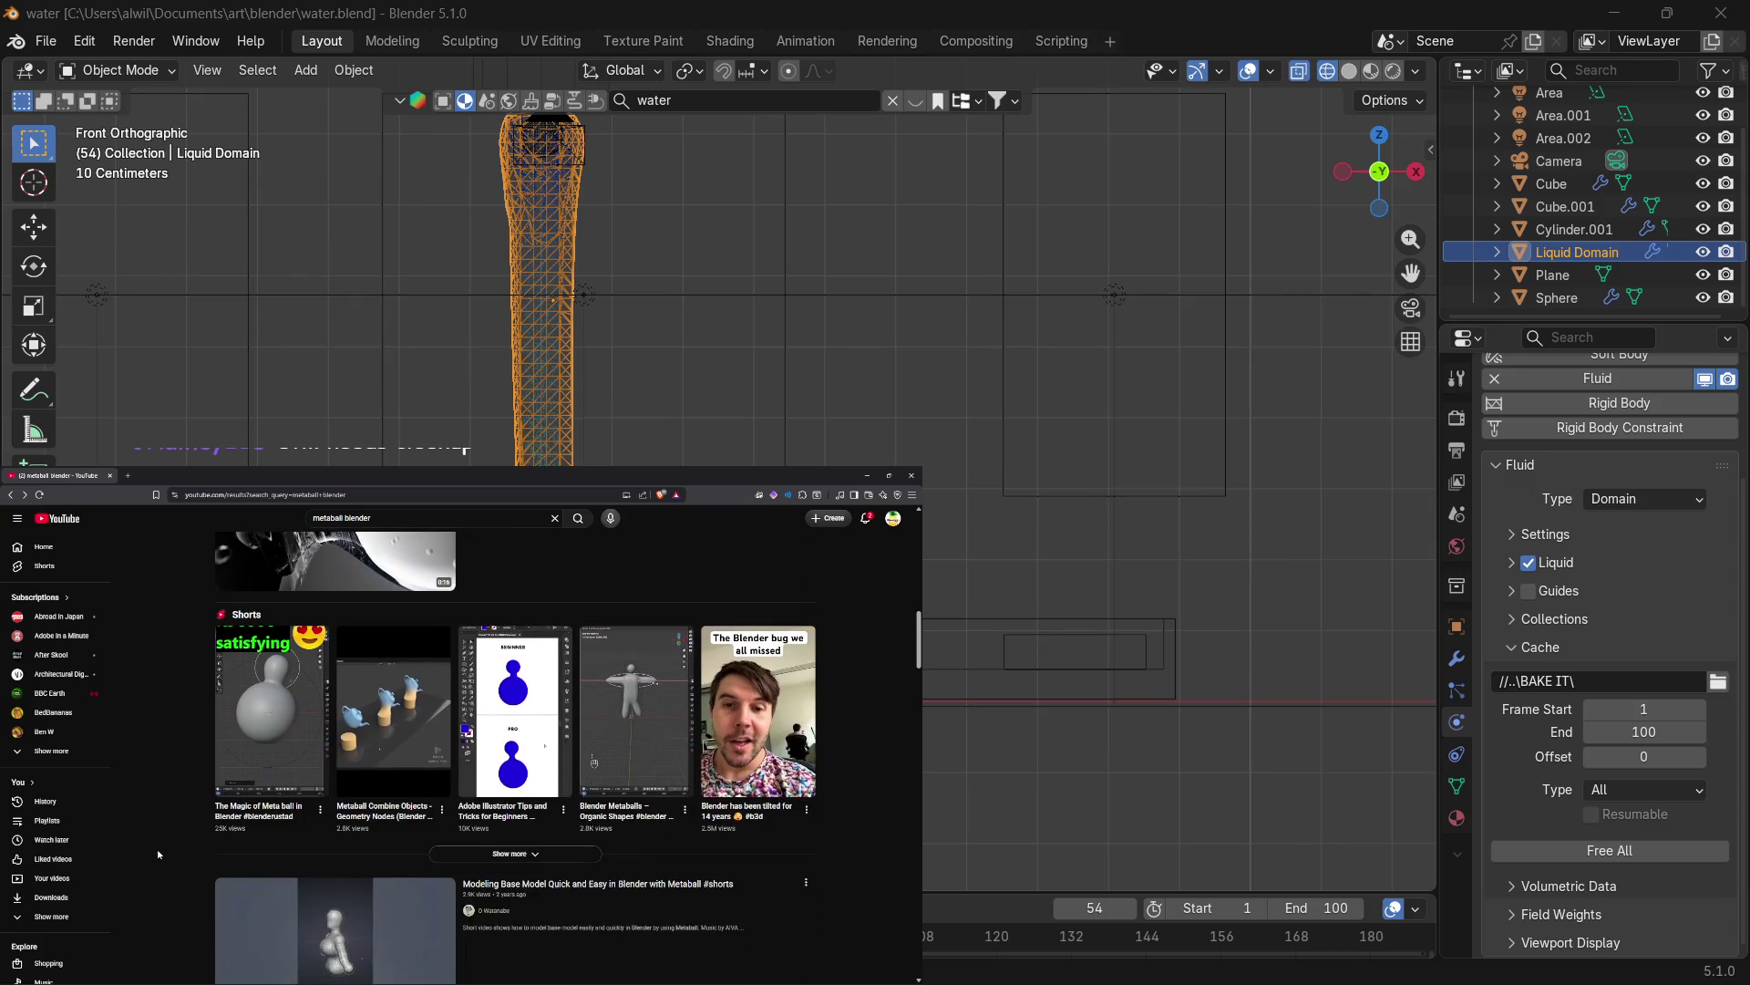
scroll(179, 764, up, 1)
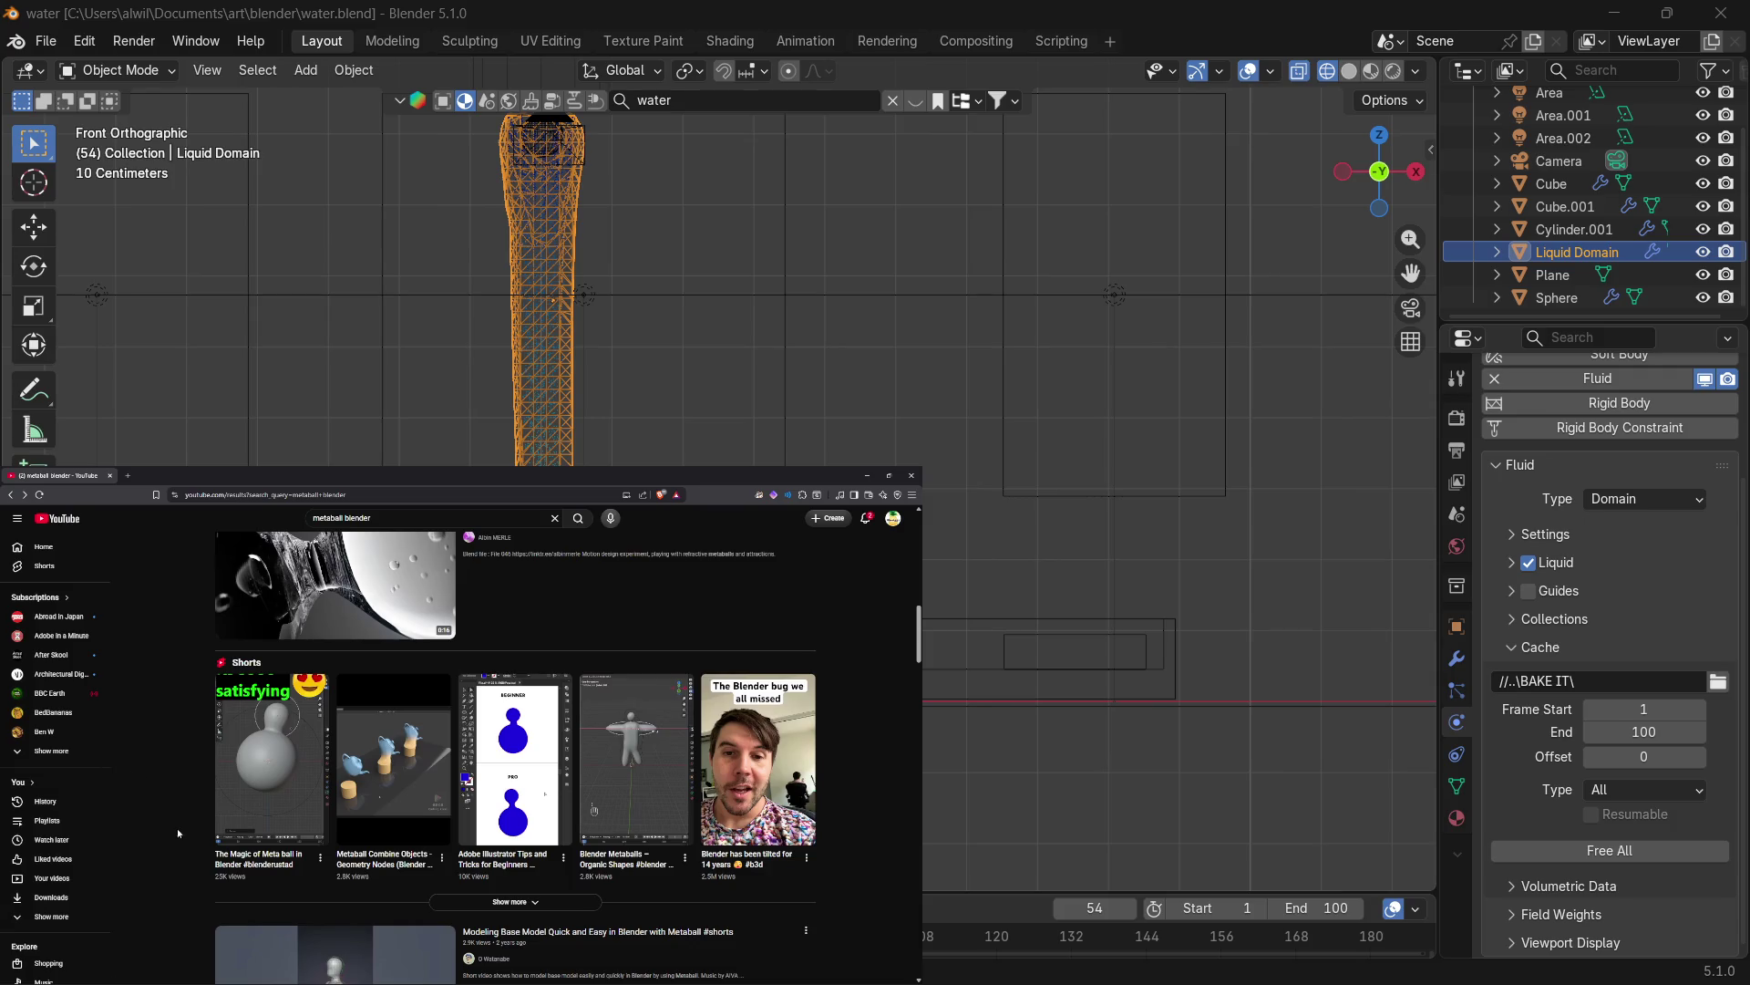
Open the 'What Are MetaBalls in Blender?' video from the search results.
scroll(177, 828, up, 5)
scroll(177, 830, up, 4)
scroll(177, 836, up, 2)
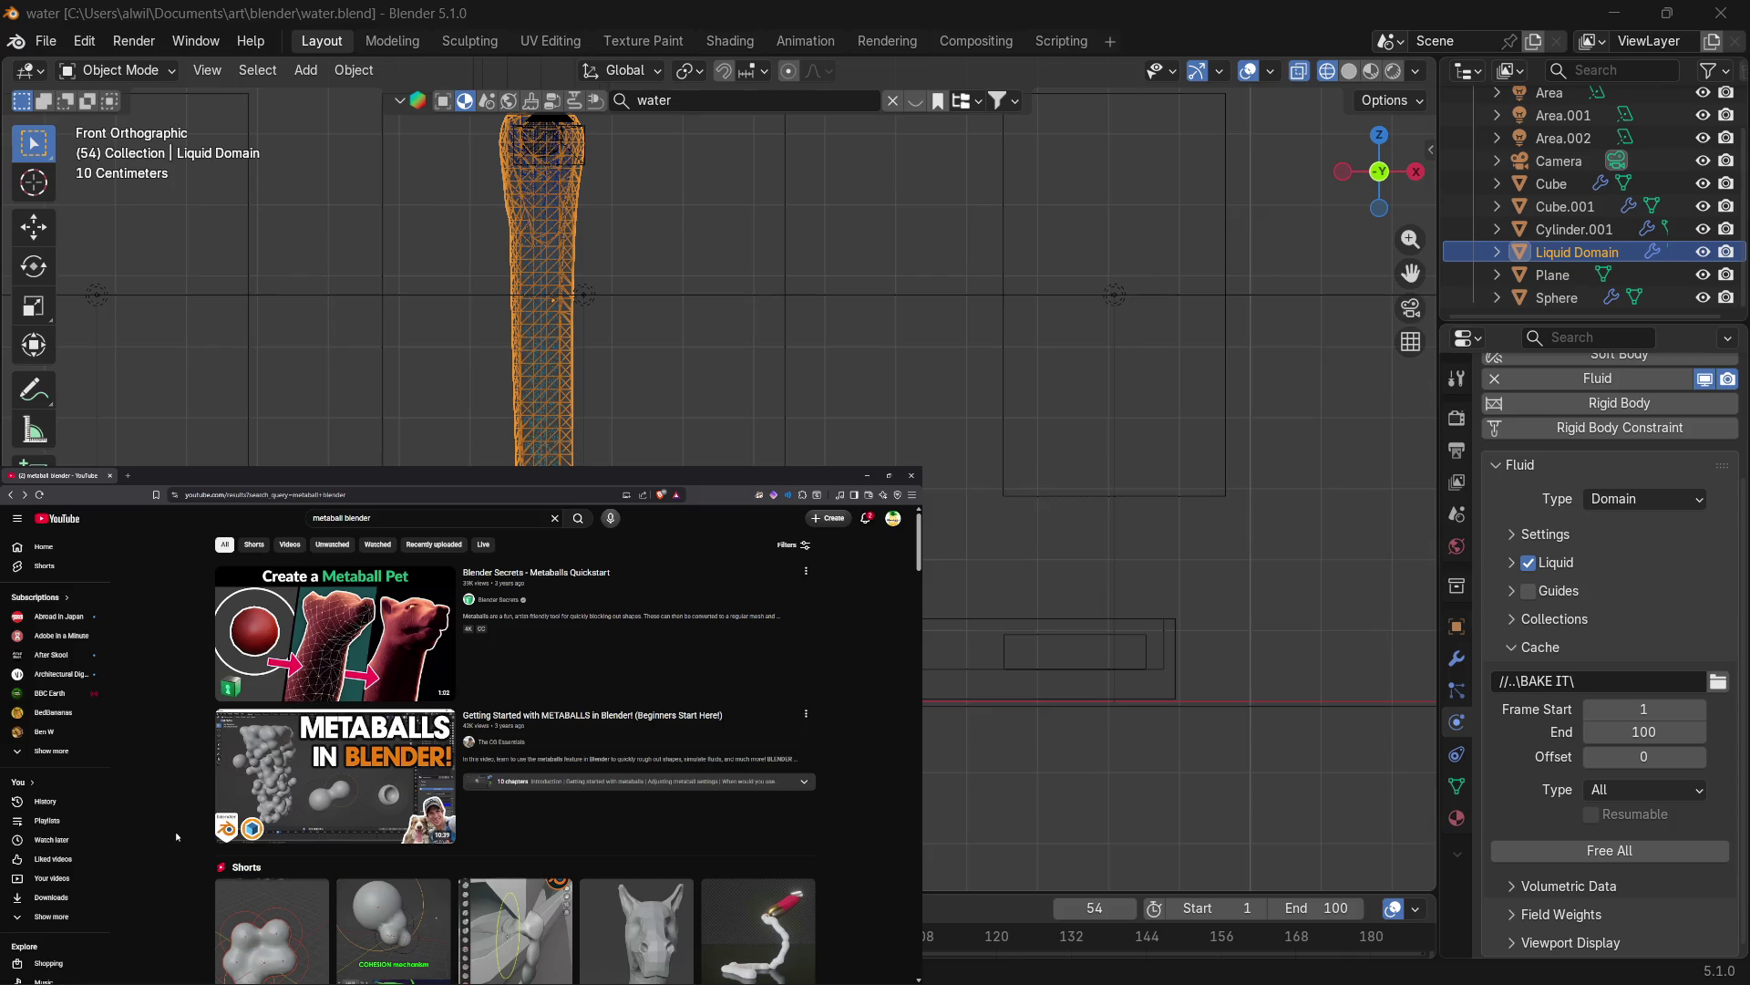
scroll(175, 837, down, 10)
scroll(173, 847, down, 8)
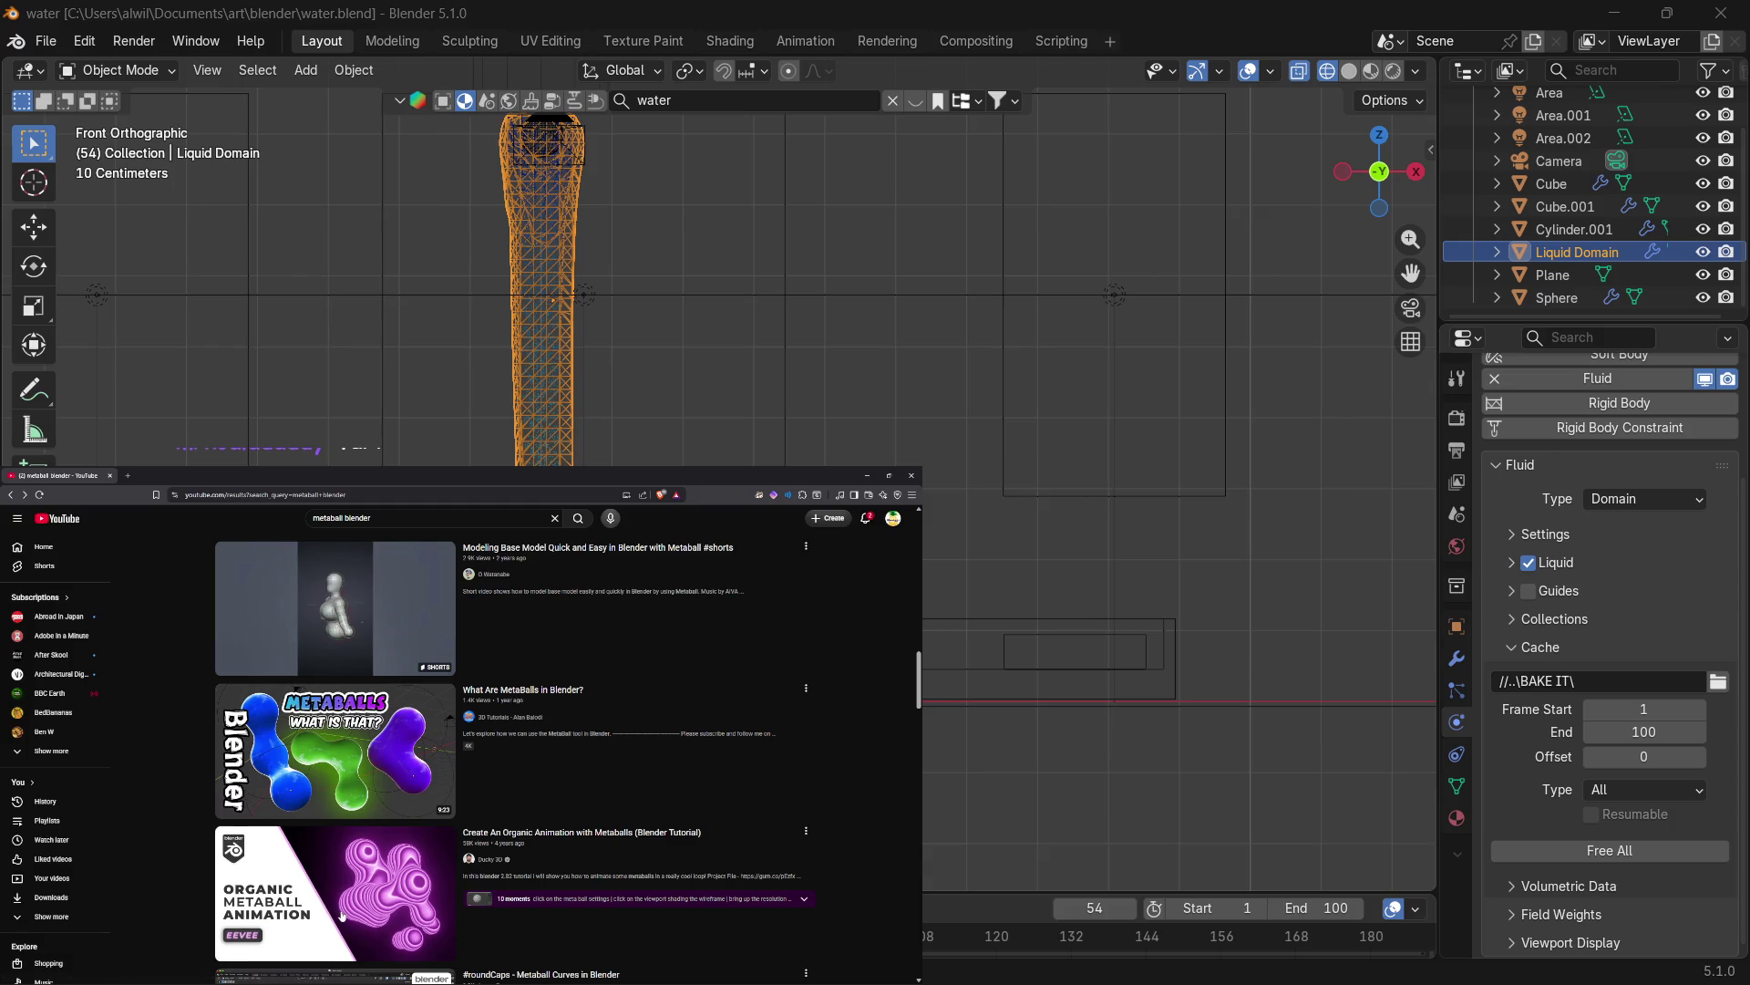
mouse_move(325, 937)
scroll(838, 855, down, 4)
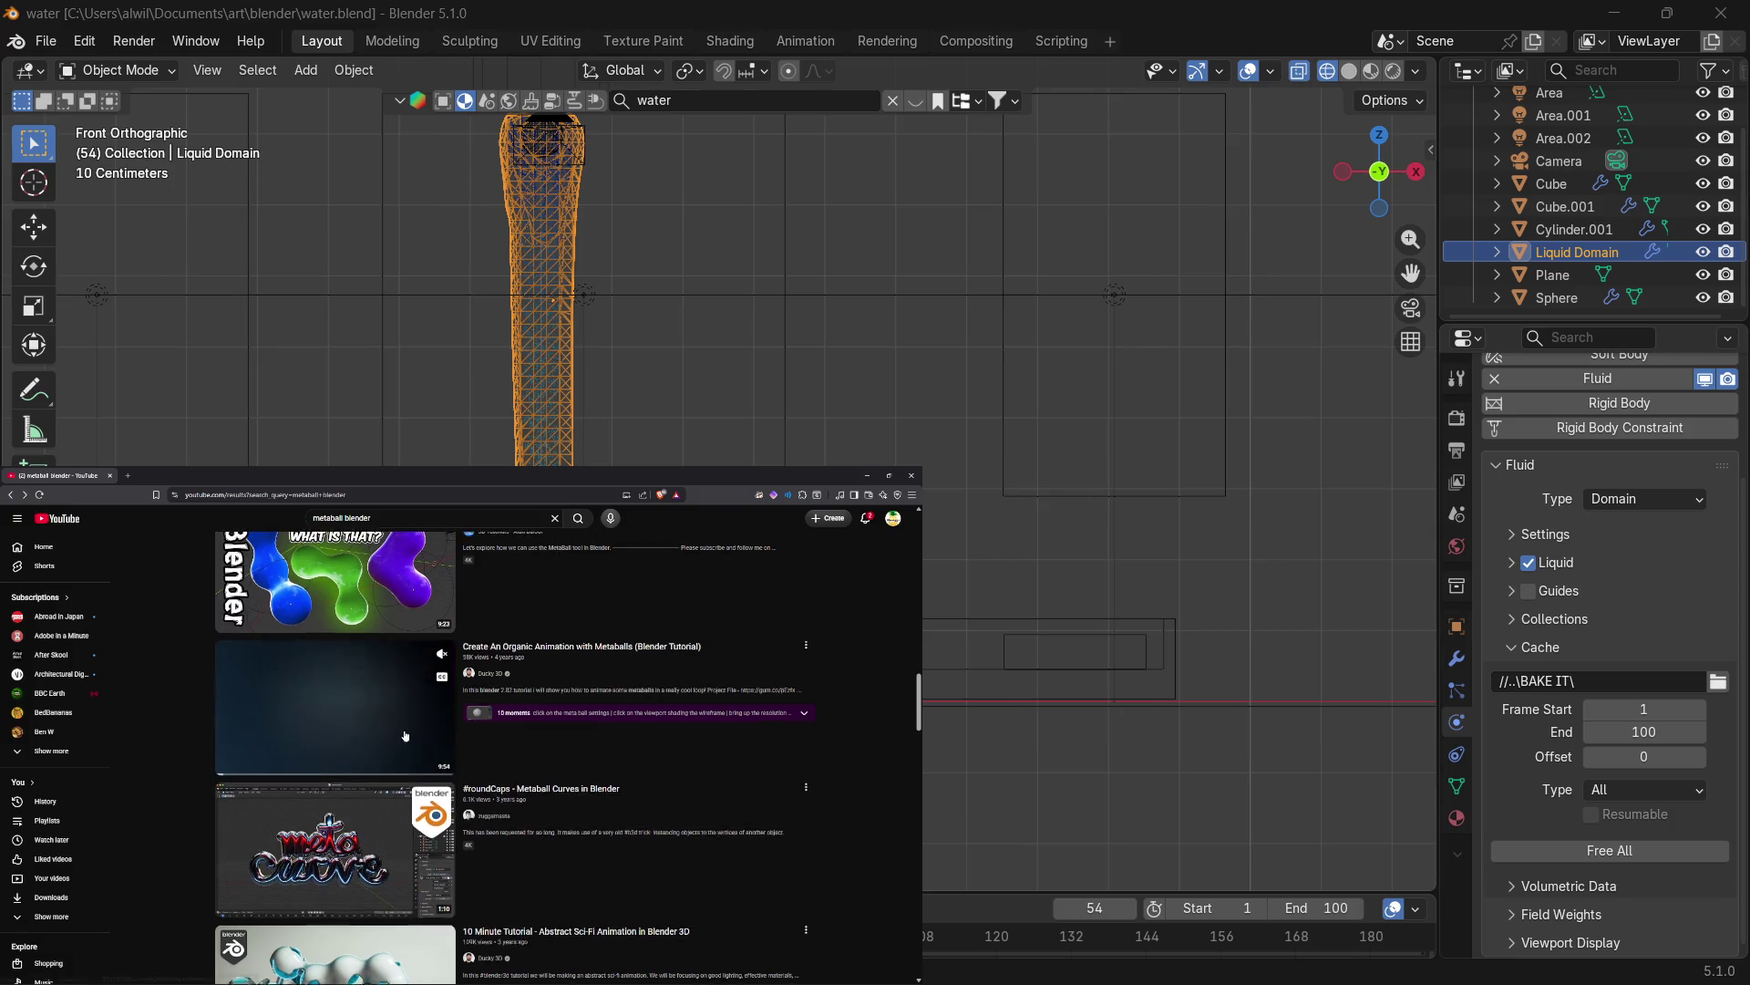
scroll(328, 679, up, 2)
click(328, 679)
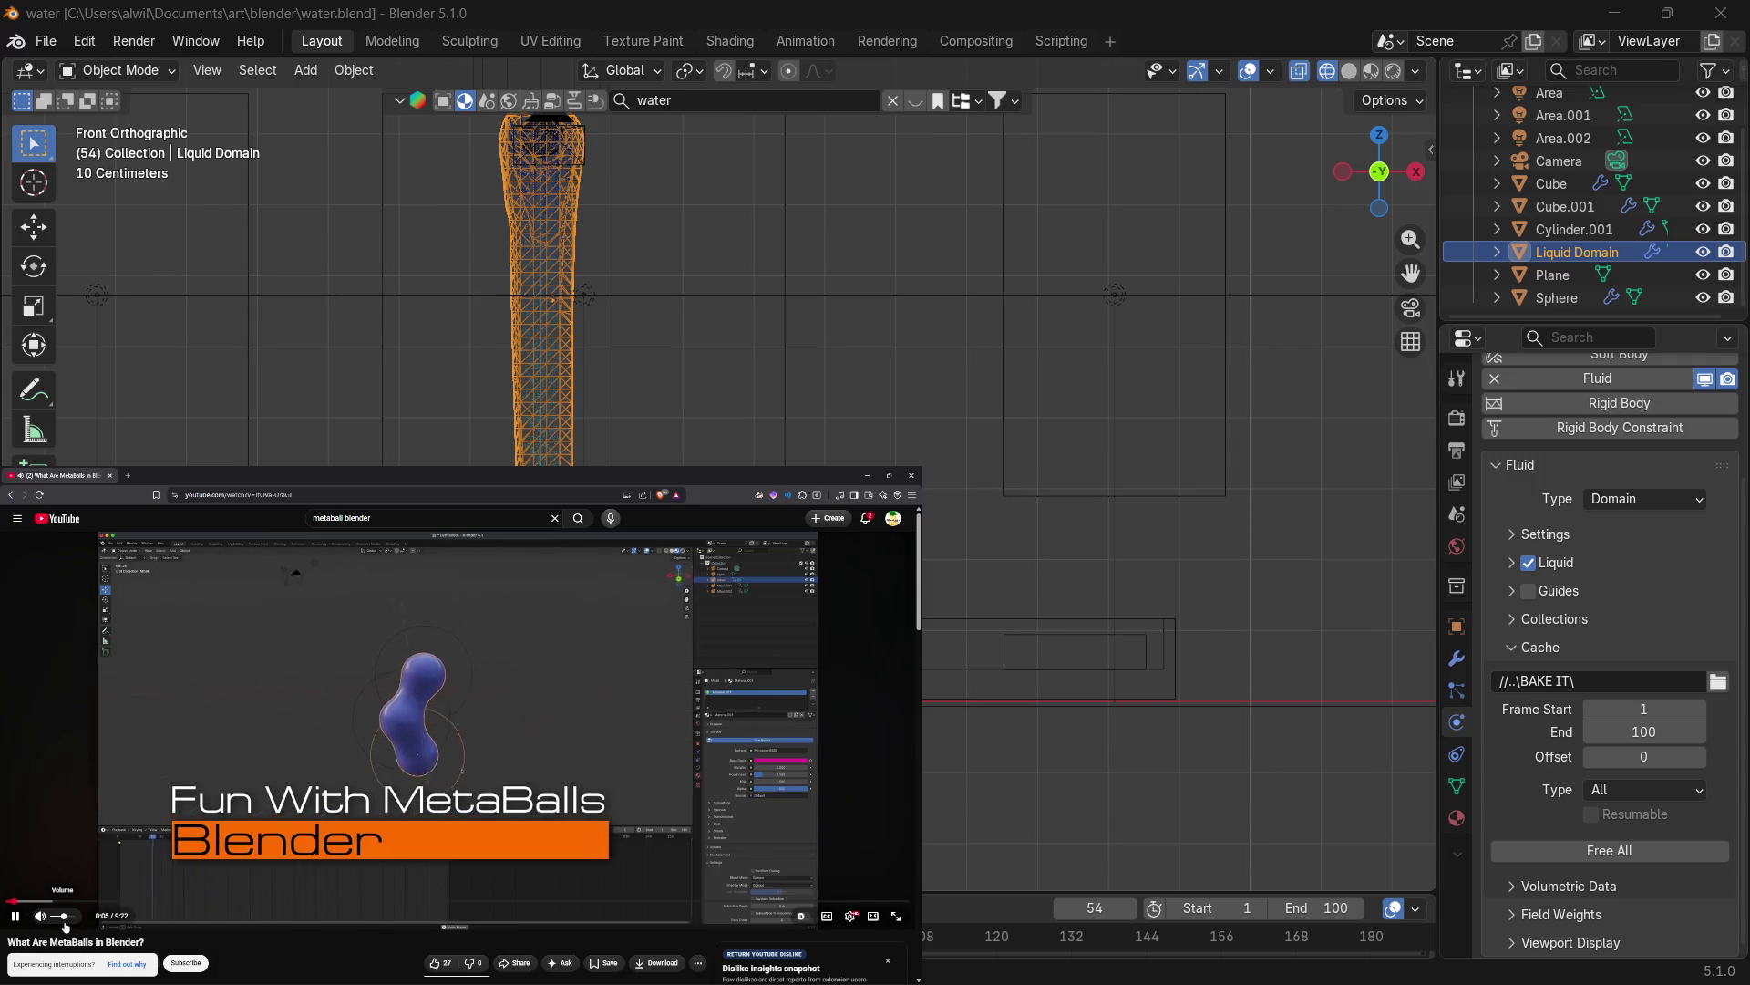
Raise the volume slightly, glance at the player settings, then pause and resume playback.
drag(60, 924, 64, 925)
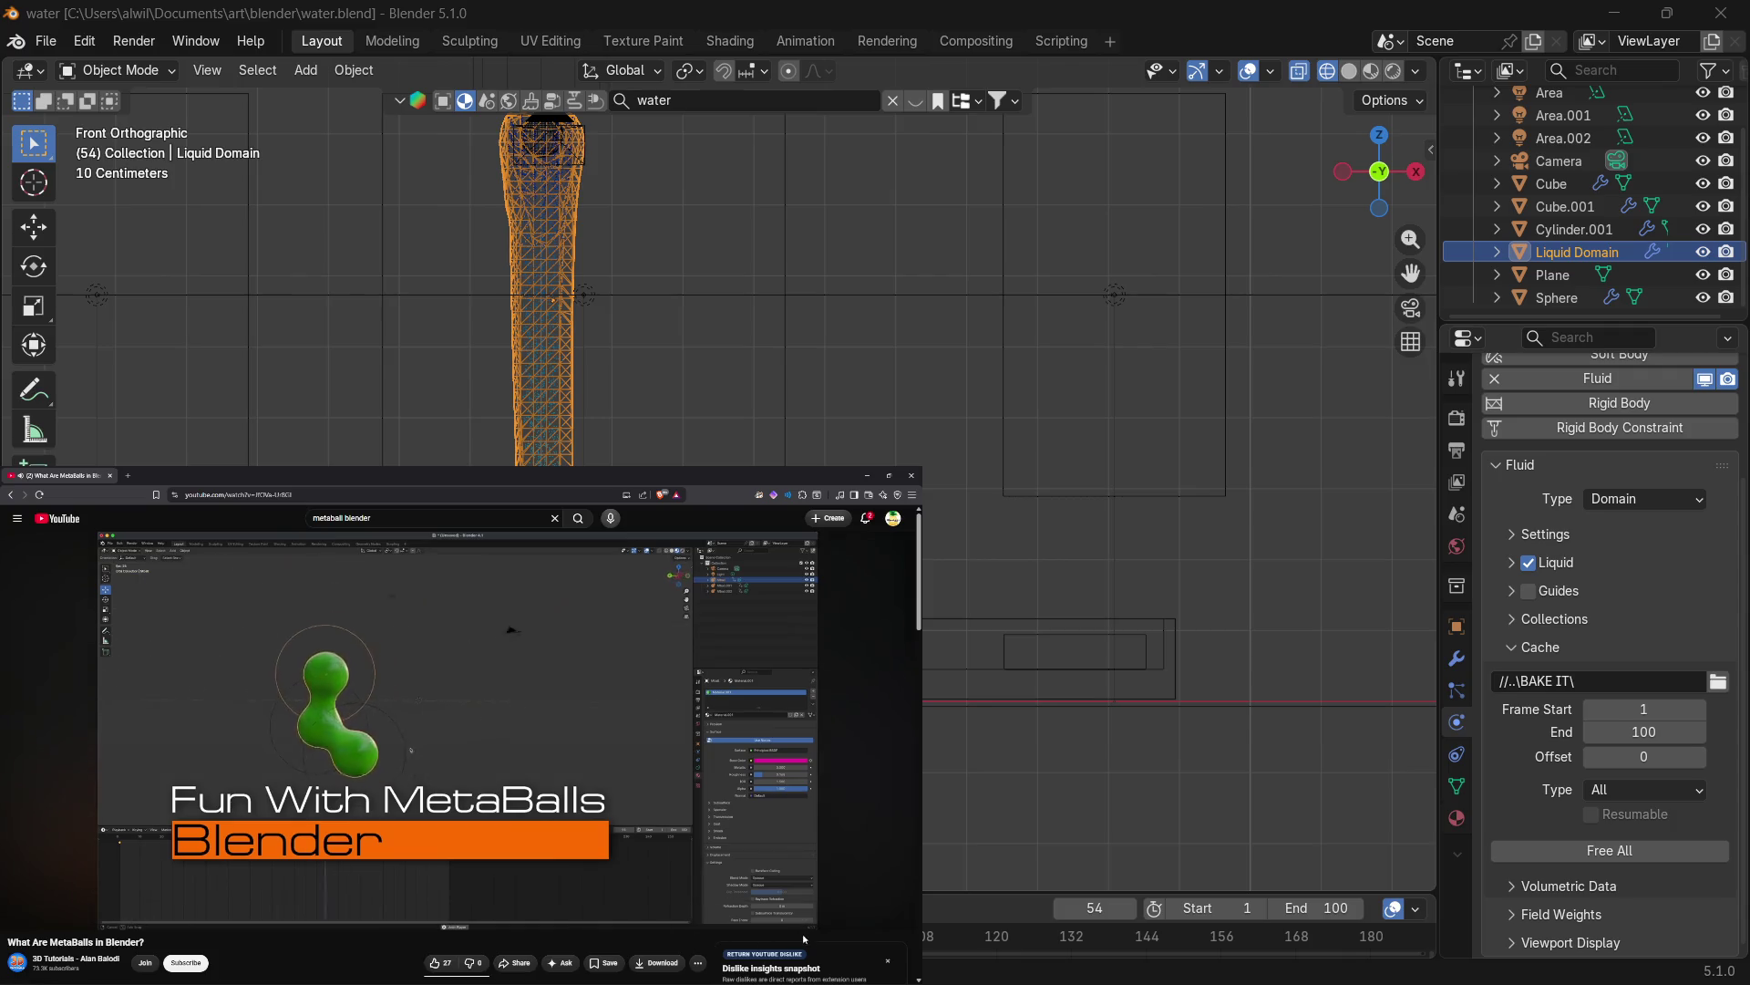
click(850, 916)
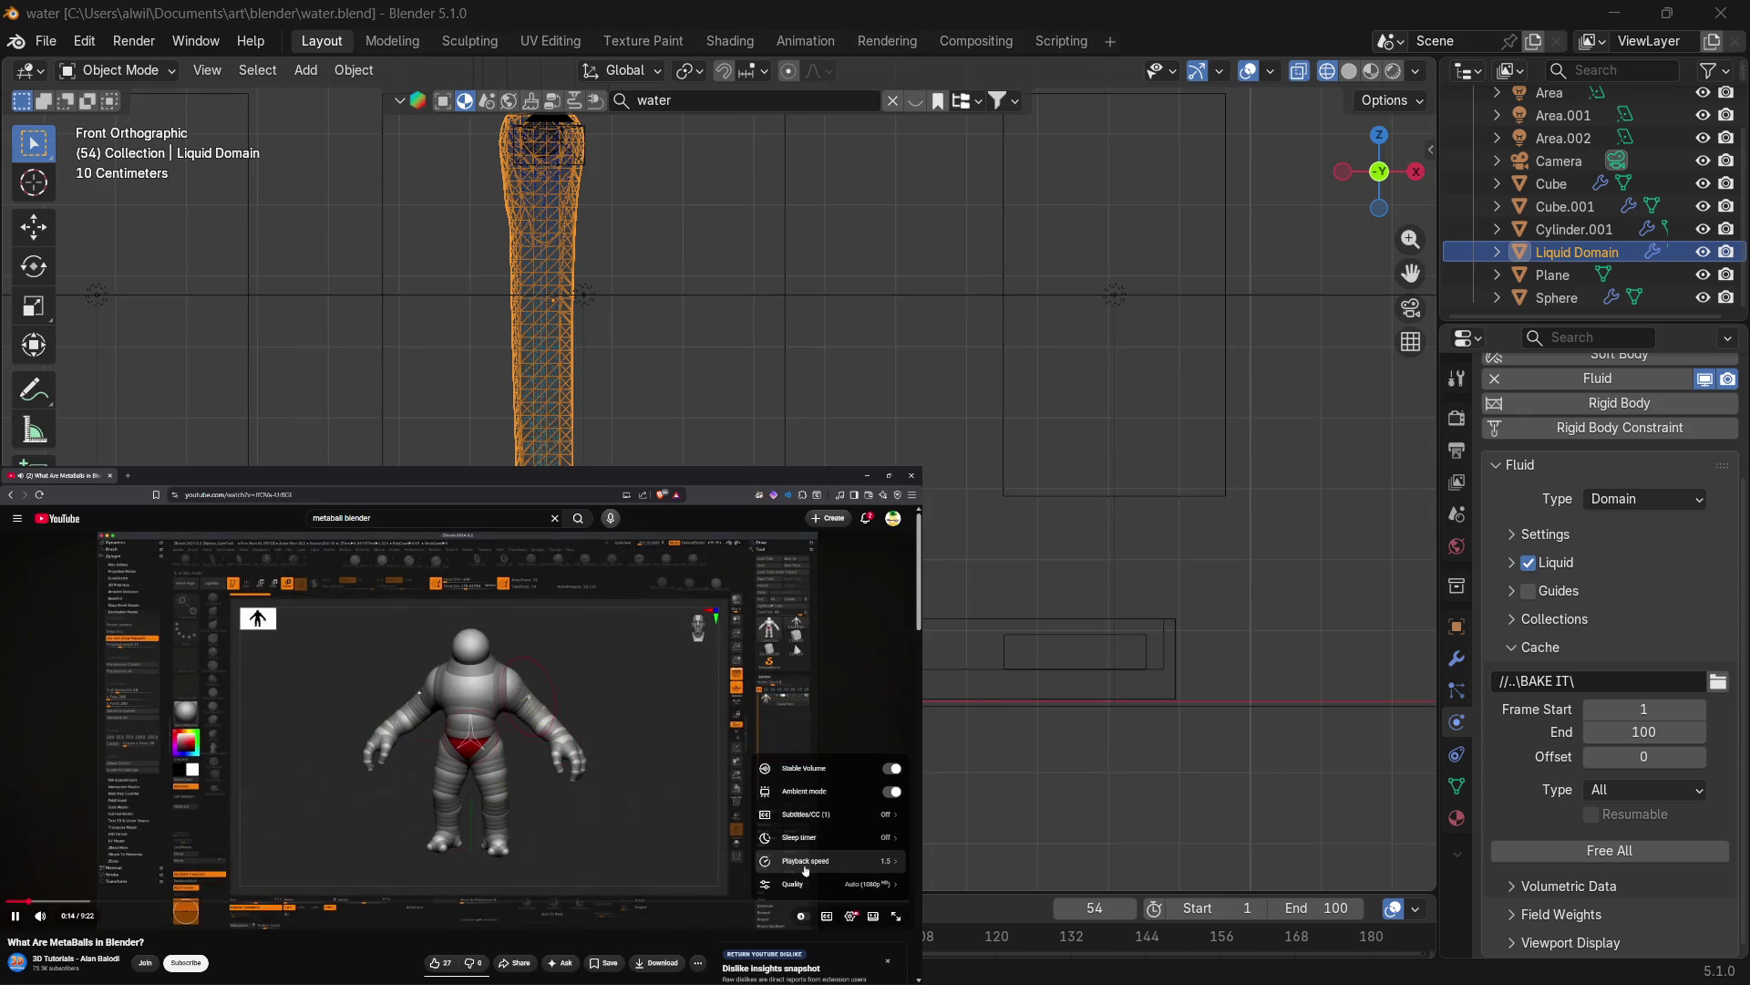
click(369, 825)
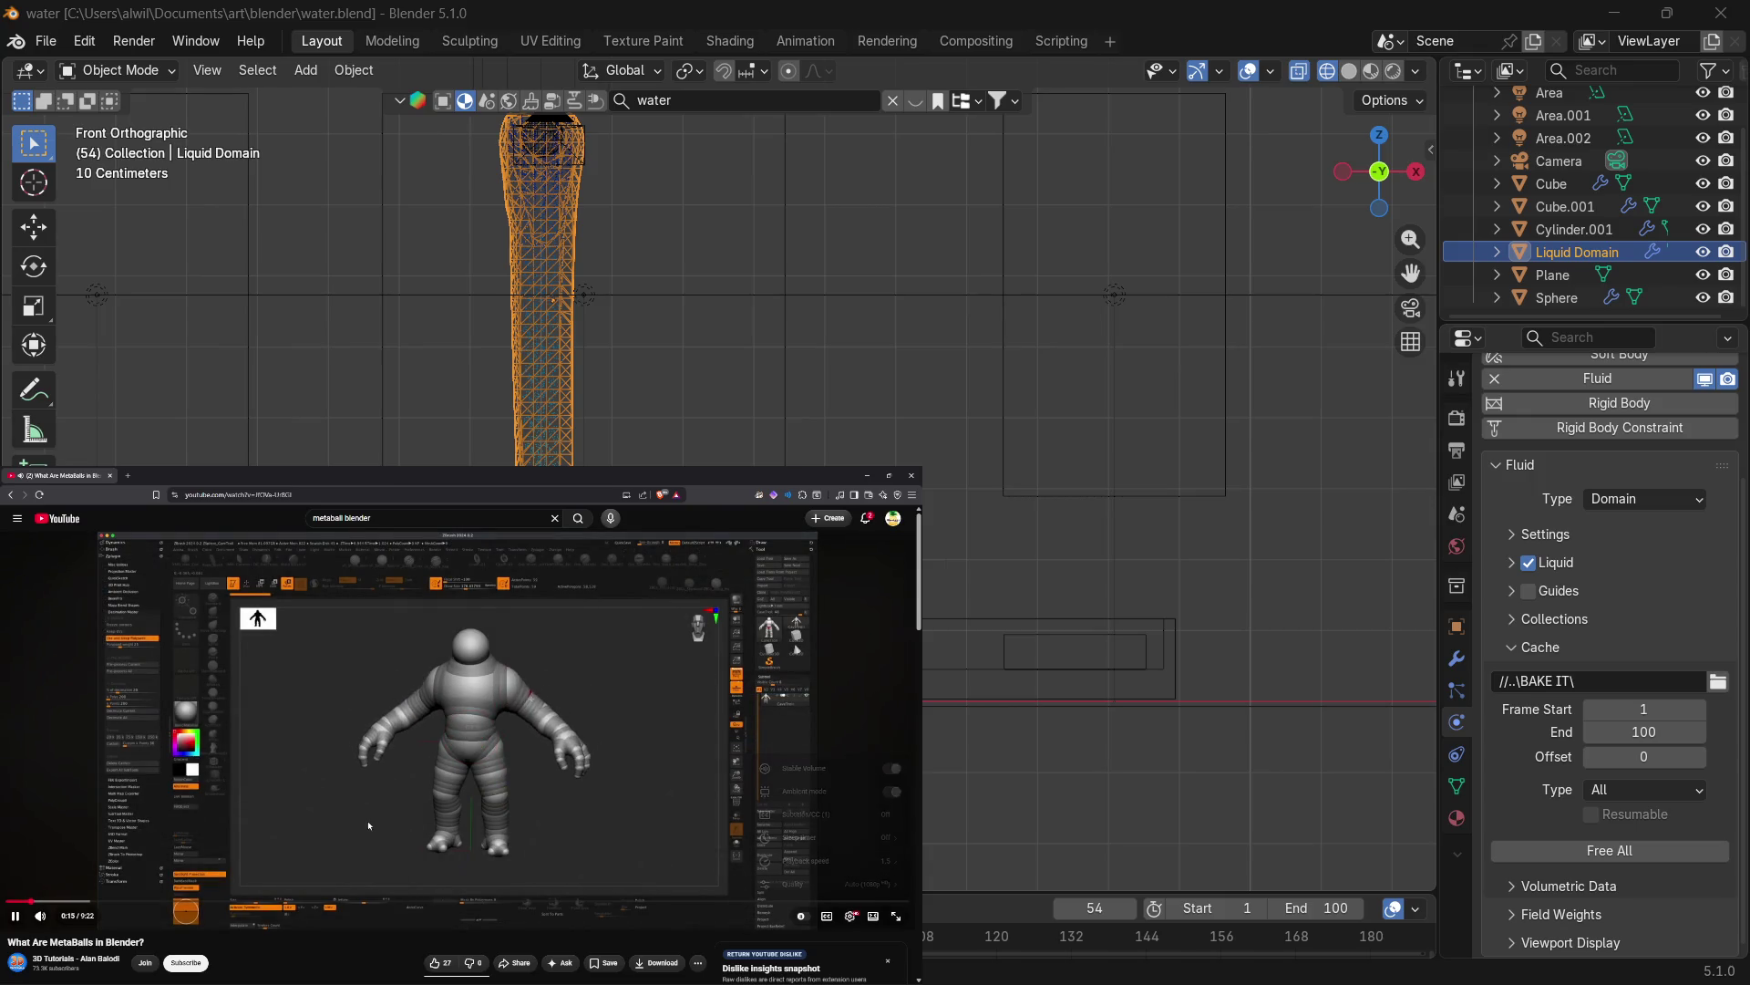
click(313, 814)
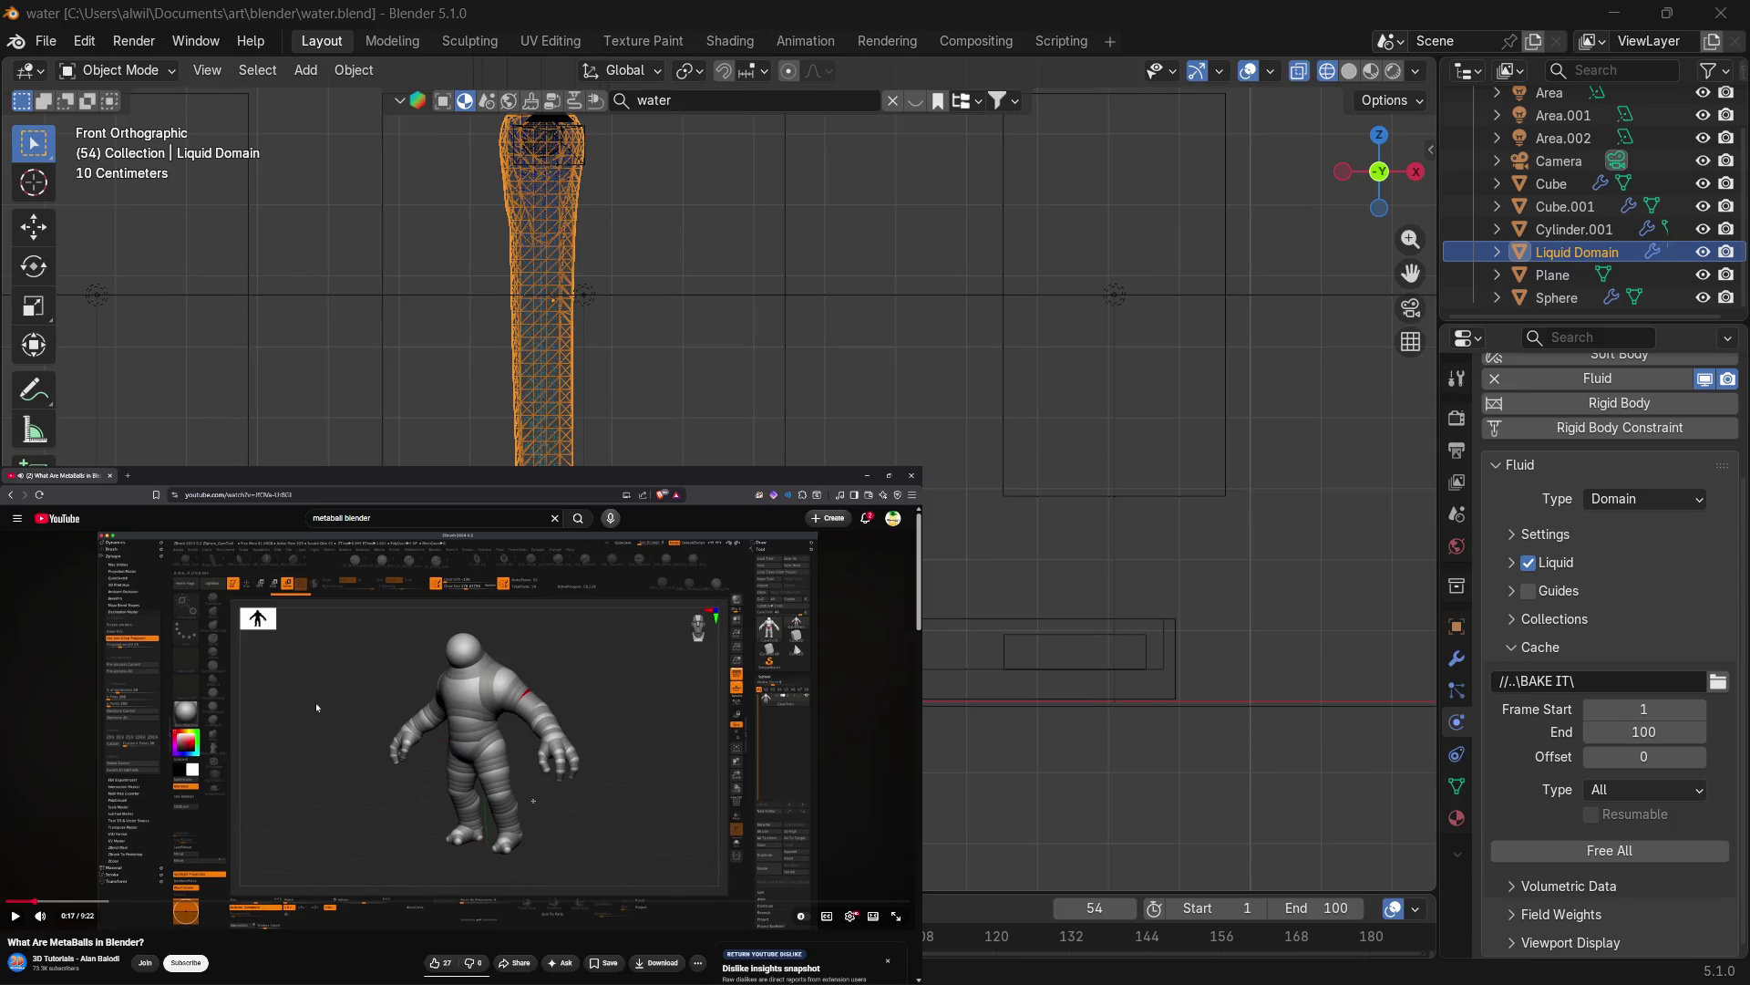
key(space)
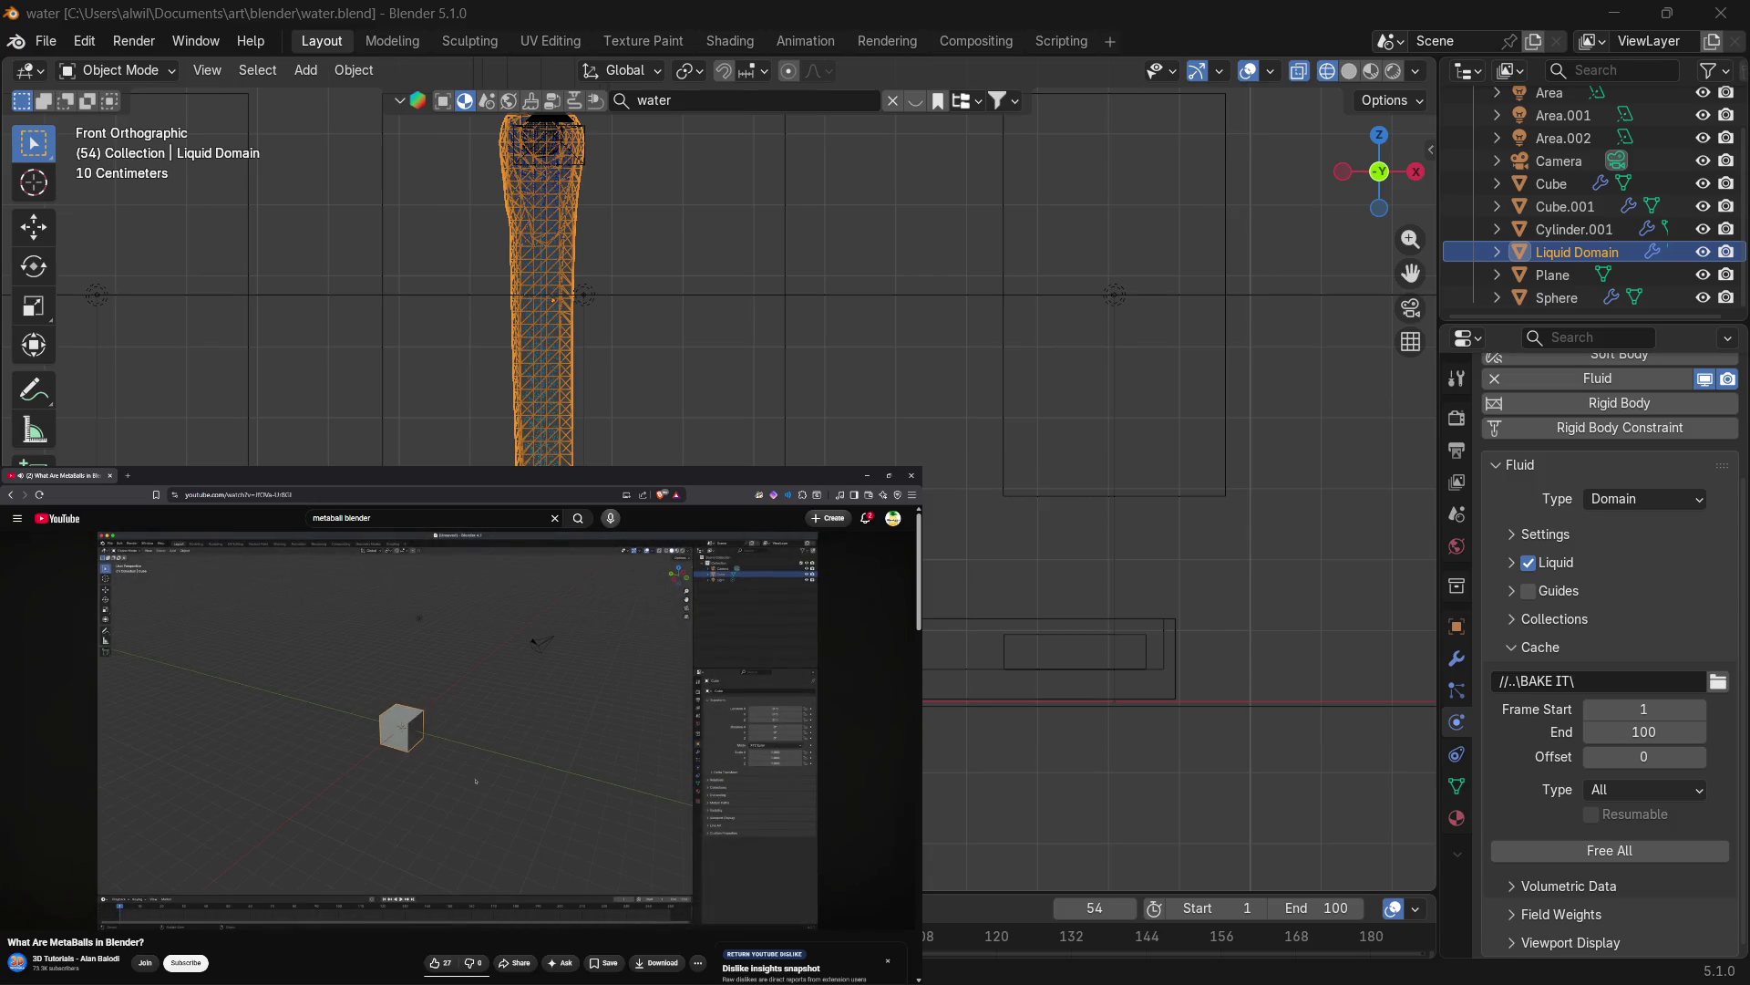
mouse_move(324, 700)
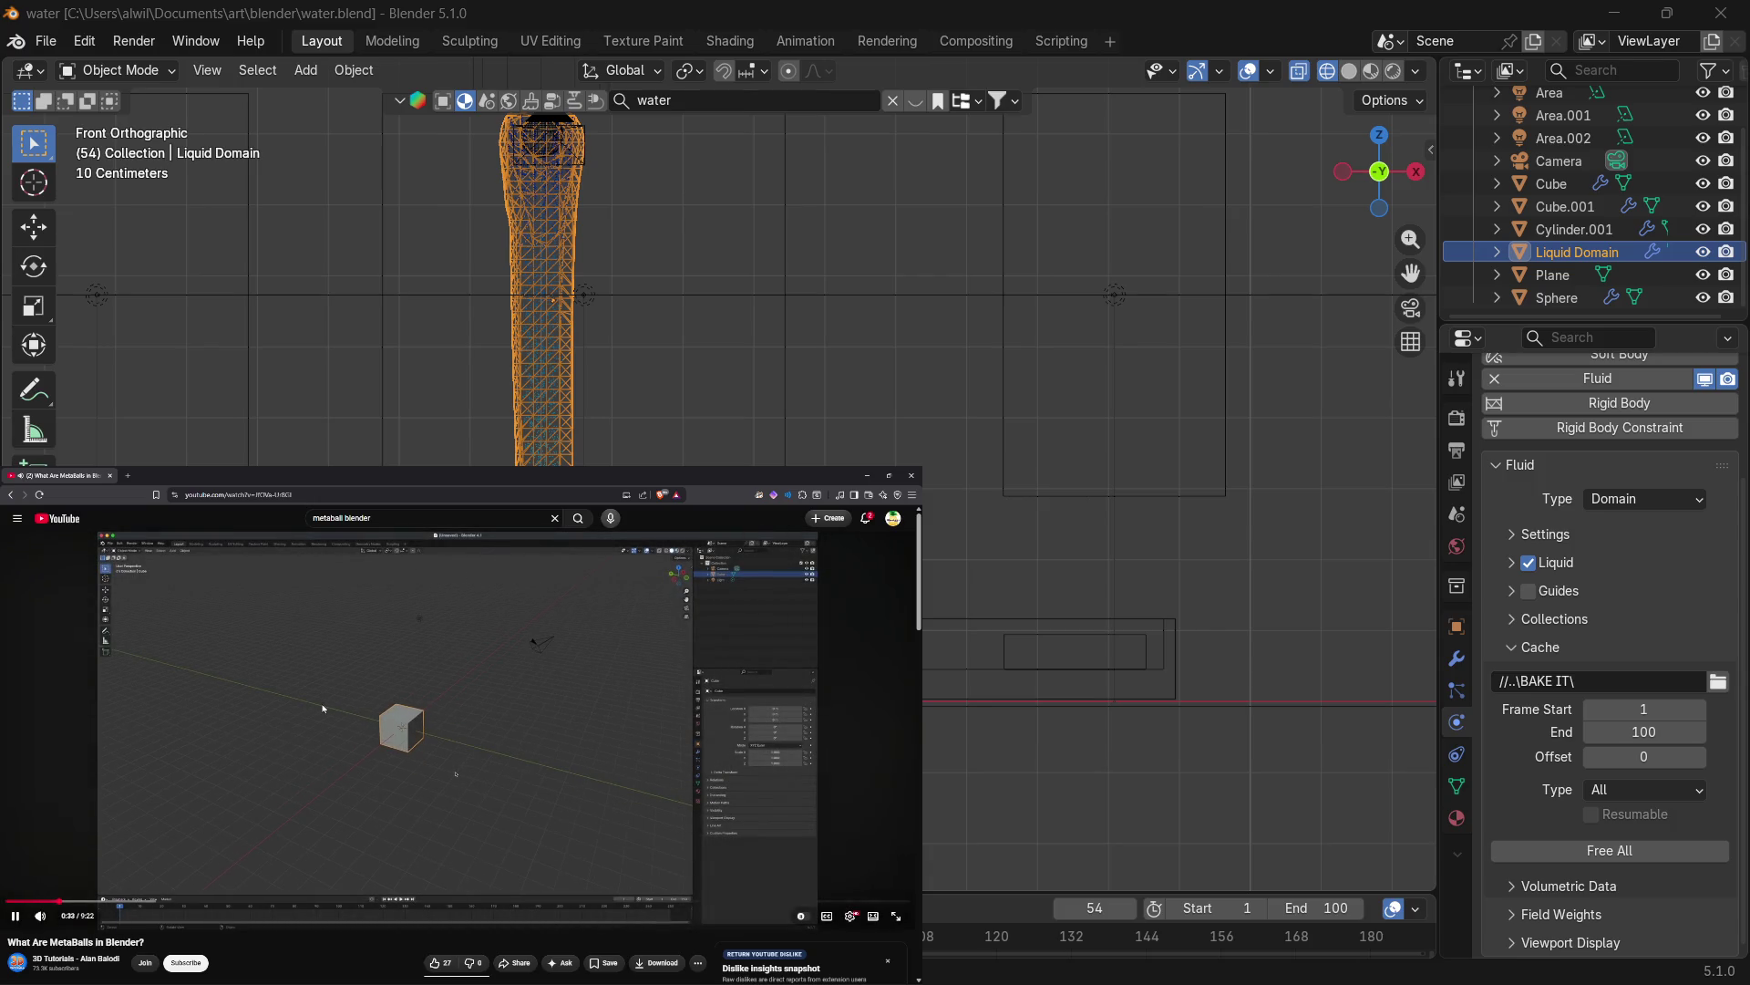
Pause the tutorial at 0:35, resume it, and orbit Blender's viewport into User Perspective.
click(322, 710)
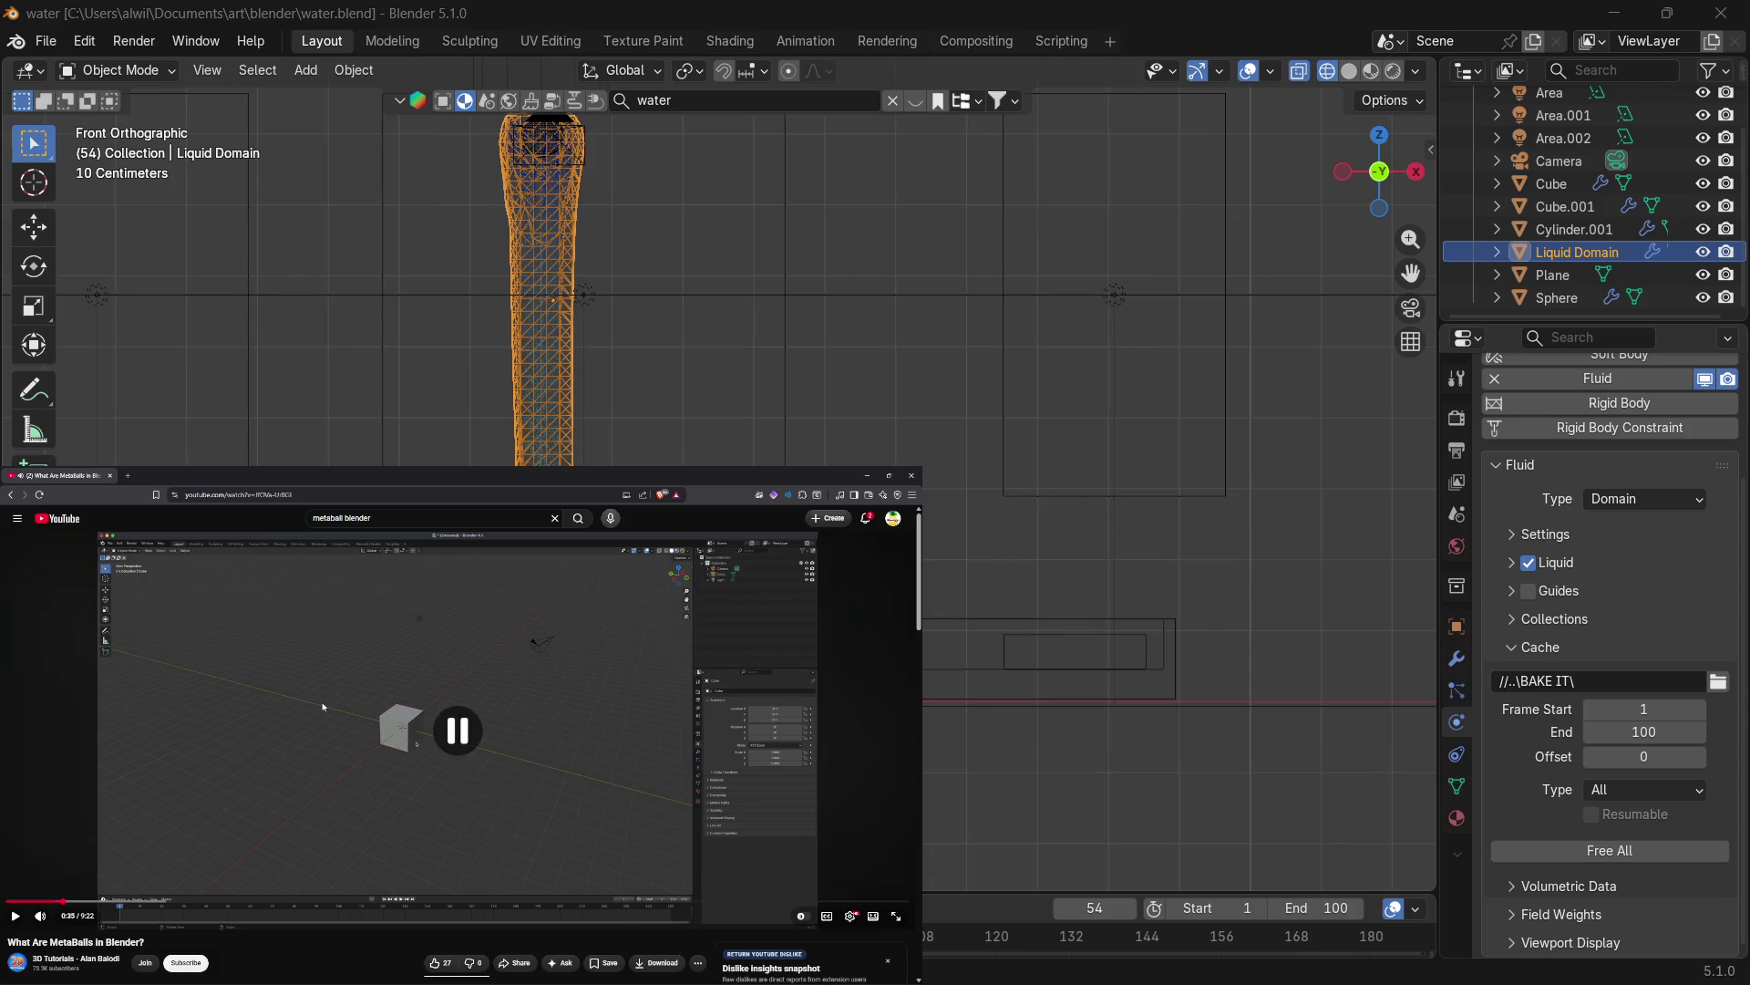
click(322, 720)
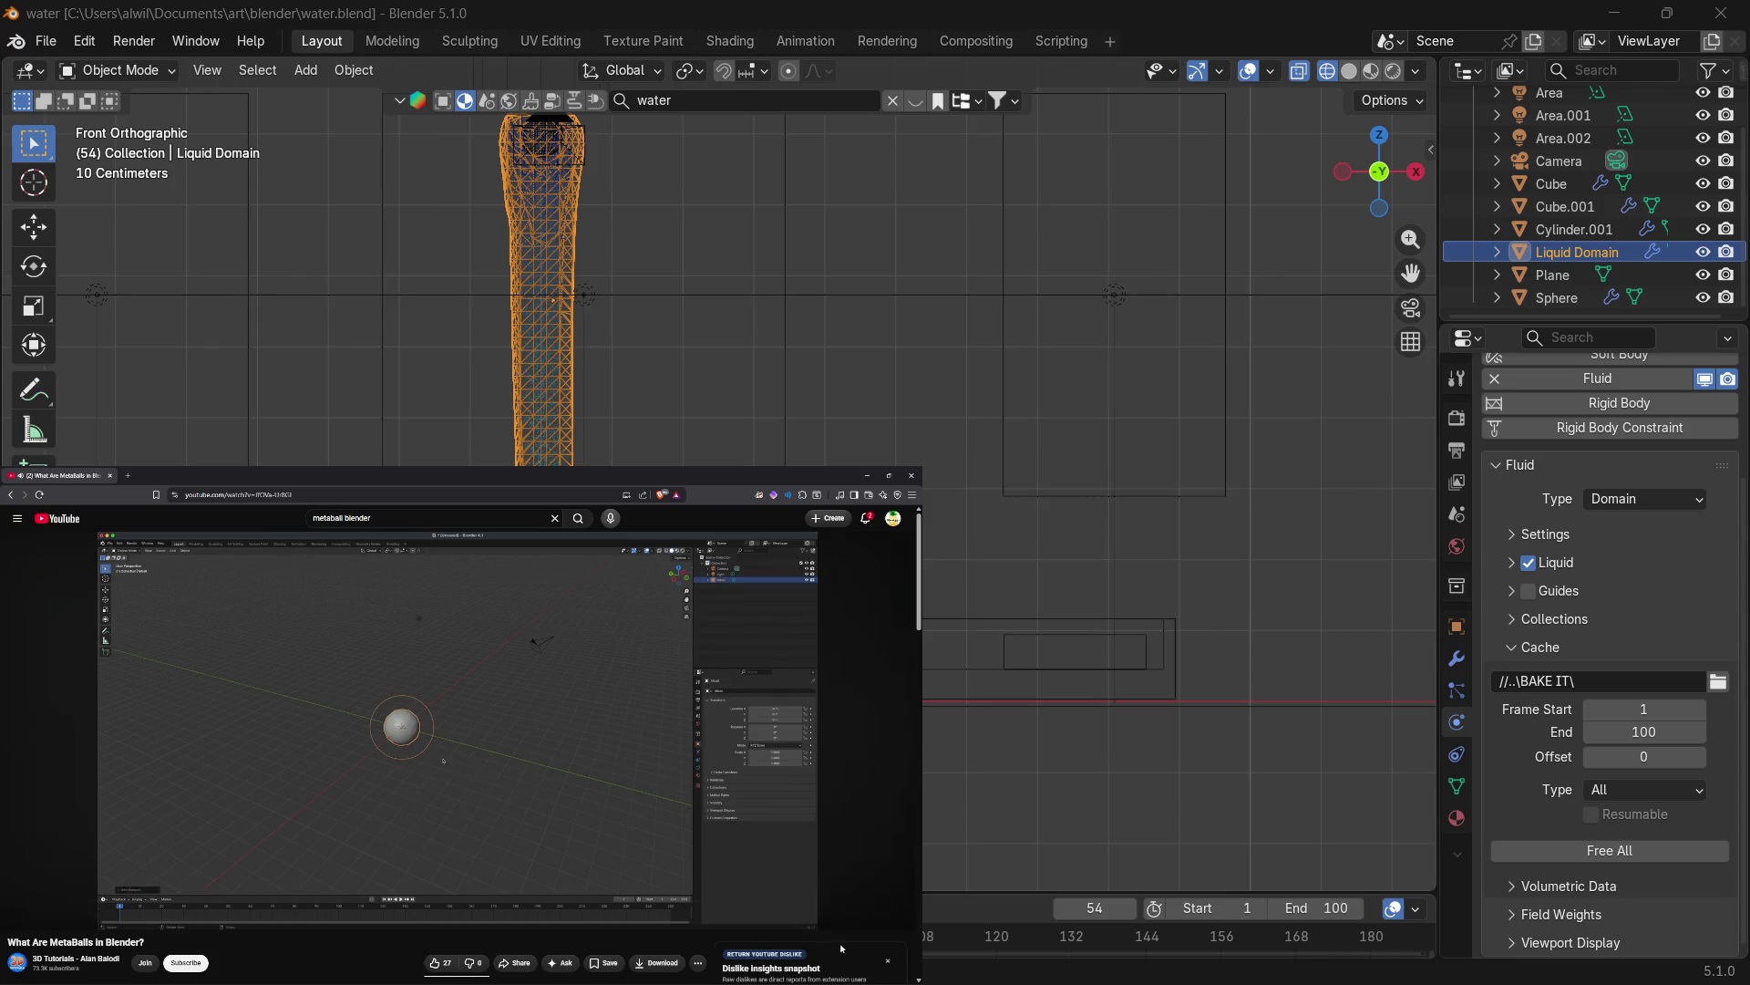
mouse_move(1095, 365)
middle_down()
mouse_move(1148, 337)
mouse_move(1244, 442)
middle_up()
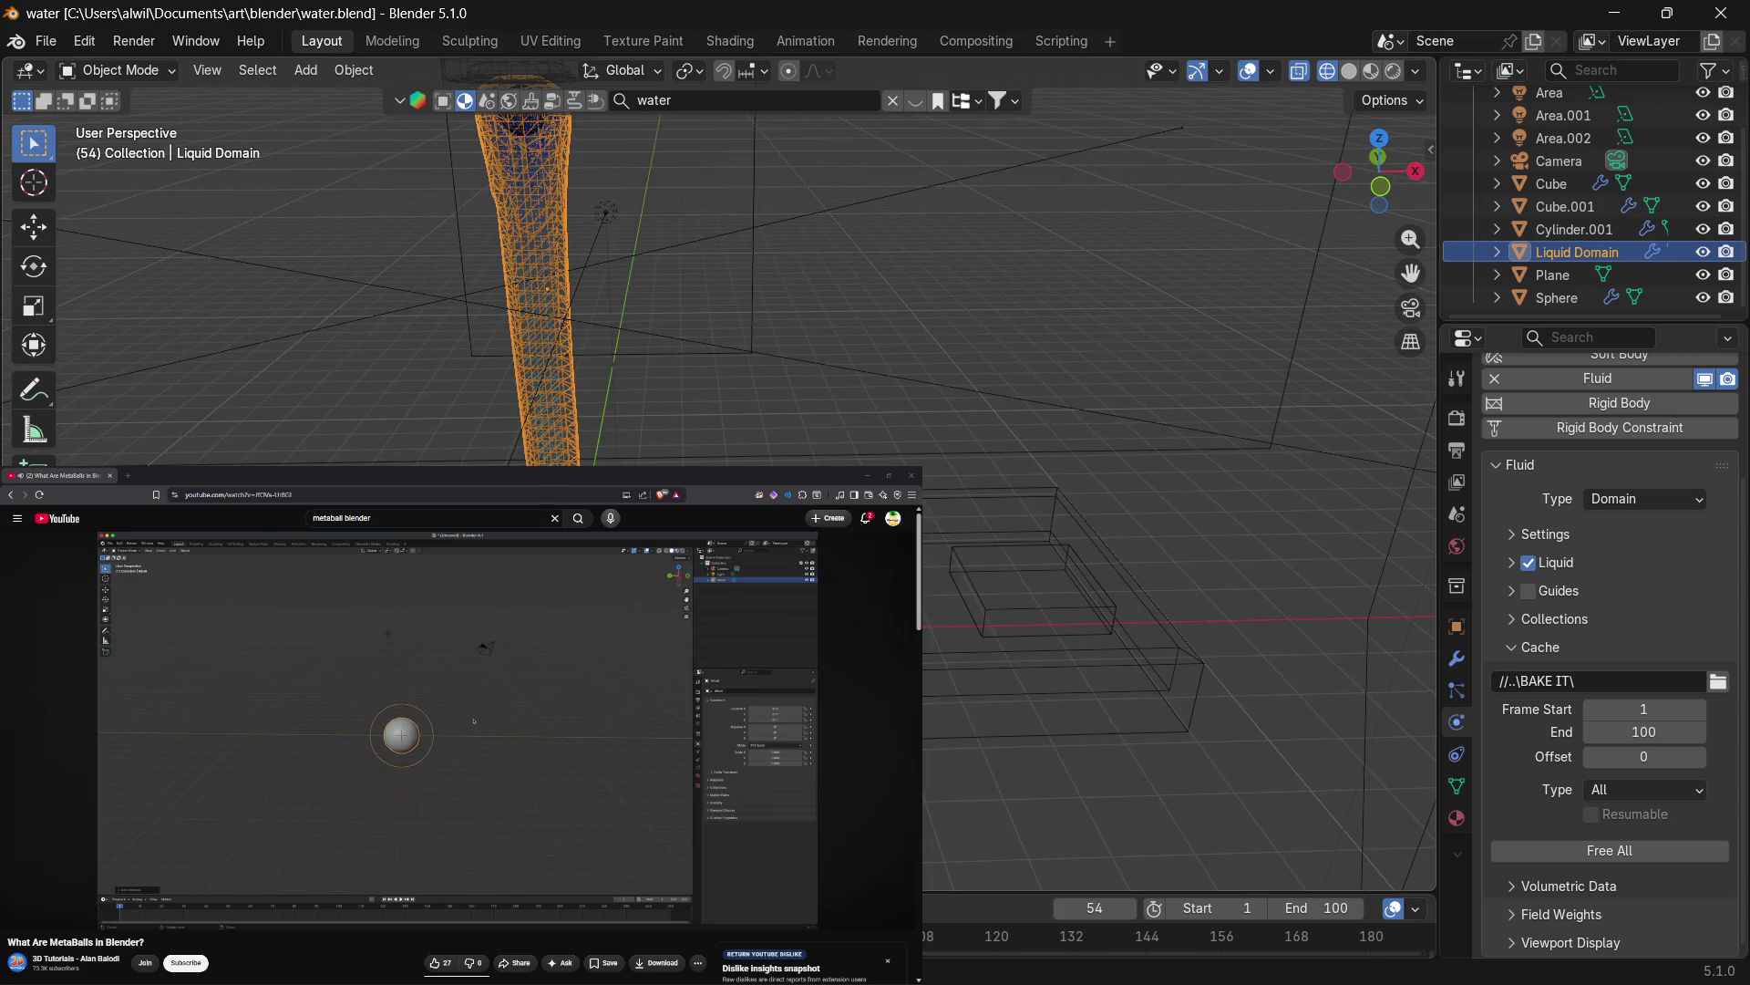
Keep following the tutorial, pausing at 1:26 and resuming for the merging spheres.
click(242, 777)
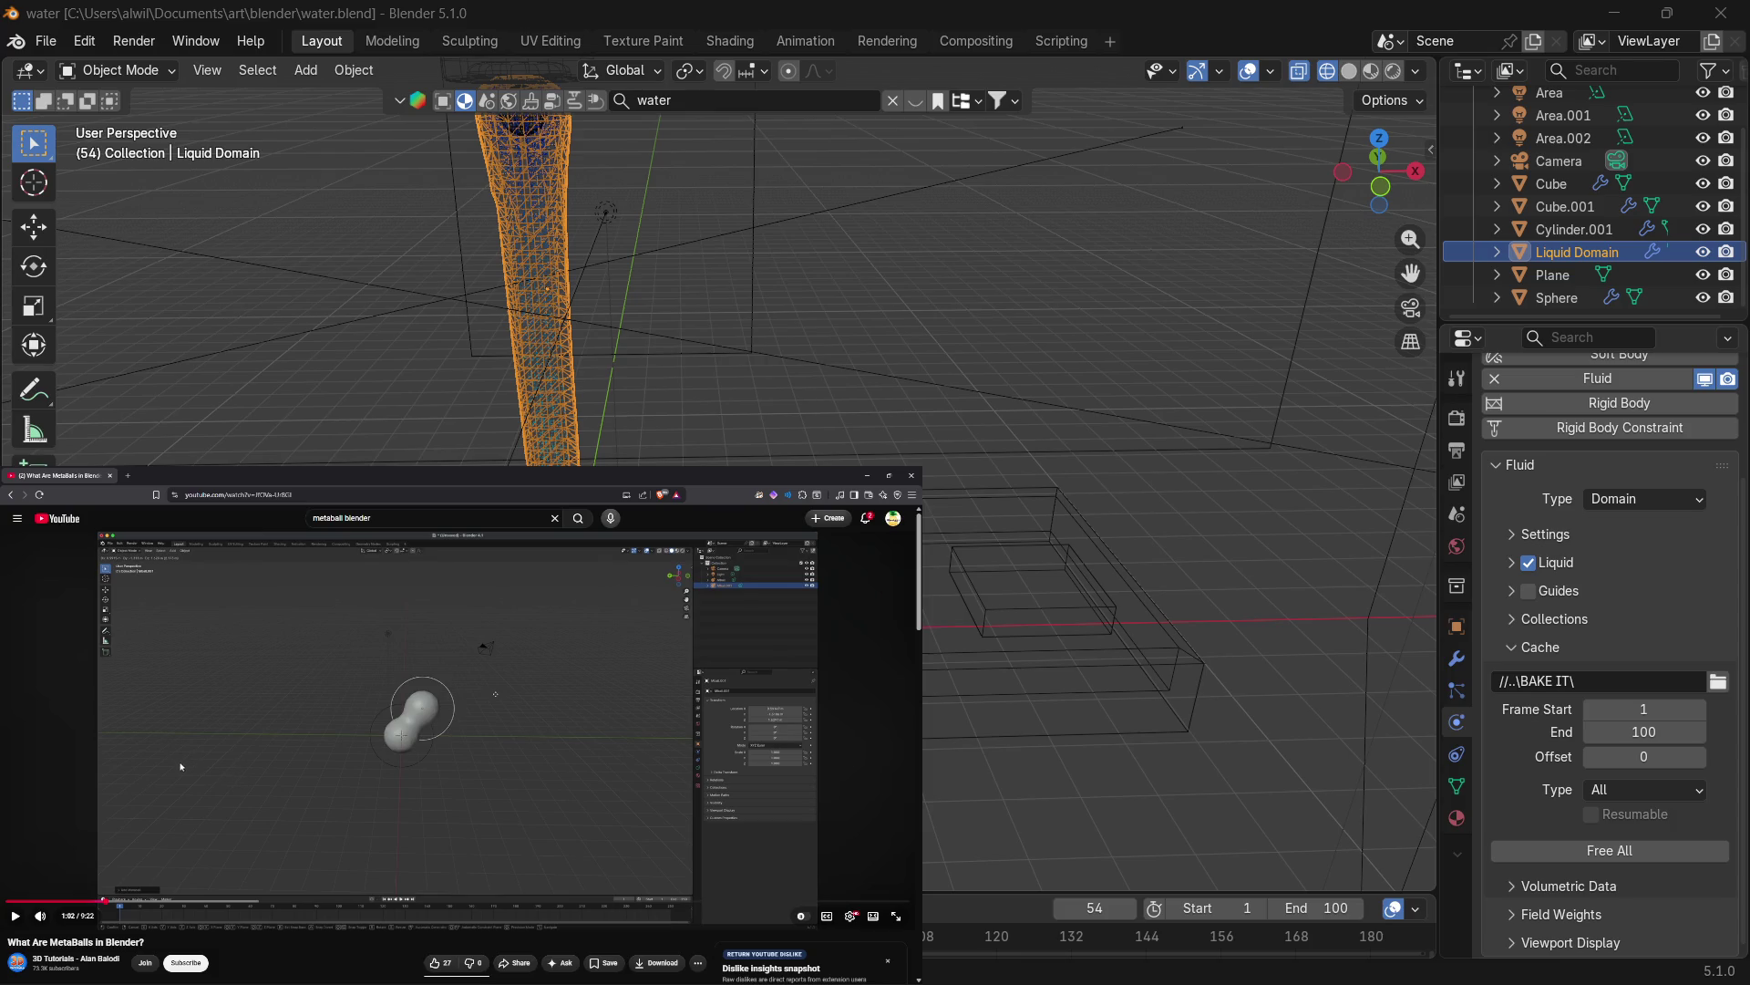
click(118, 762)
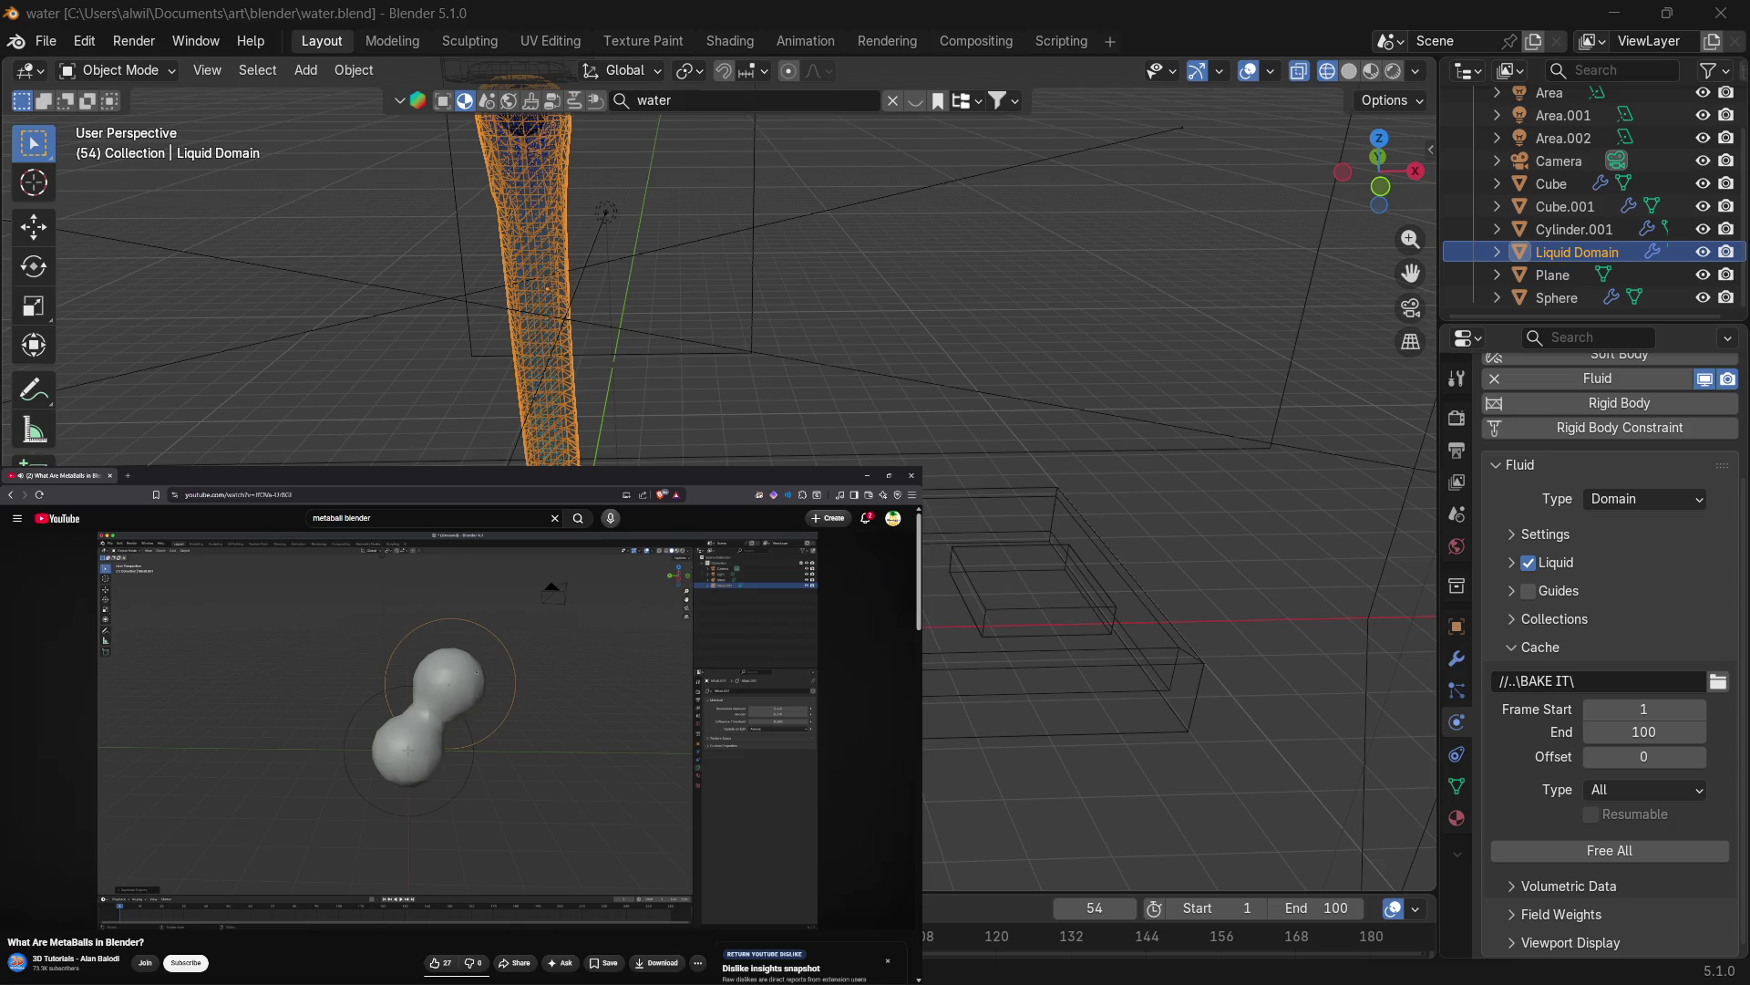
mouse_move(78, 770)
click(192, 781)
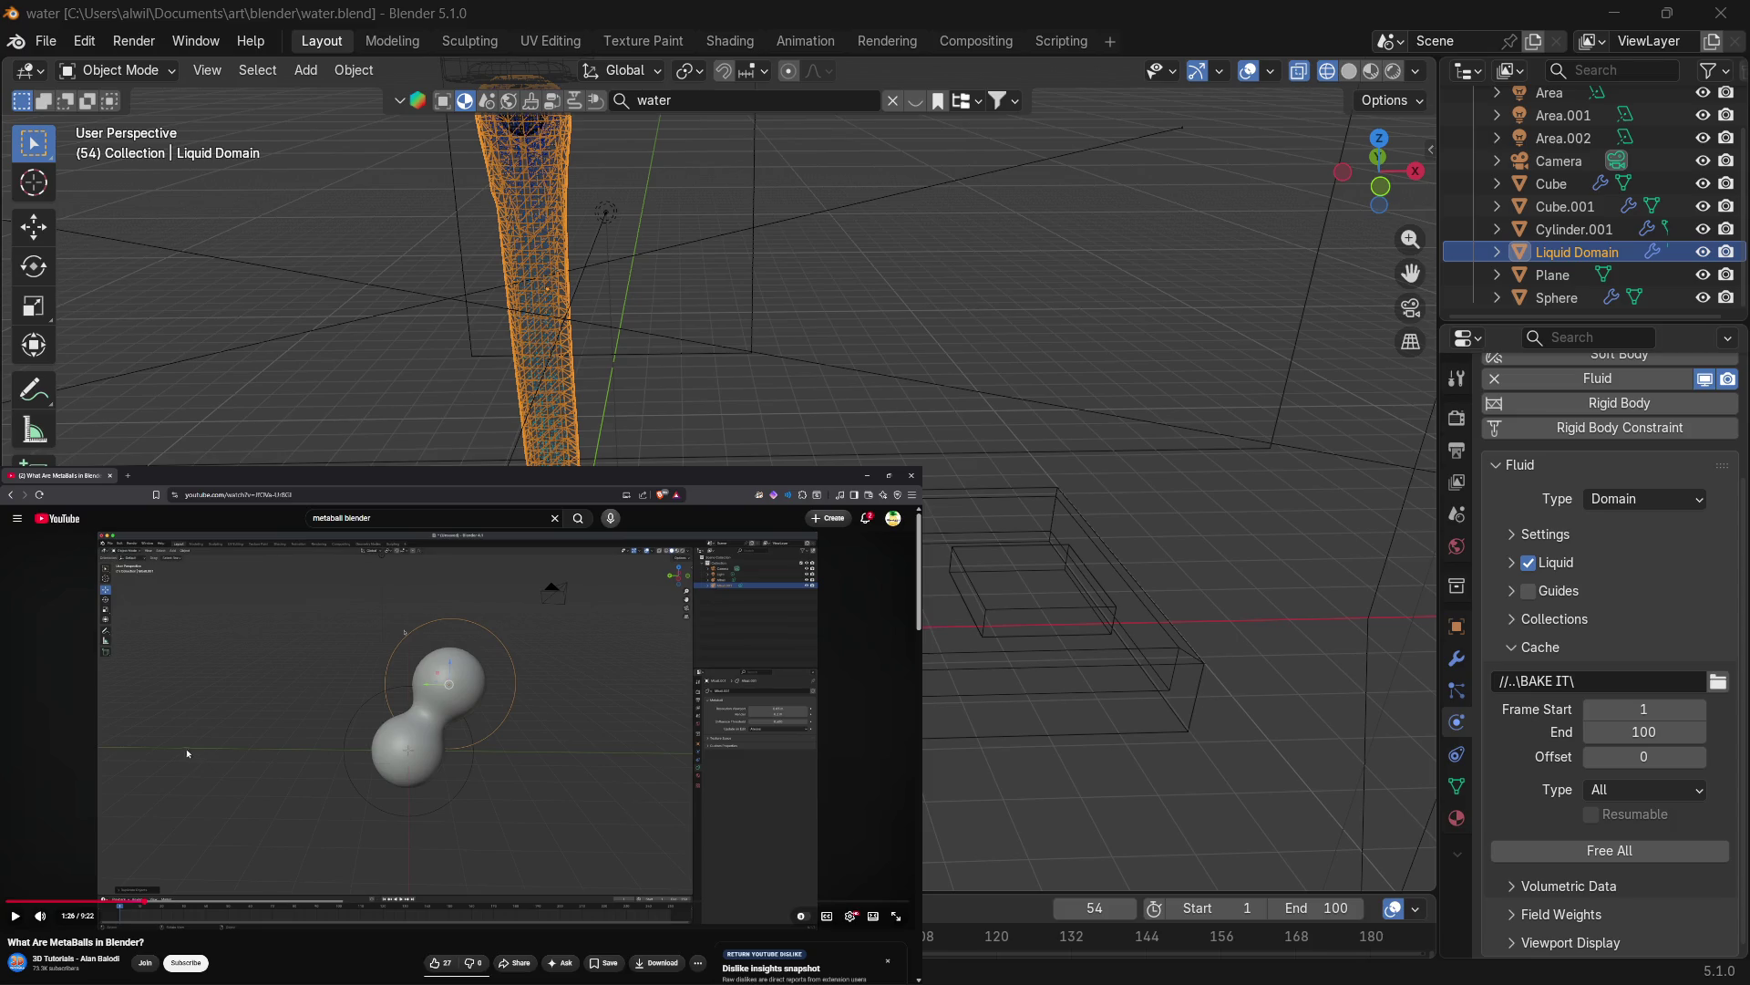
click(129, 662)
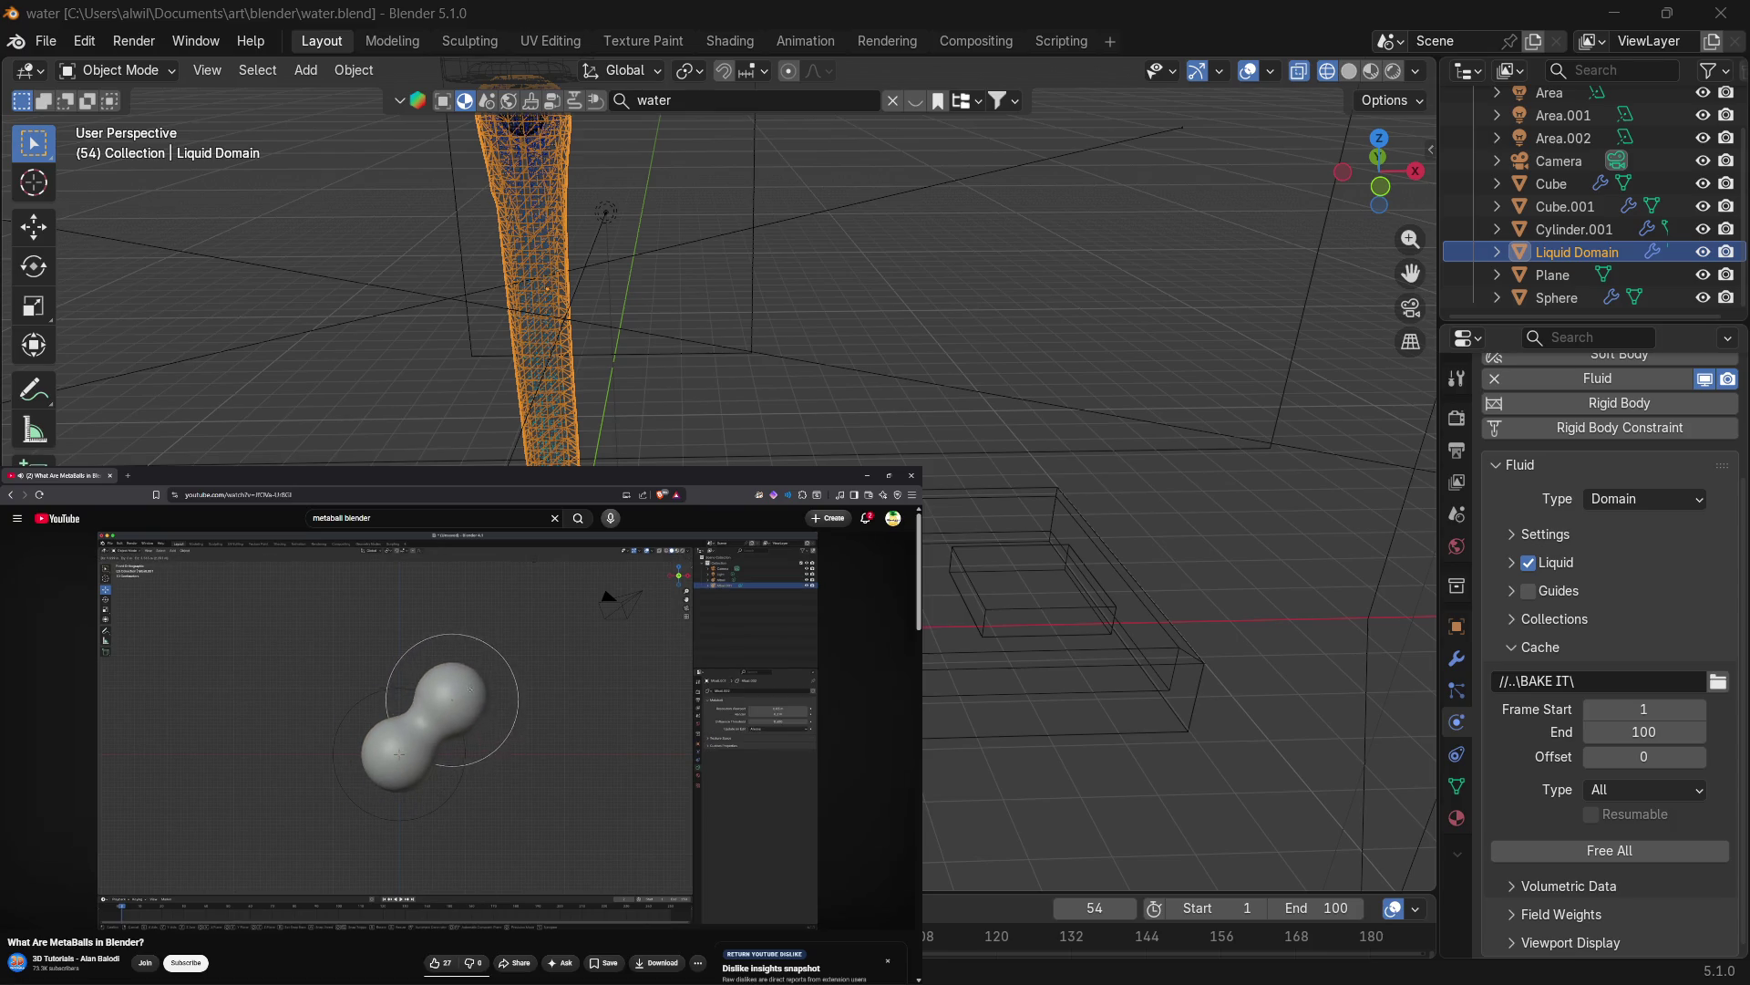
Pause the tutorial at 1:58 and again at 2:18, resuming each time.
click(211, 708)
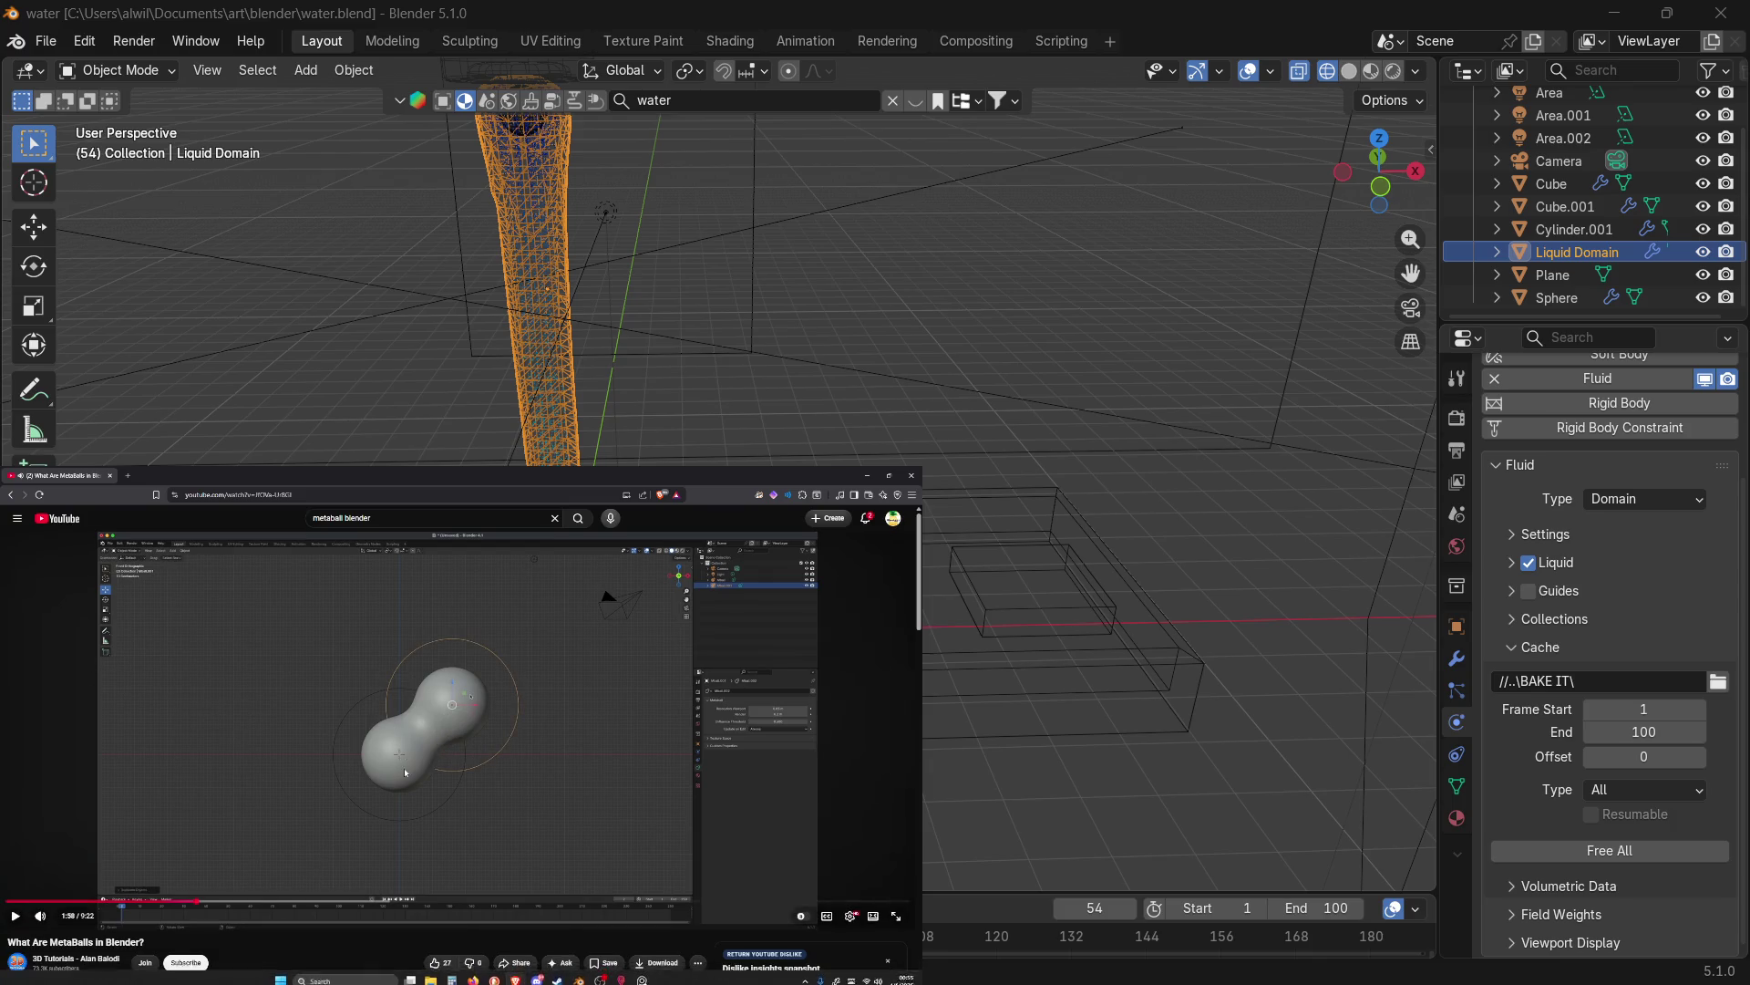
click(324, 718)
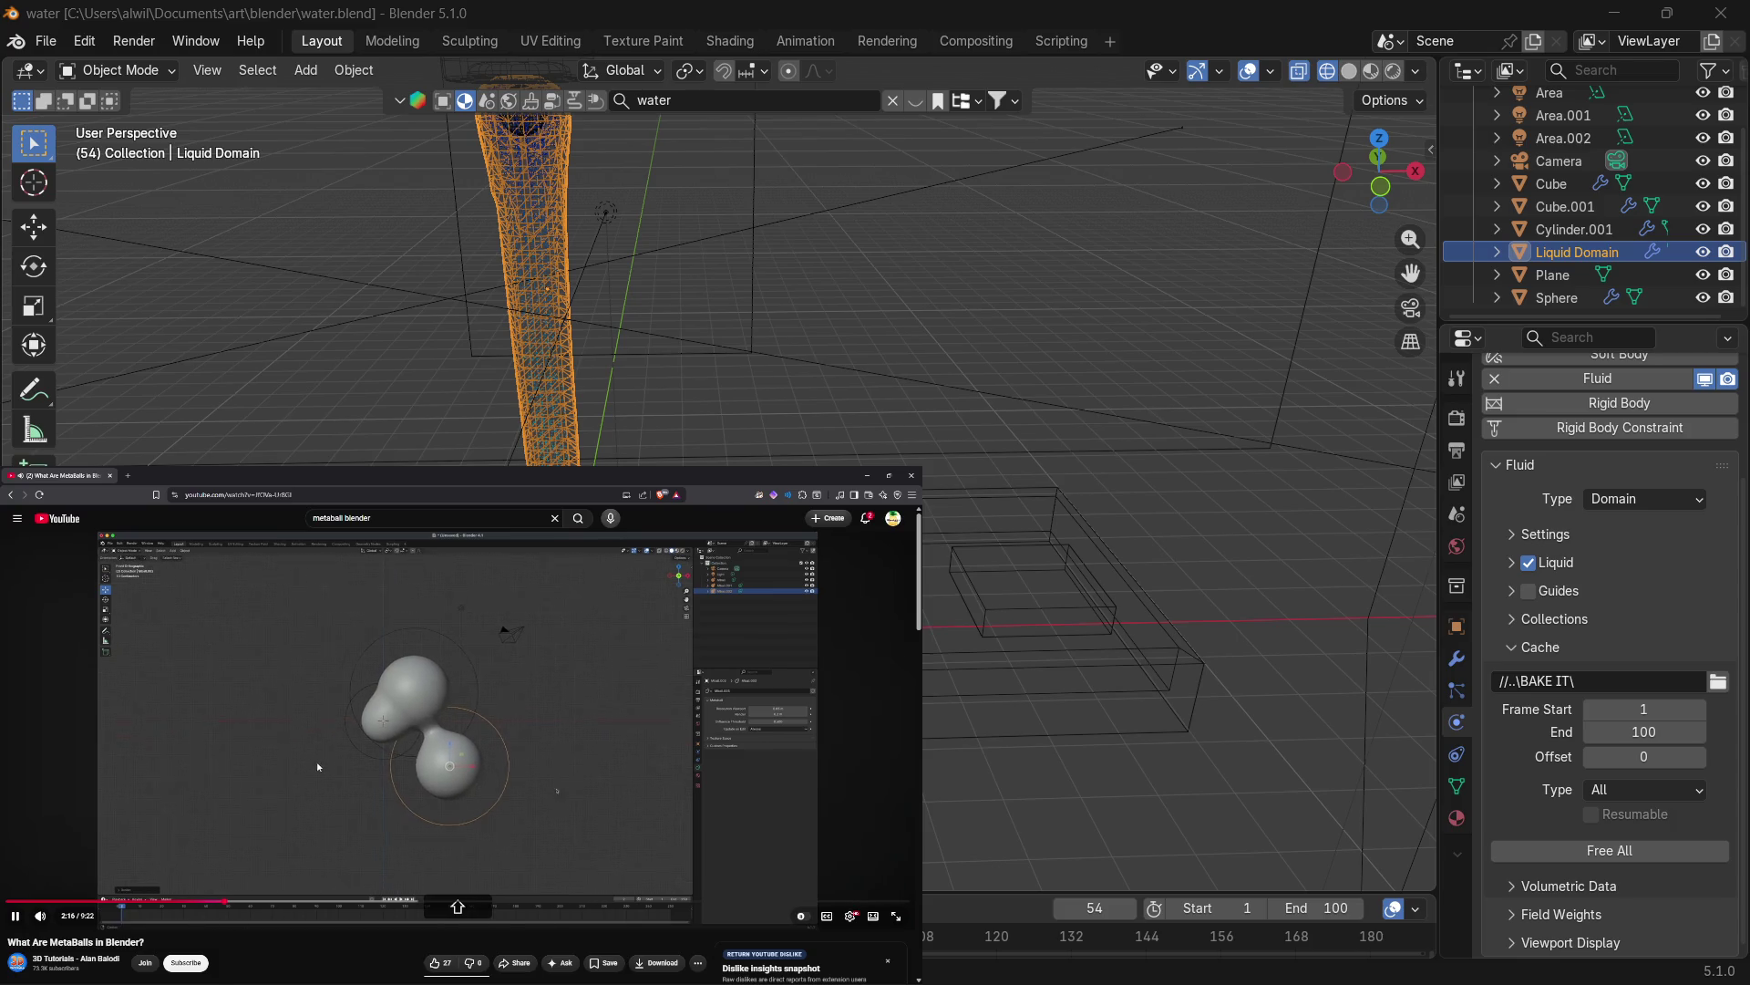
key(space)
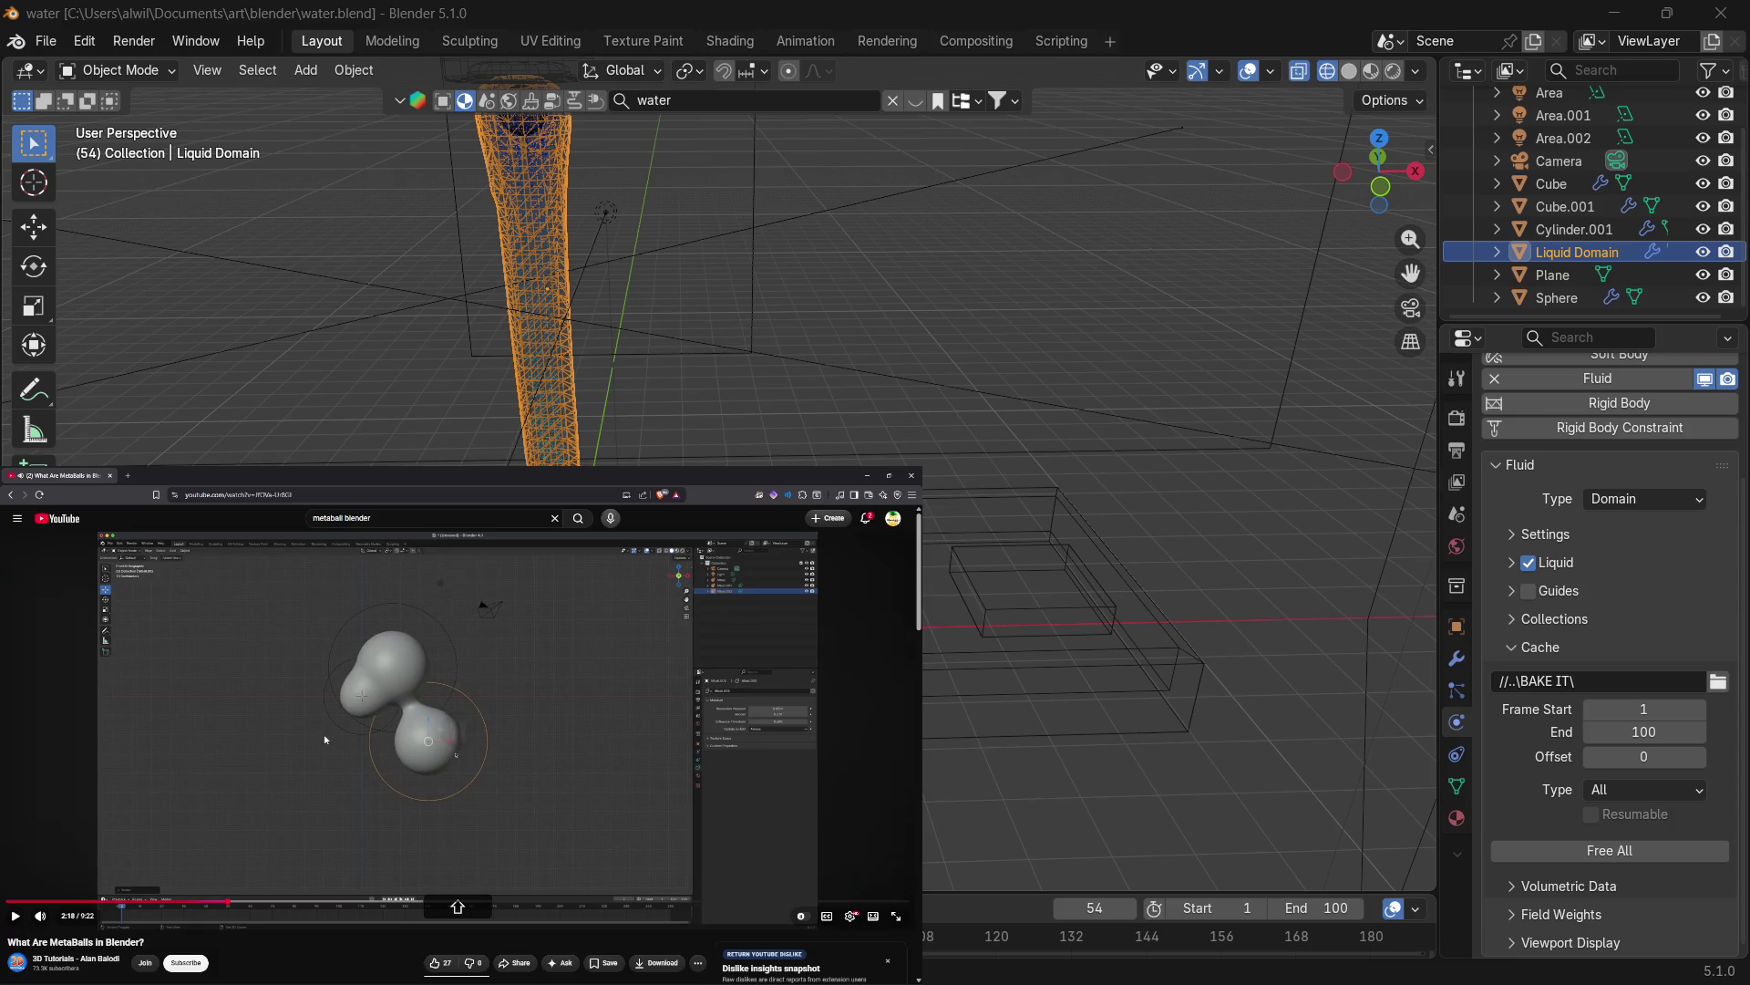
key(space)
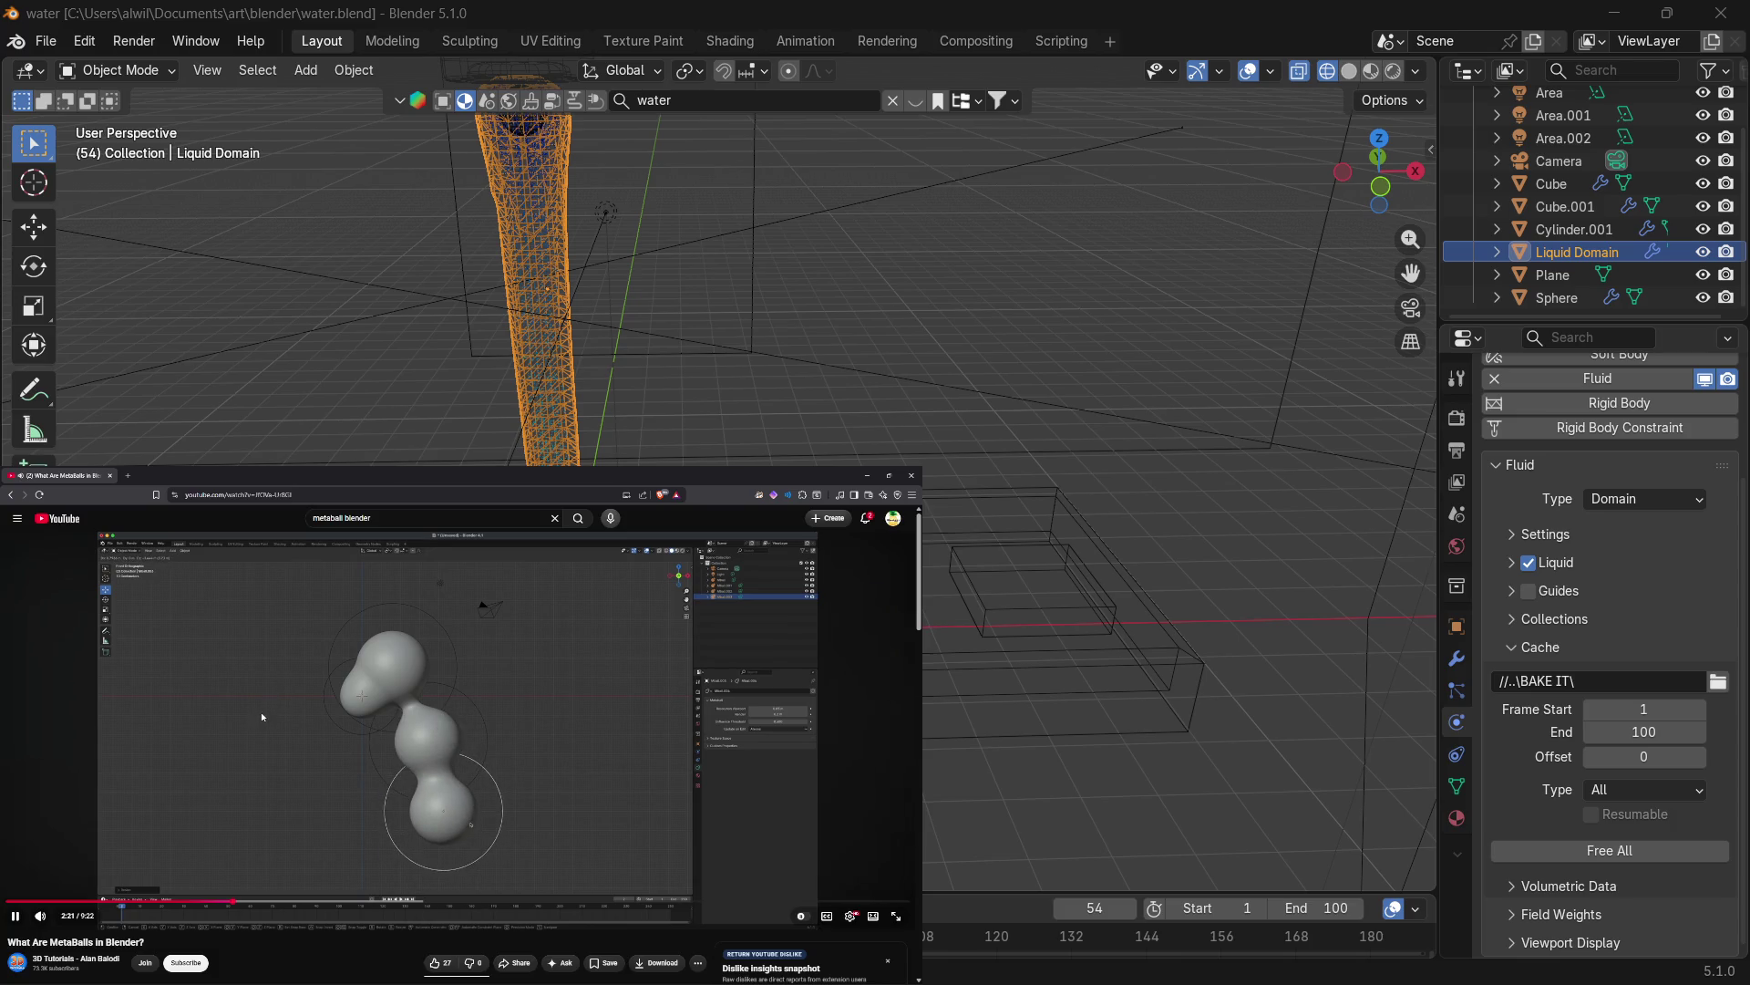
Pause the tutorial and go back to the metaball blender search results.
key(space)
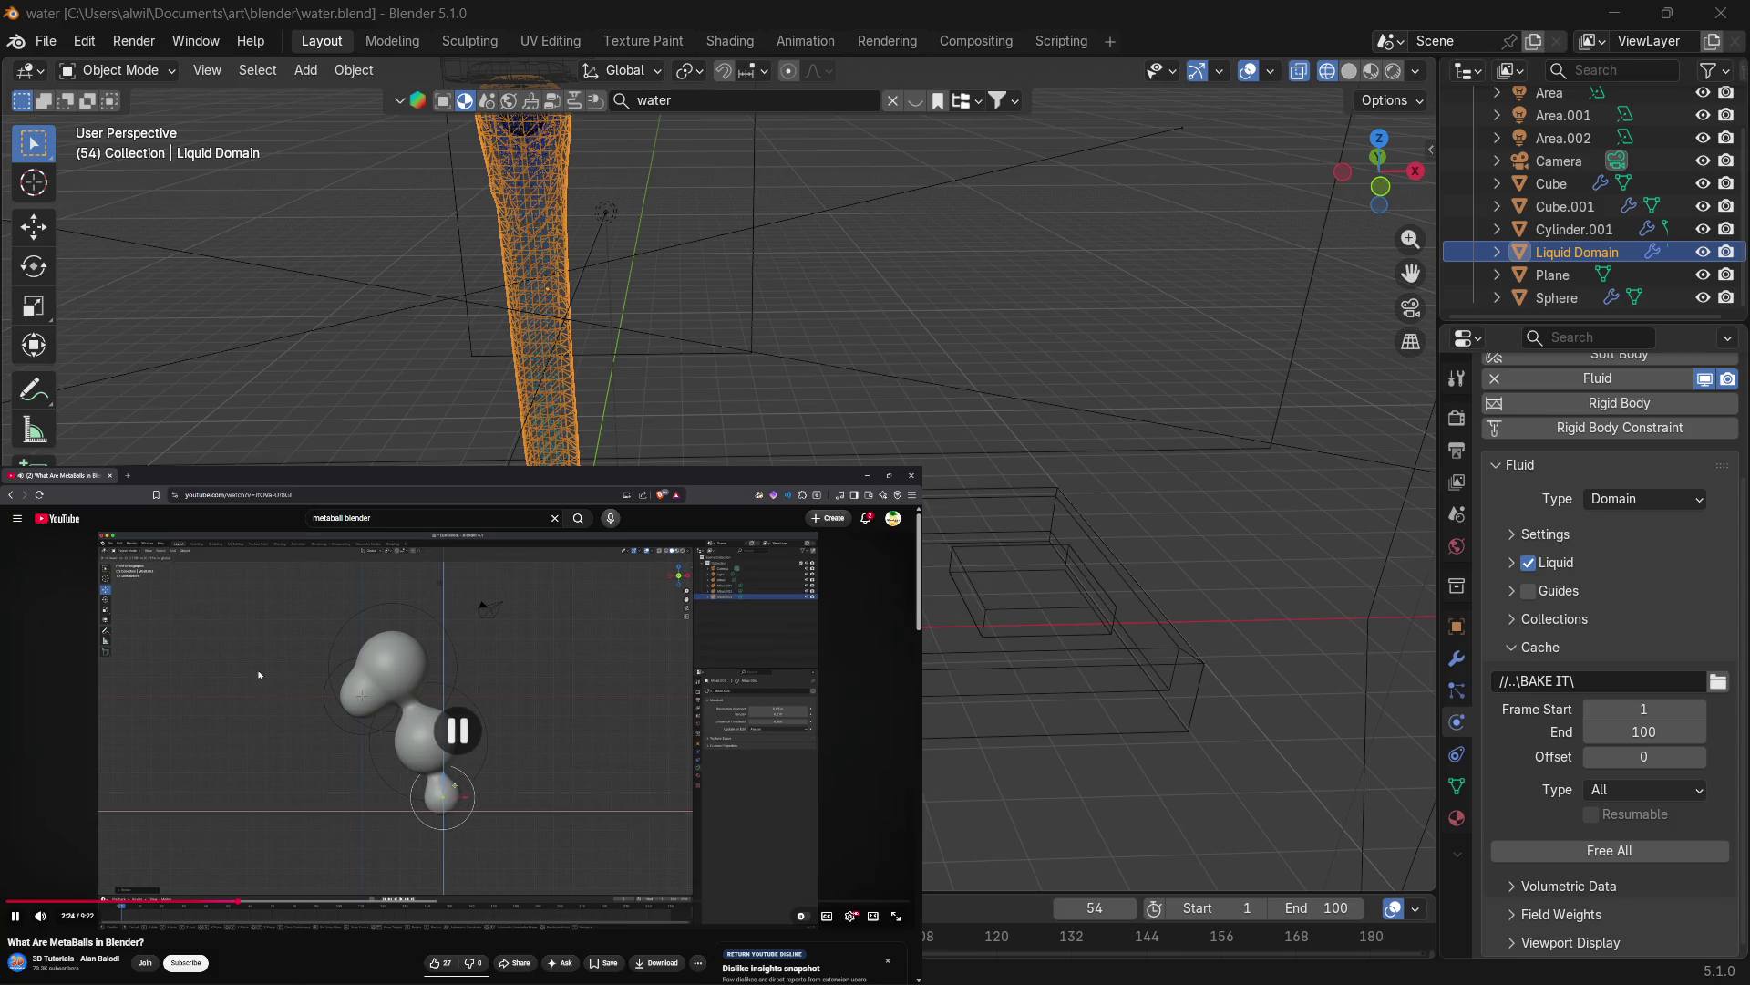
click(10, 494)
scroll(839, 773, down, 10)
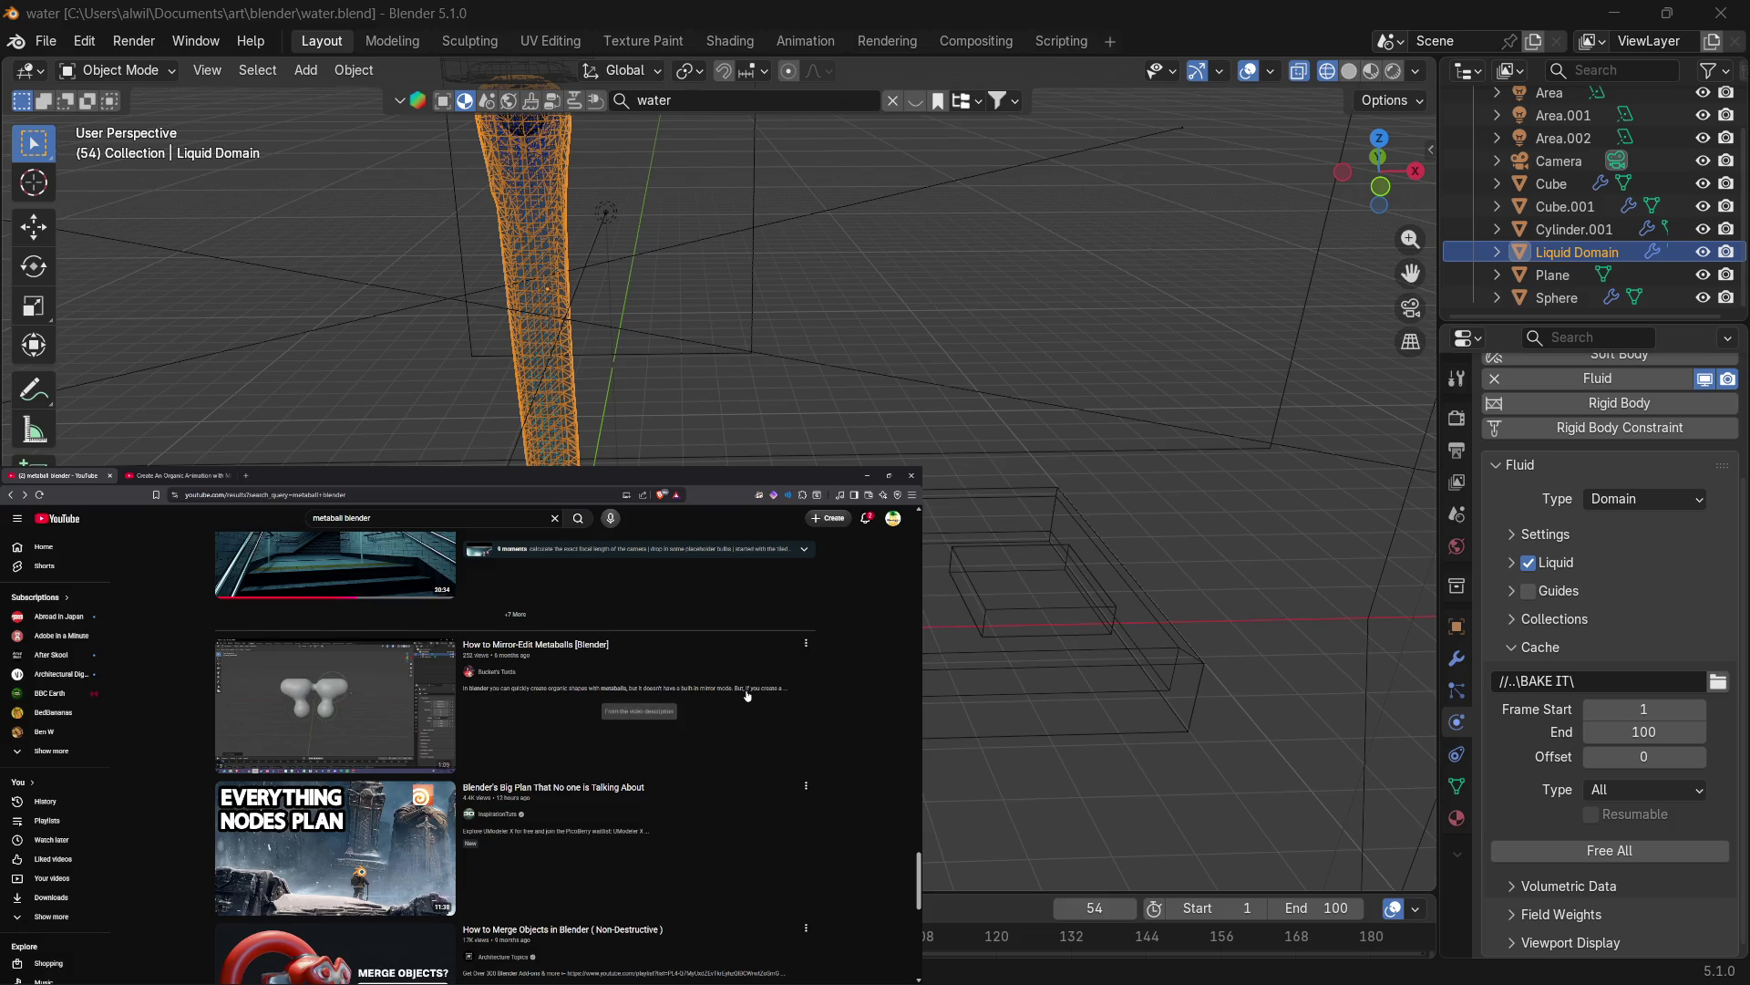
Open 'How to Fake Fluid simulation in Blender: Full Tutorial (Particles + Metaballs)' in a new tab.
scroll(855, 737, down, 1)
scroll(855, 738, down, 2)
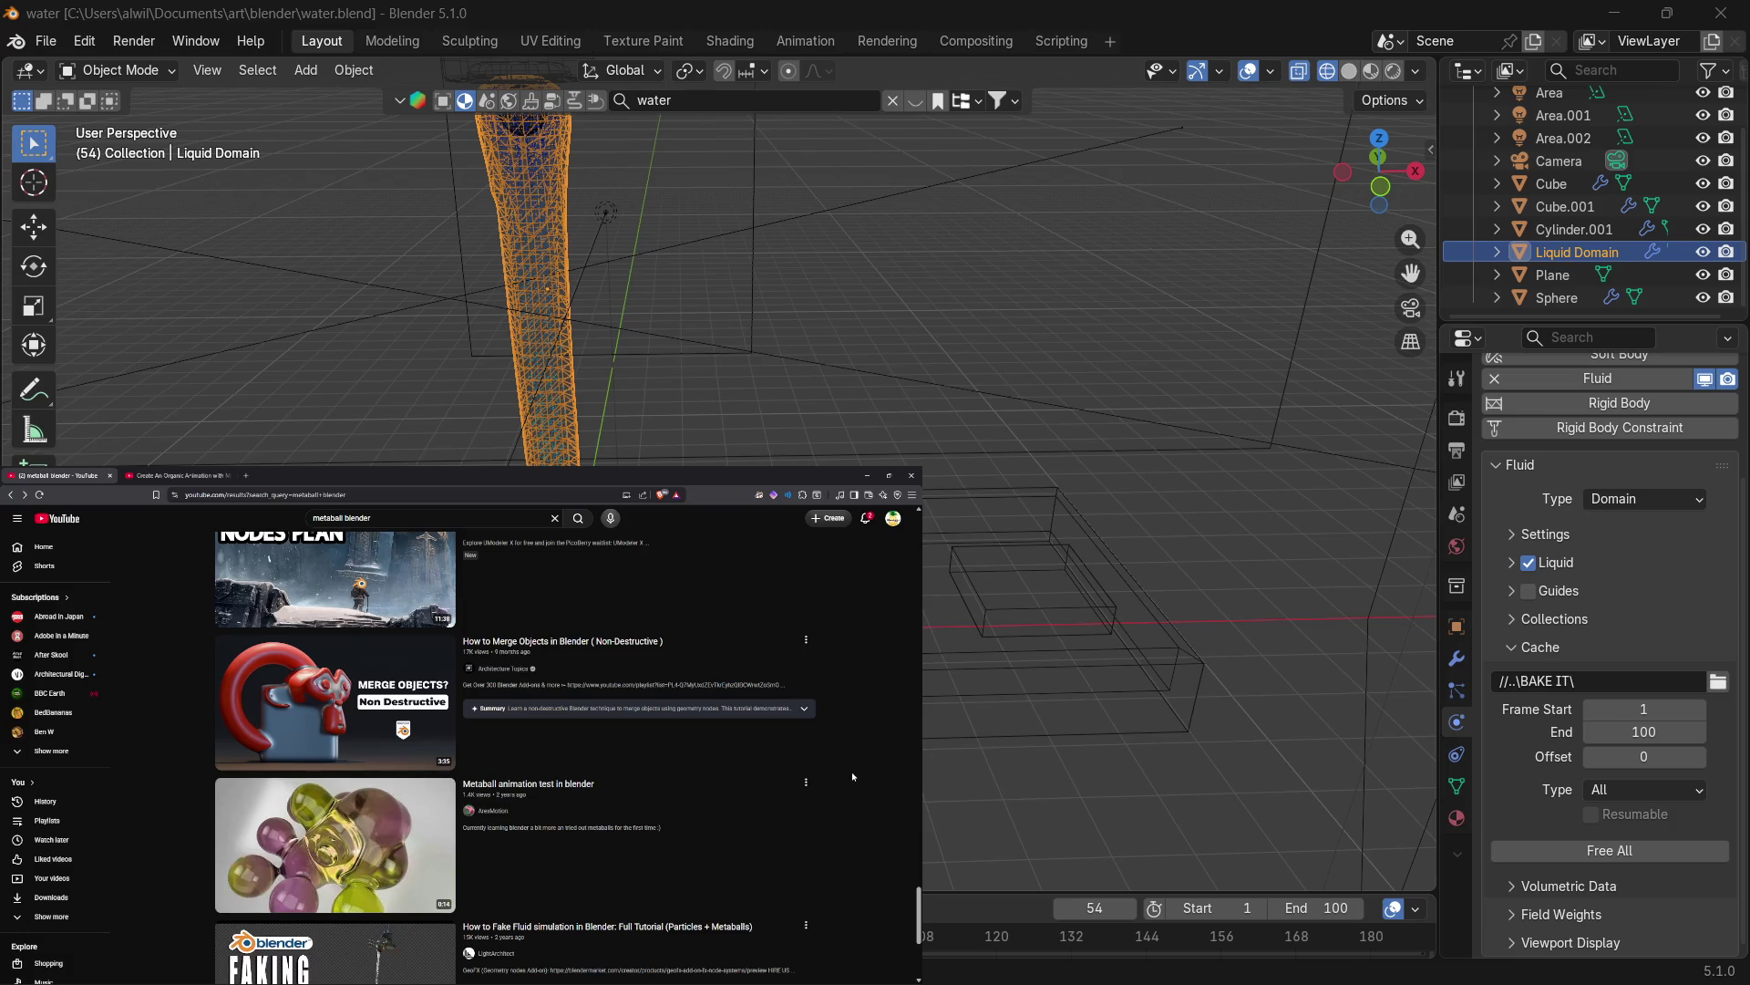
scroll(842, 732, down, 2)
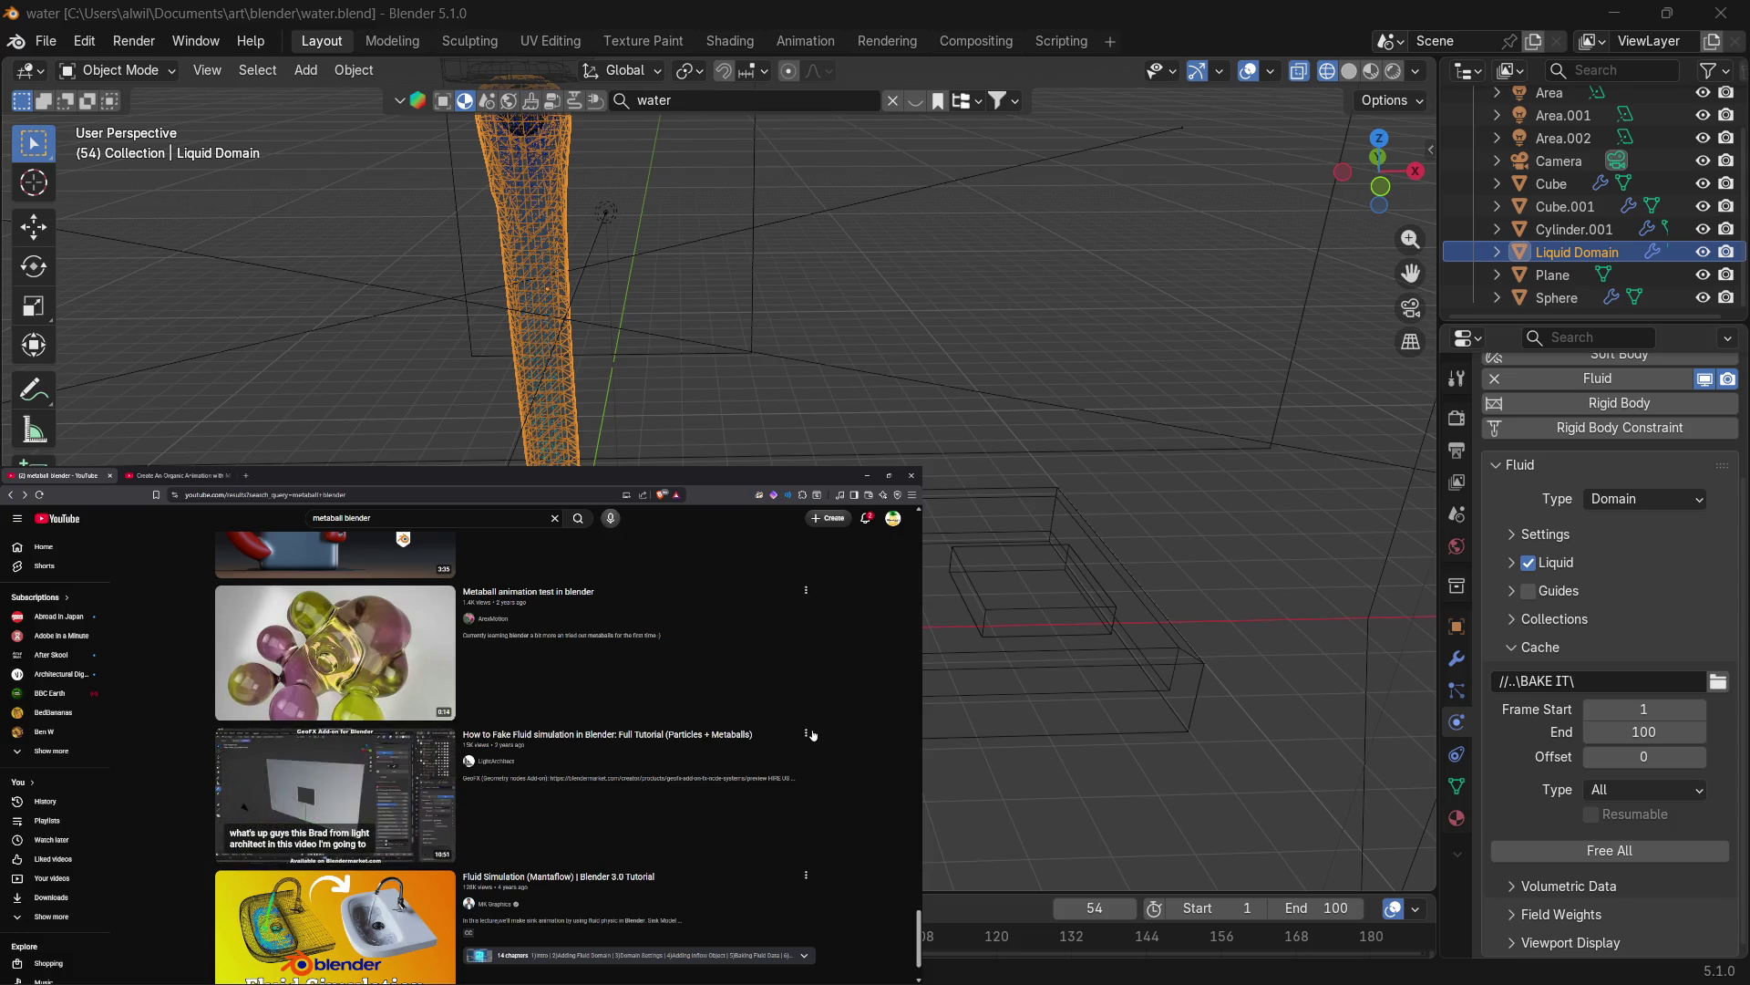
scroll(842, 749, down, 1)
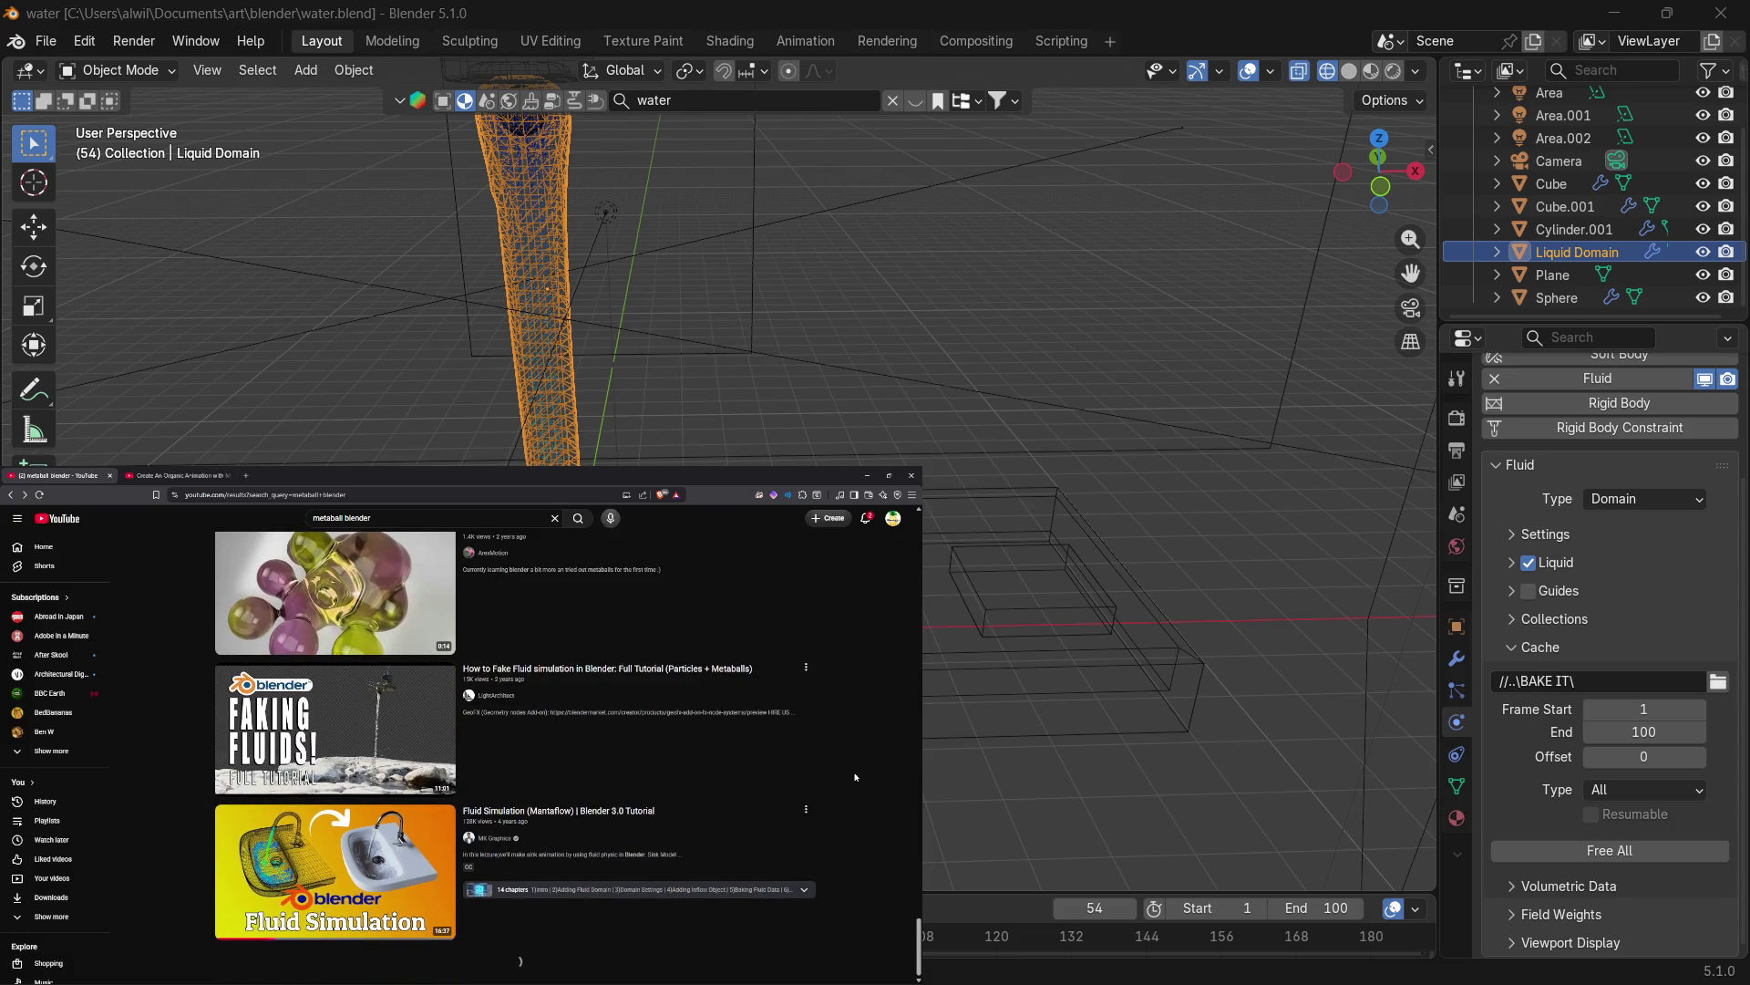
scroll(836, 781, up, 1)
right_click(653, 718)
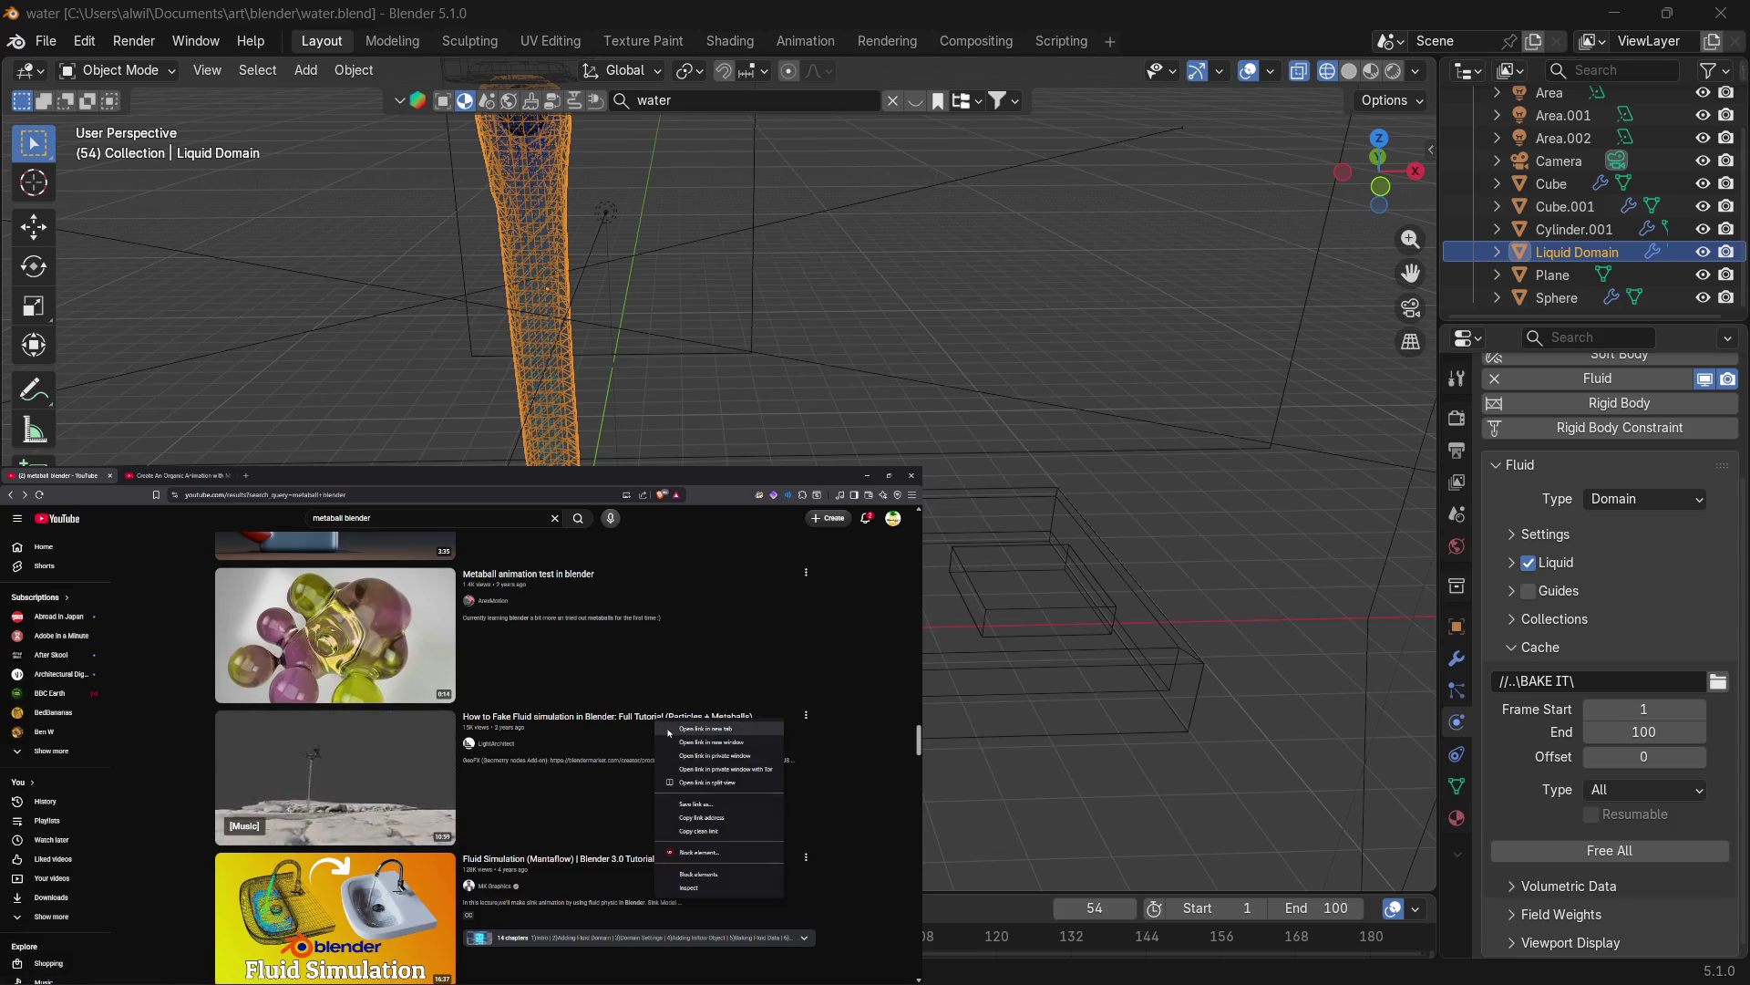
click(669, 734)
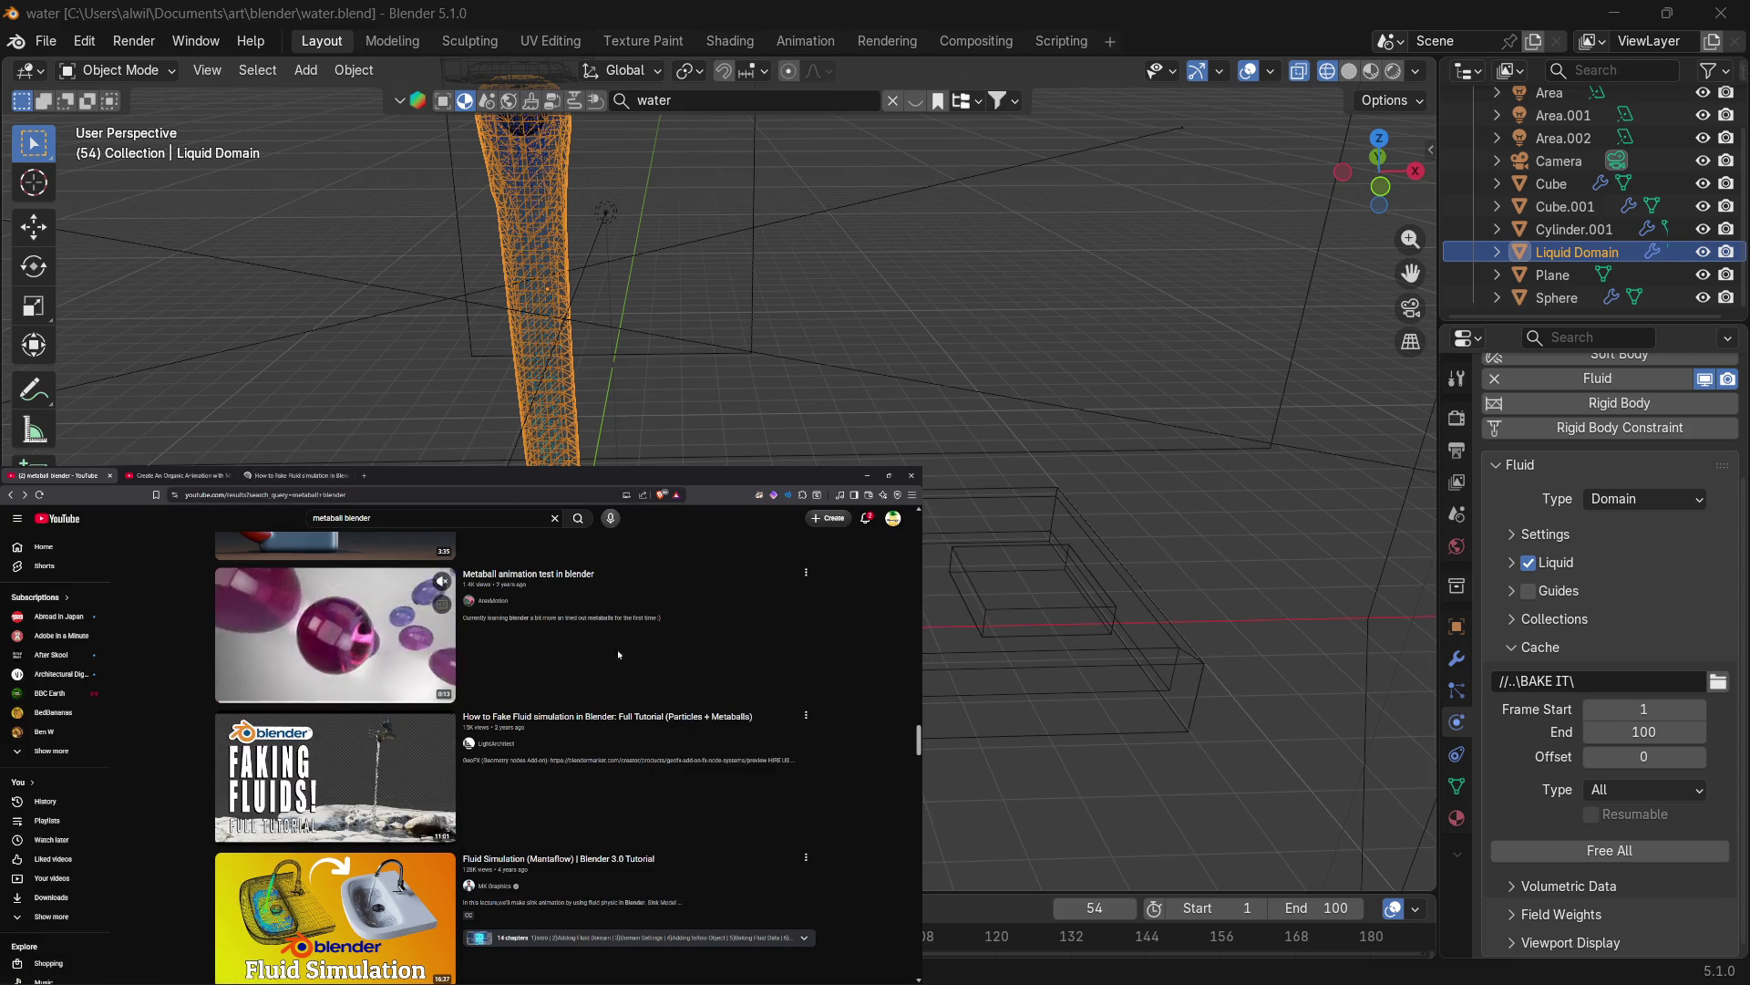
Open the 'Blender | Metaball in liminal space' Short from the Shorts row in a new tab.
scroll(872, 785, down, 8)
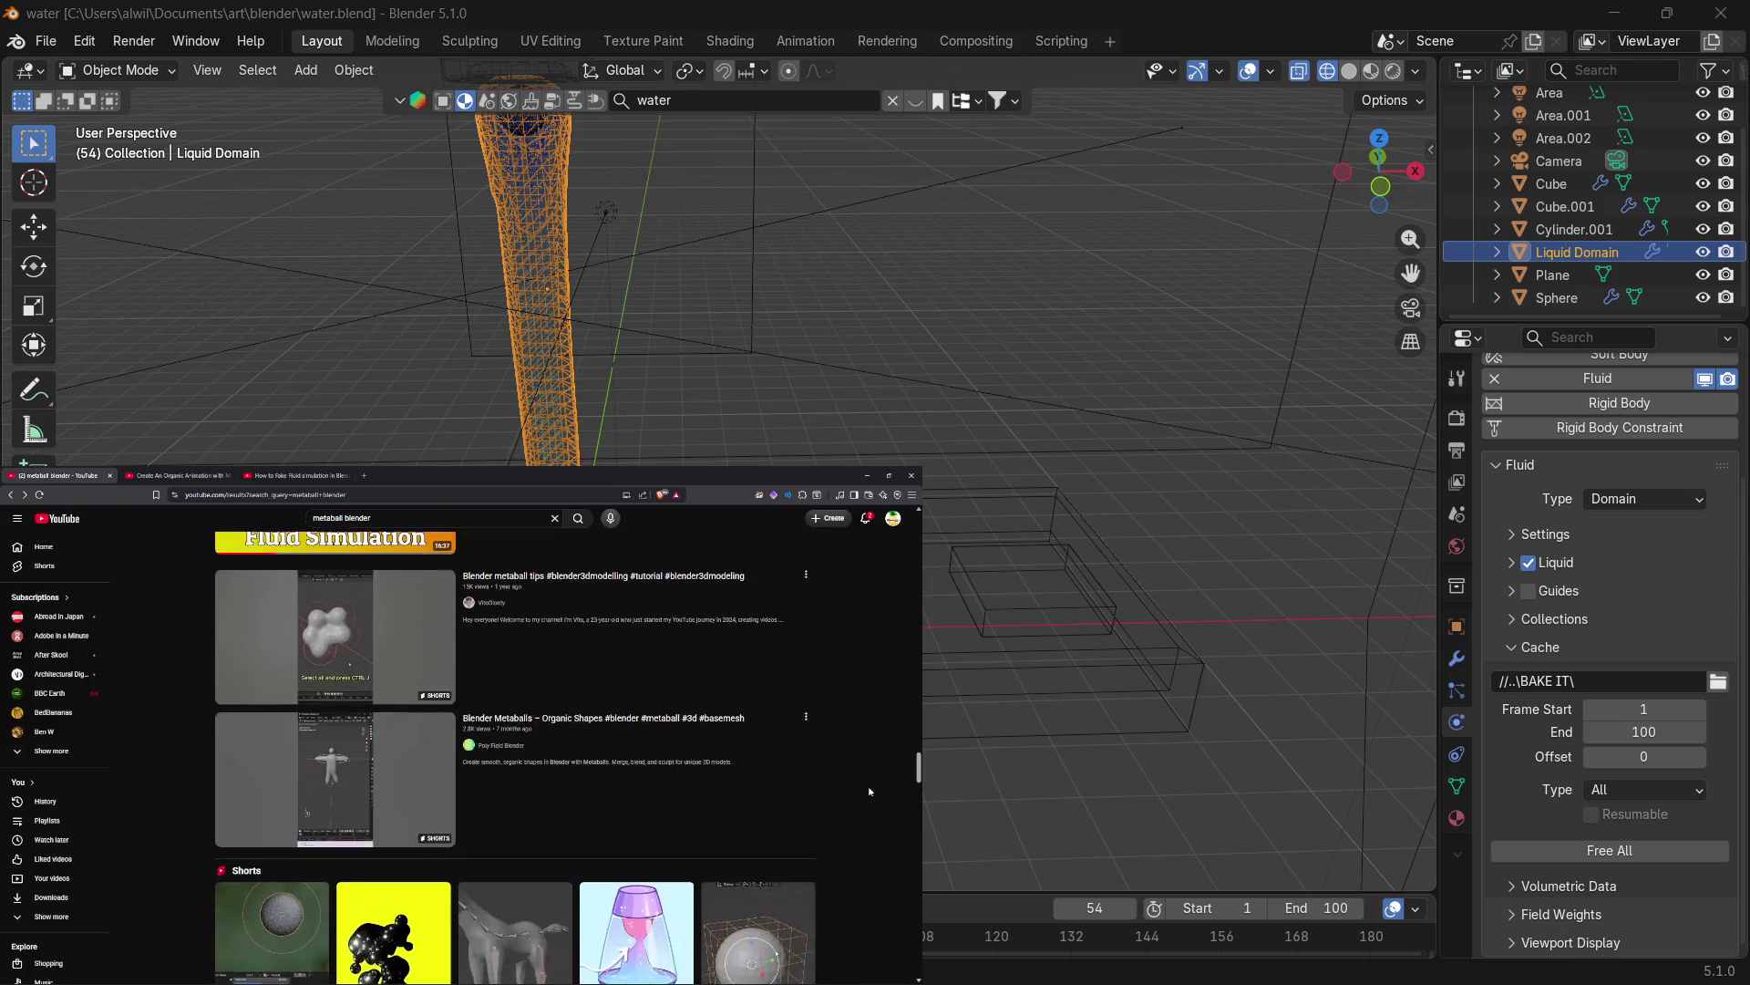
scroll(871, 792, down, 2)
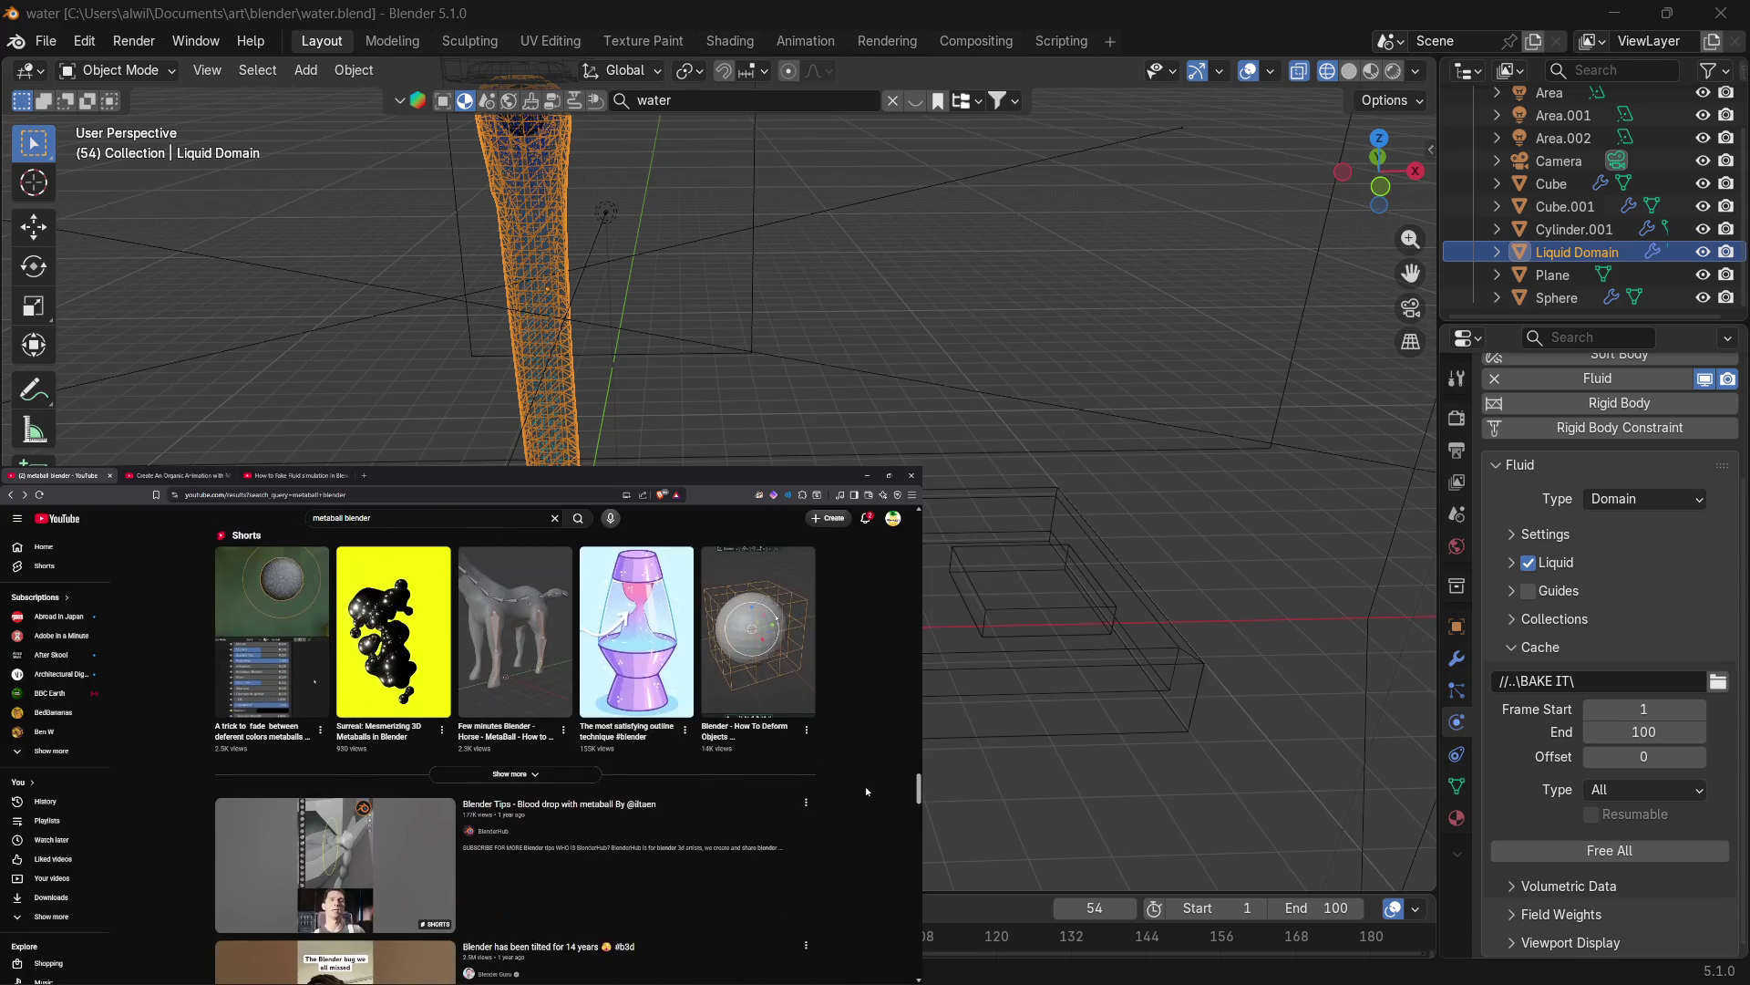
scroll(859, 780, up, 1)
mouse_move(635, 734)
scroll(846, 874, down, 1)
scroll(846, 874, up, 1)
scroll(846, 875, down, 4)
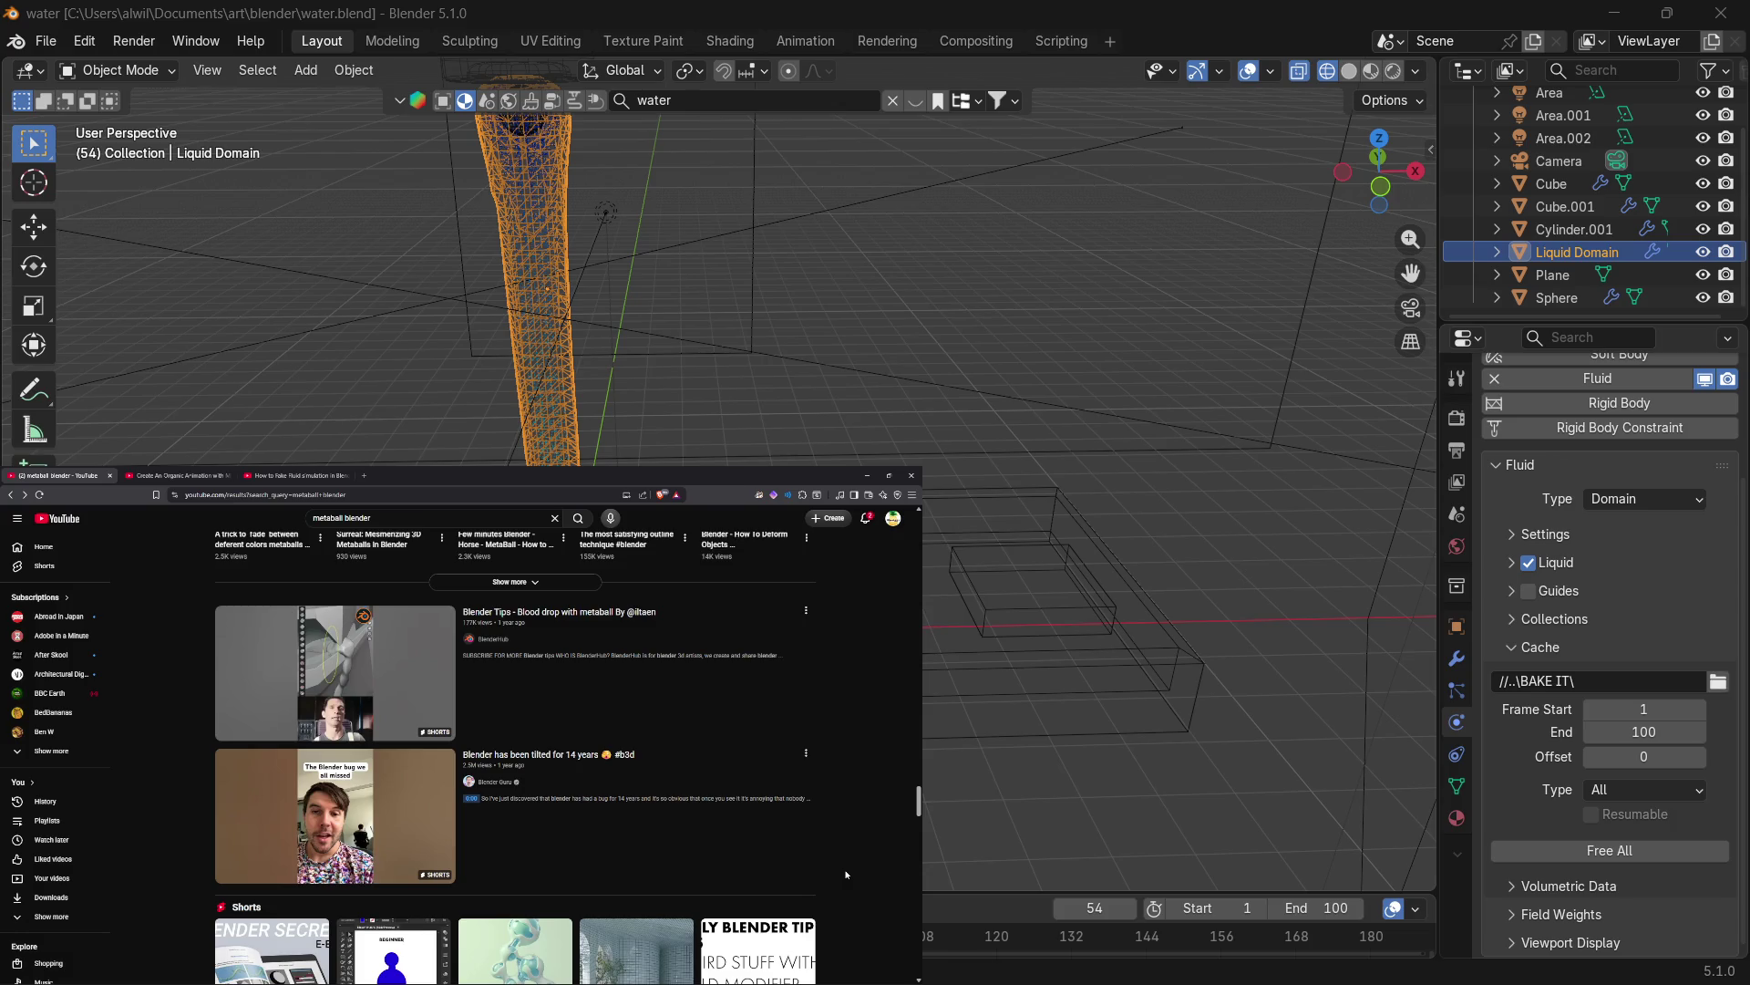
scroll(845, 872, down, 6)
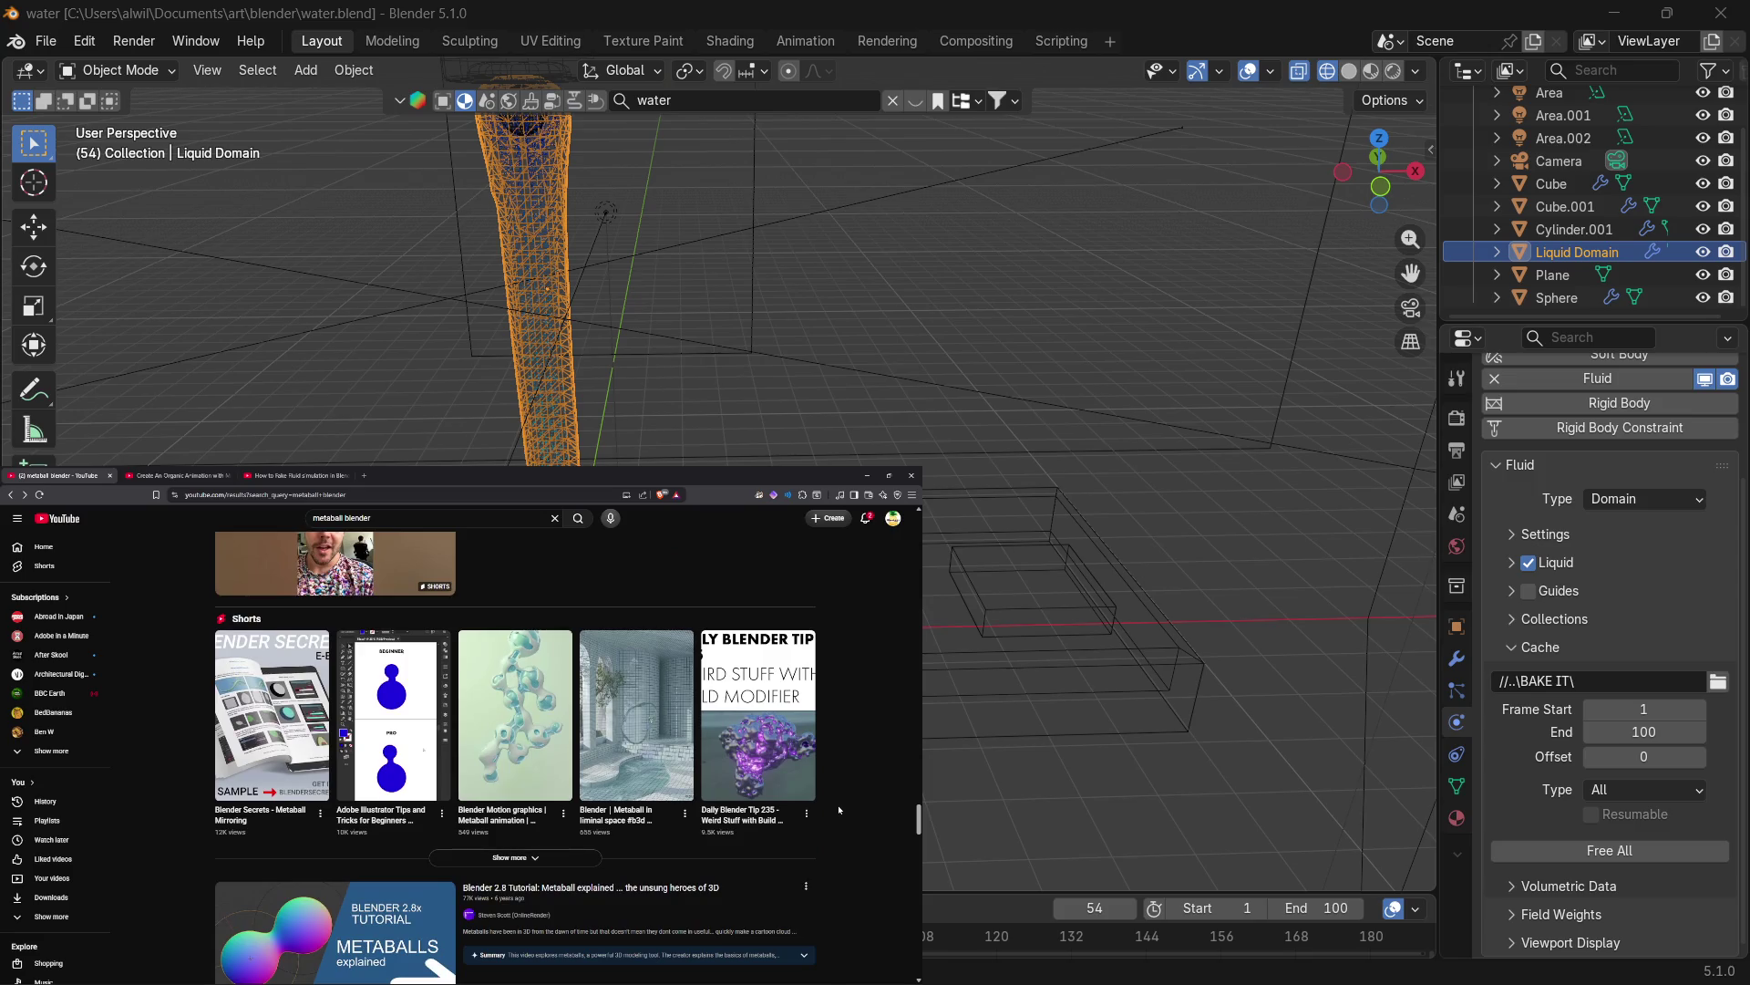
right_click(654, 714)
click(688, 679)
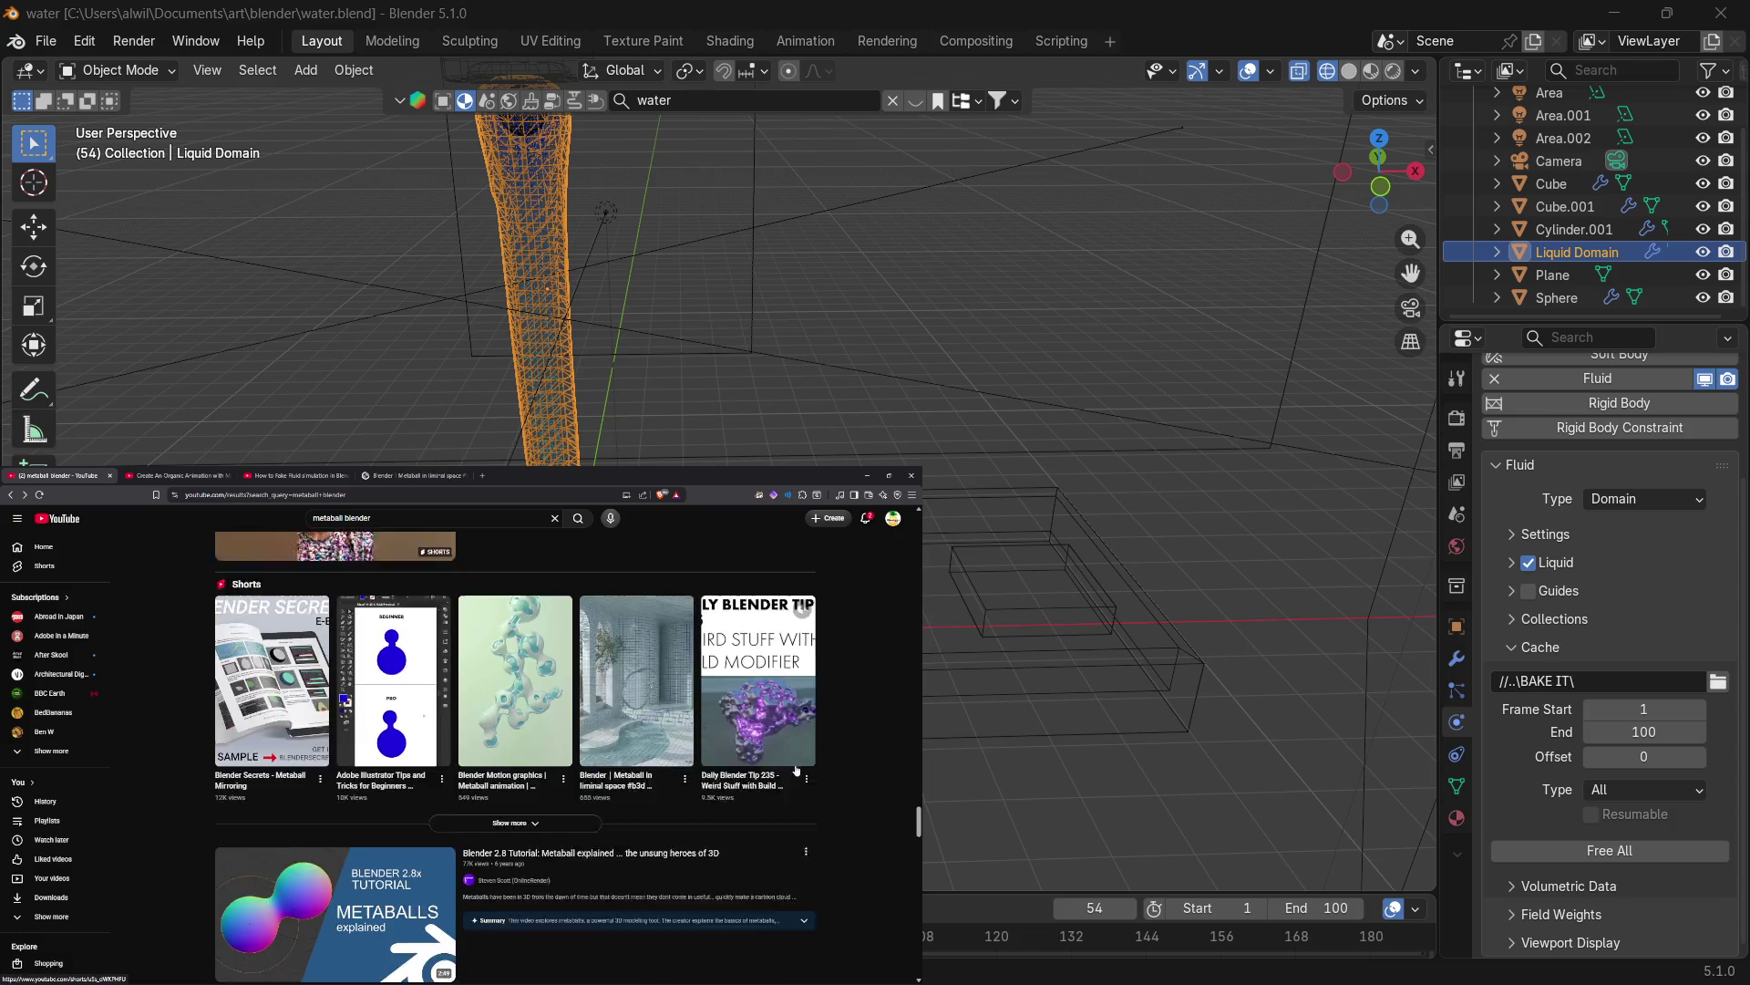
scroll(801, 782, down, 3)
scroll(801, 782, down, 3)
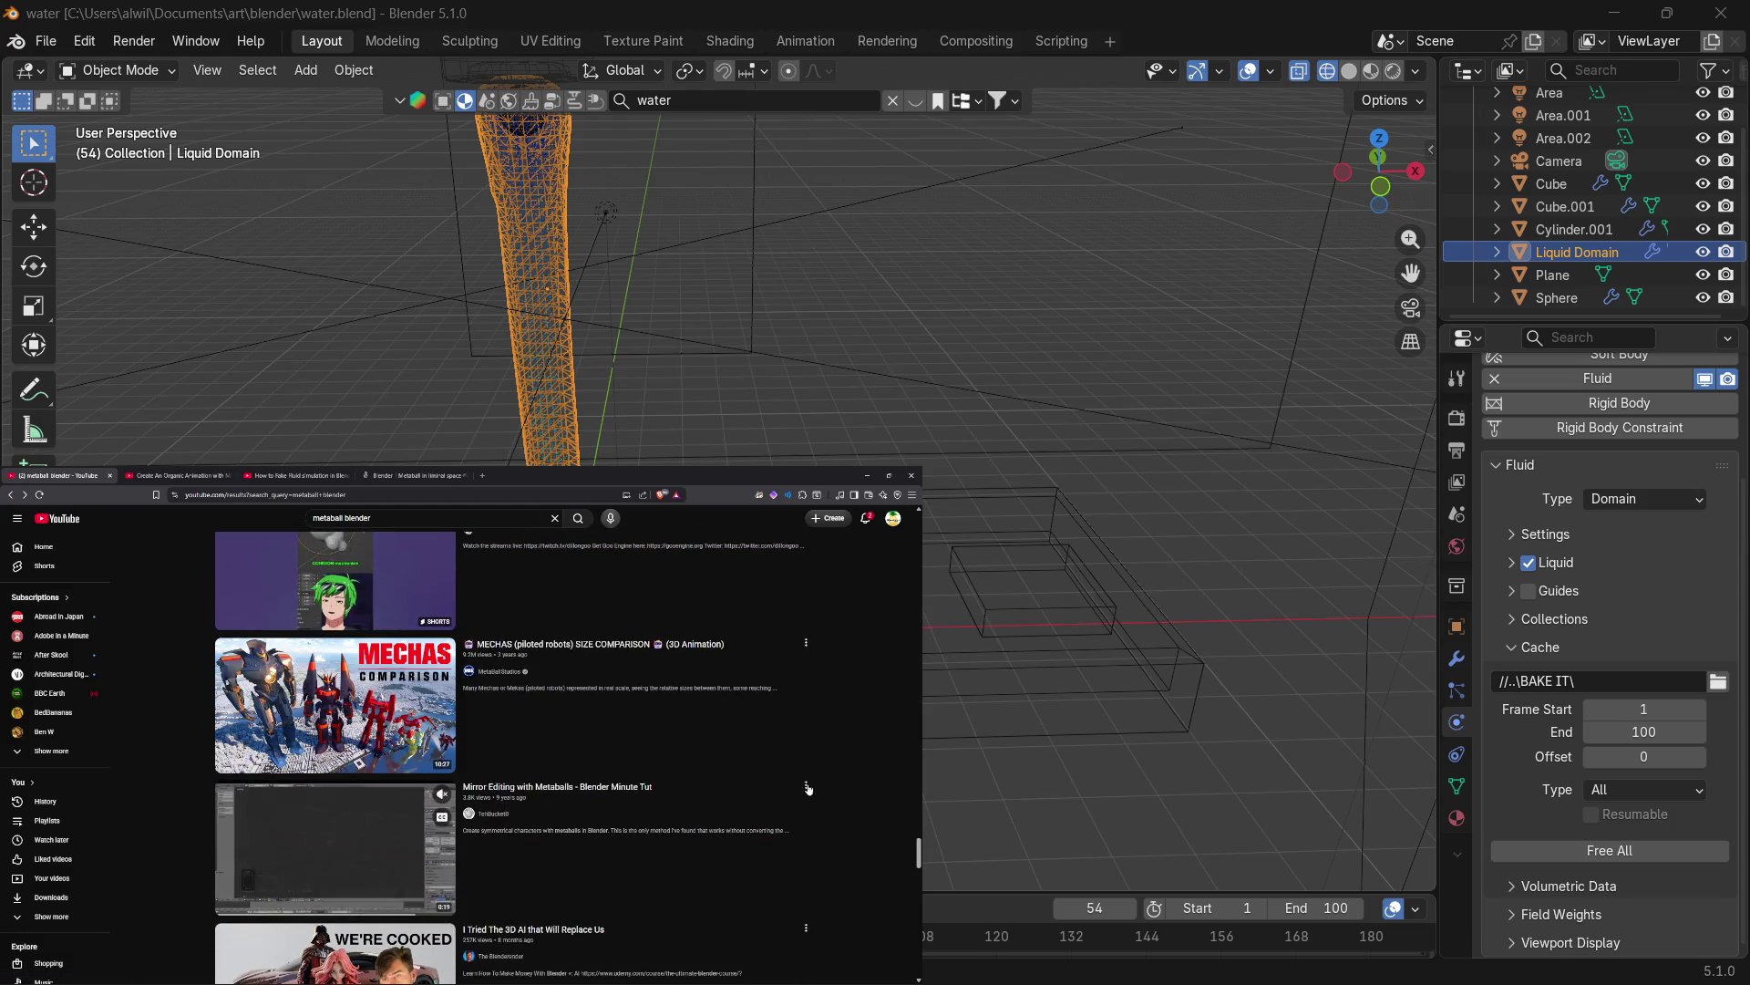
Open the 'Geometry nodes using metaballs' video in a new tab.
scroll(846, 782, down, 1)
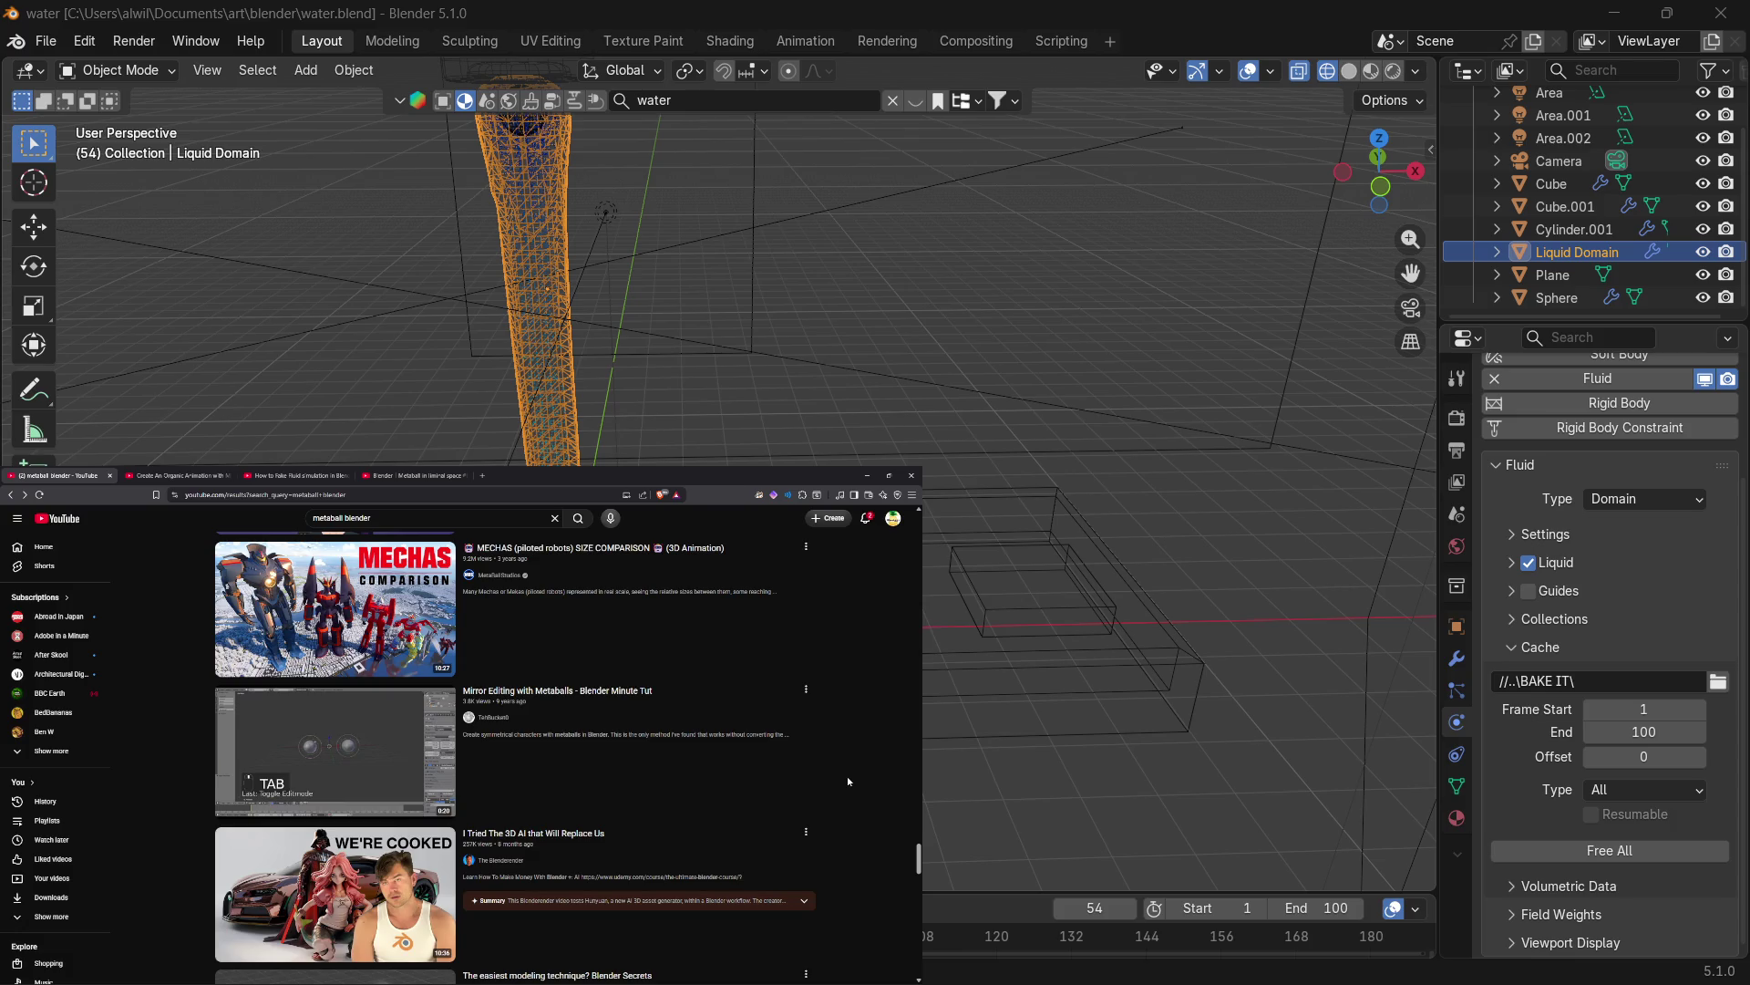
scroll(846, 781, down, 3)
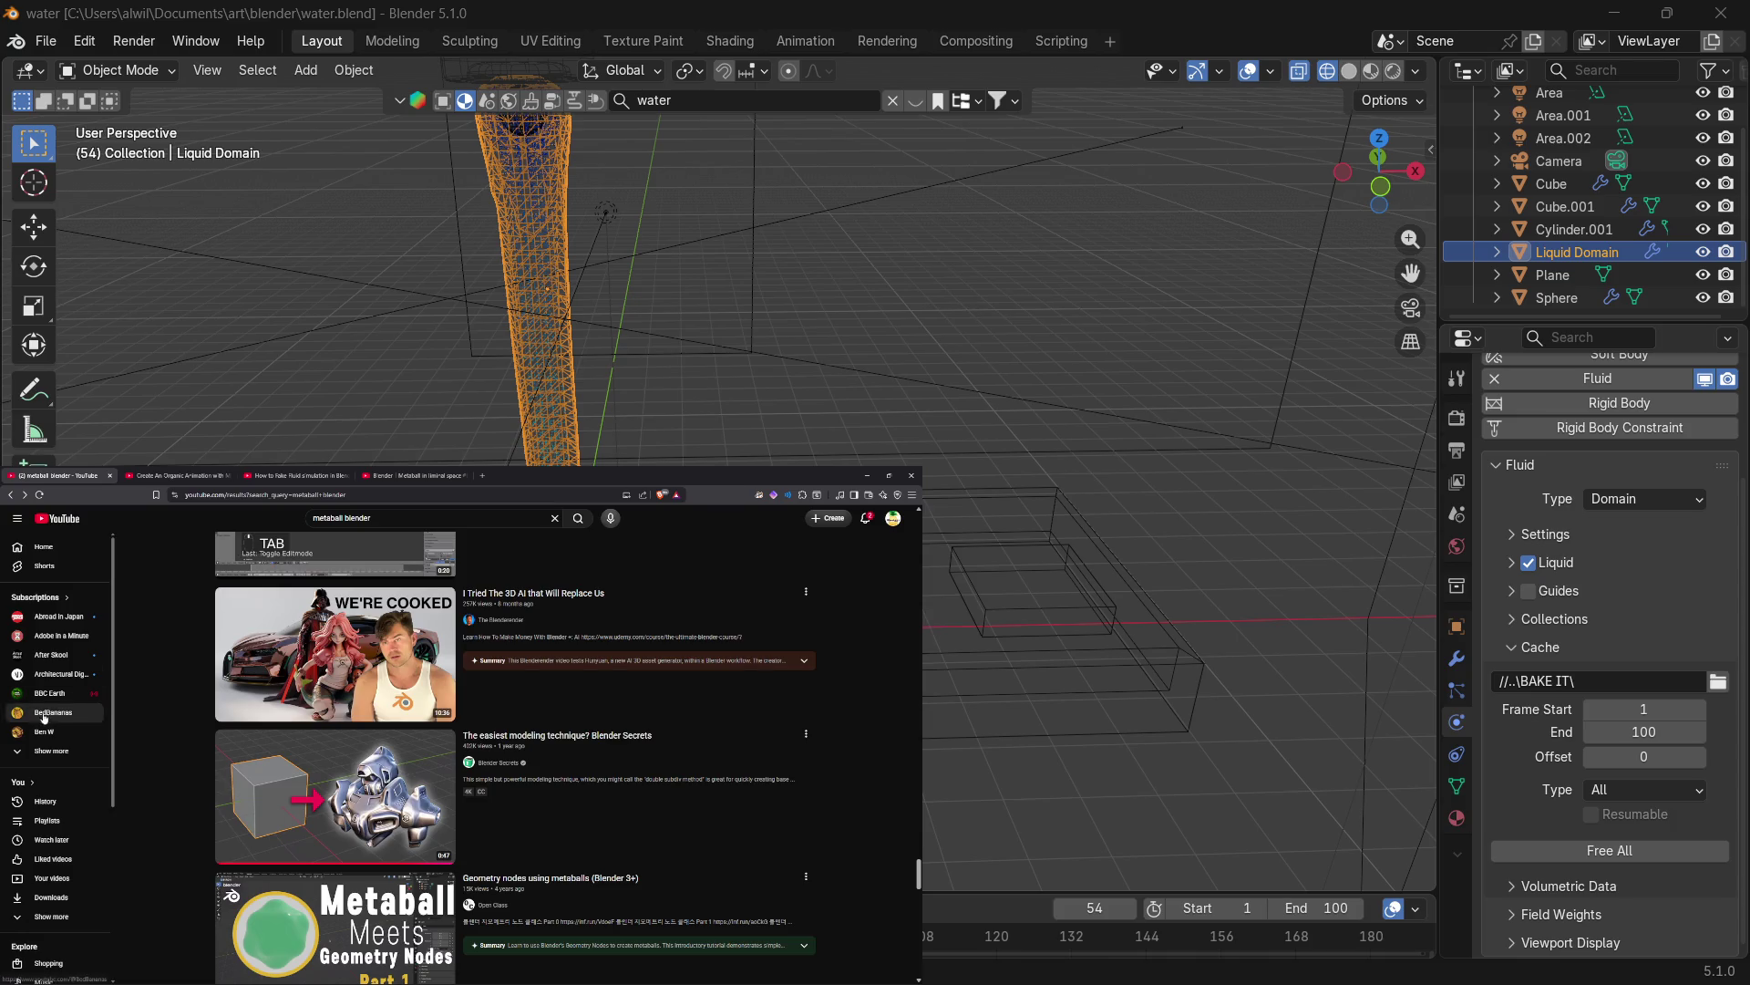
scroll(182, 879, down, 3)
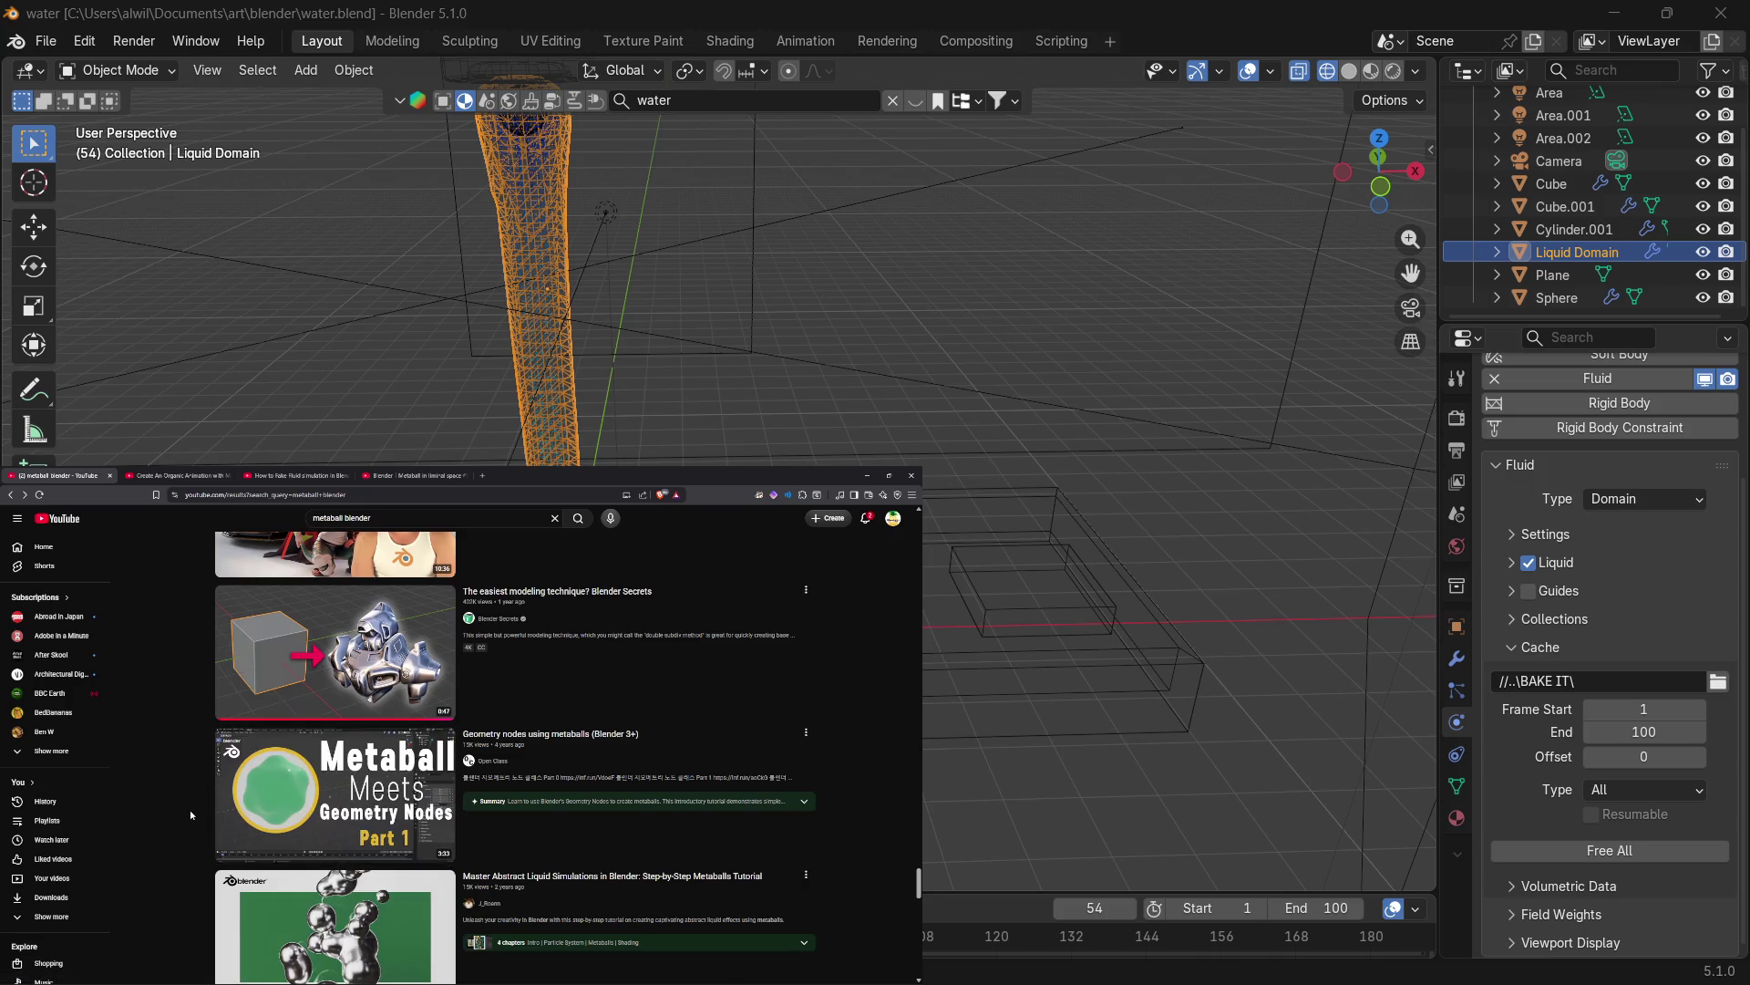
scroll(193, 839, down, 1)
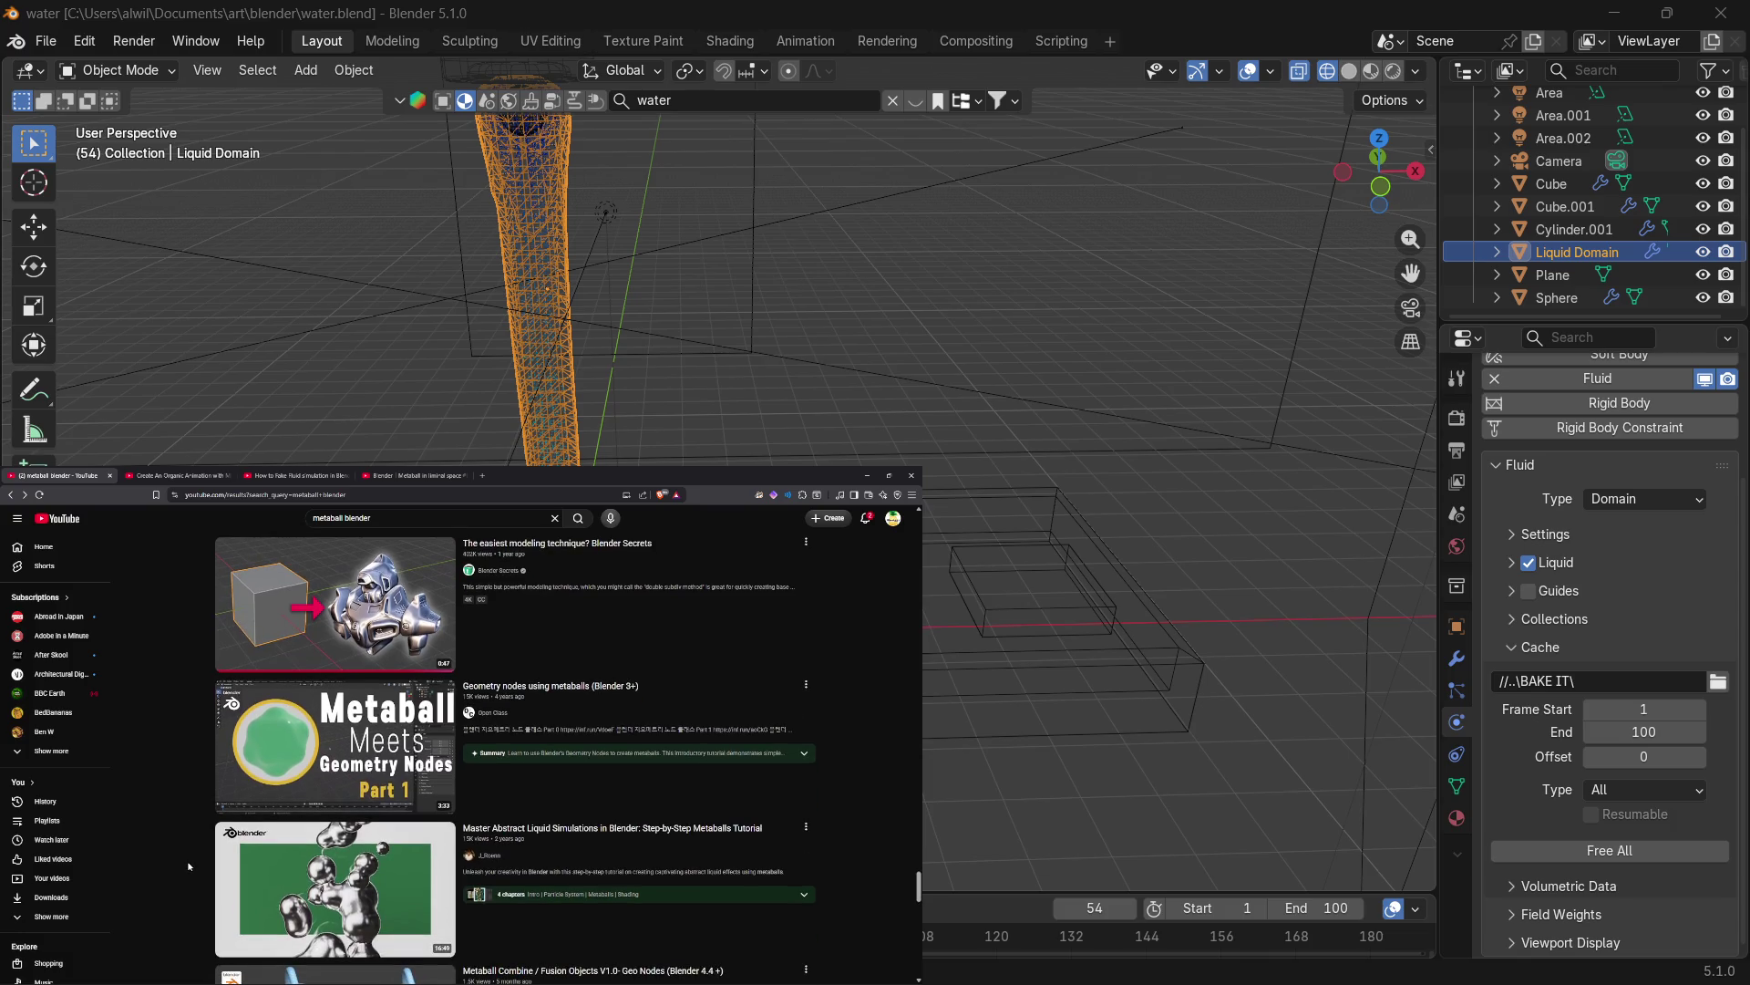
scroll(188, 867, down, 1)
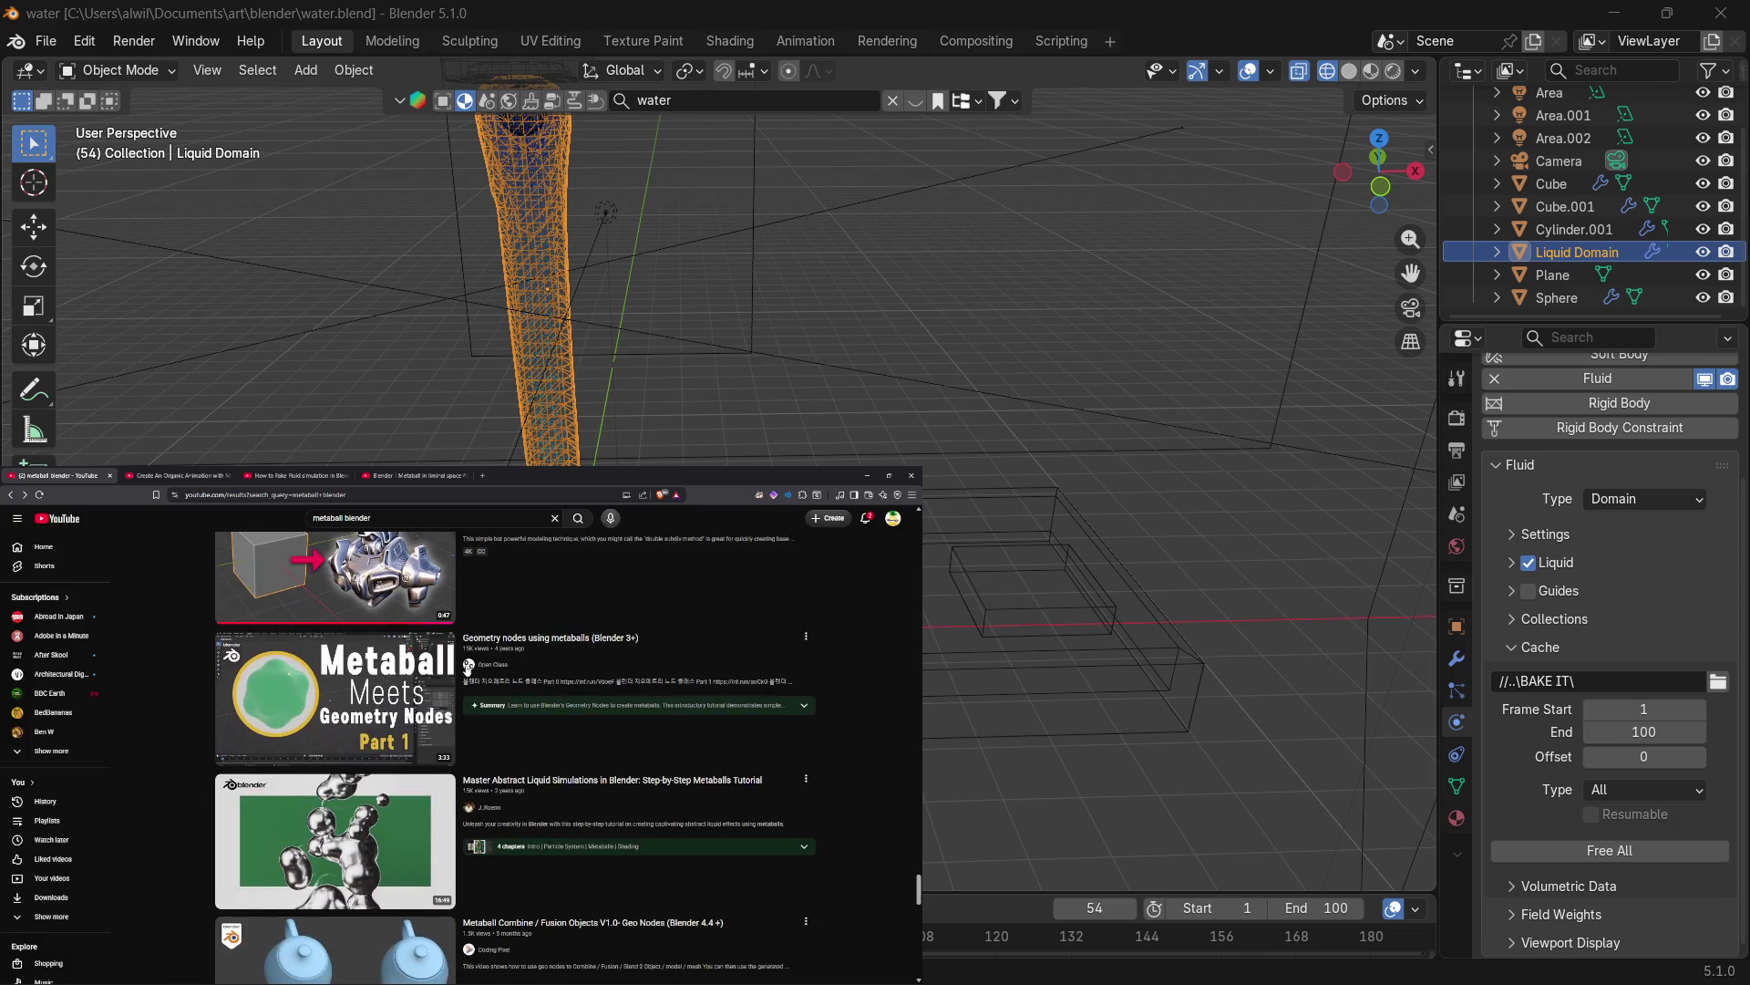
right_click(492, 639)
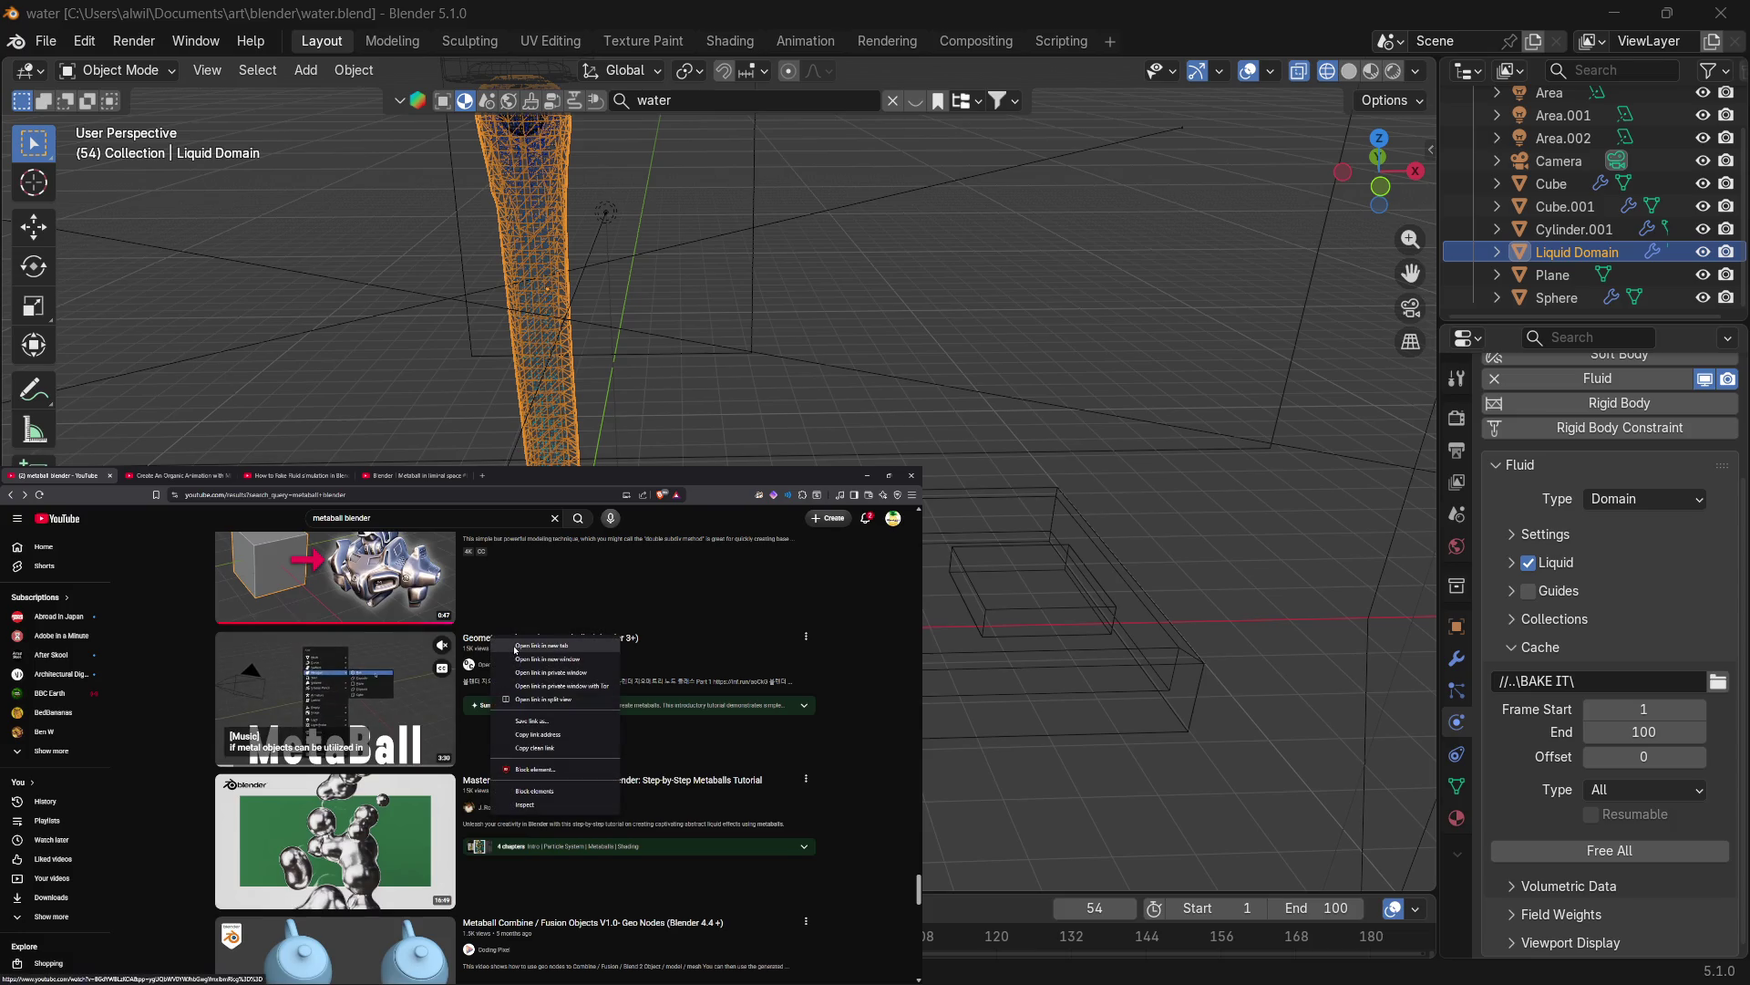
click(517, 646)
Open the Daily Blender Secrets 'Linked Metaball Particles' Short in a new tab.
scroll(765, 796, down, 2)
scroll(765, 796, down, 3)
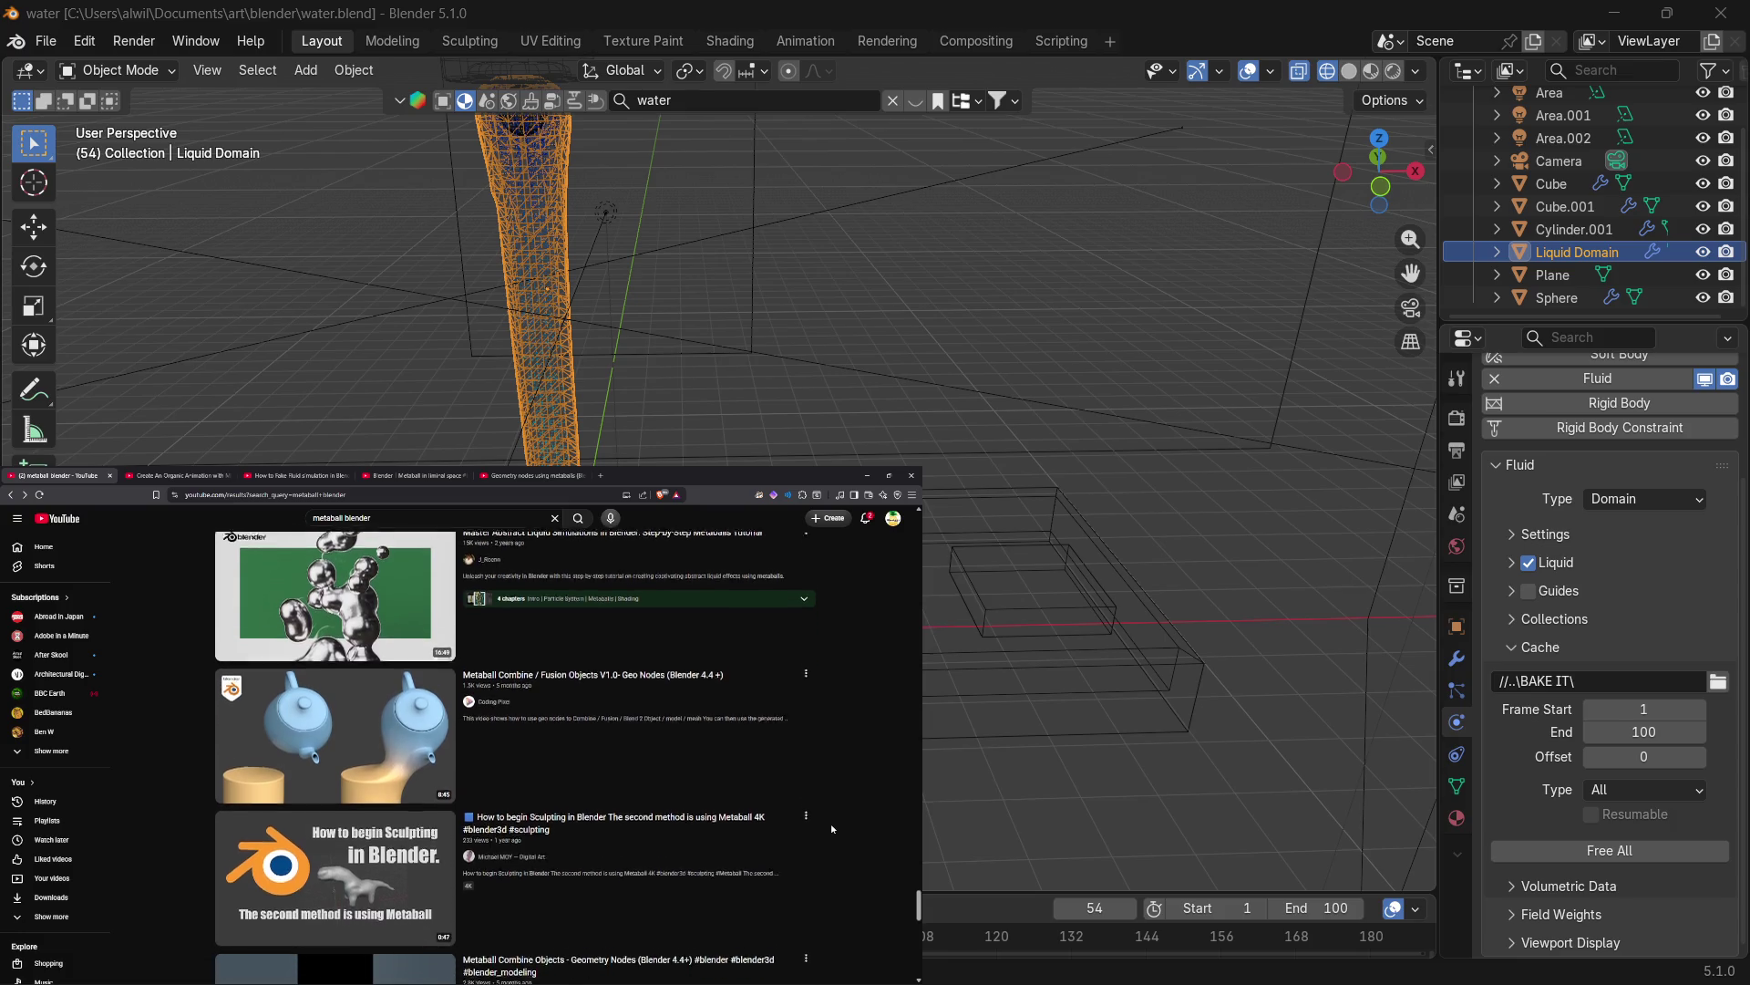
scroll(833, 828, down, 5)
scroll(831, 832, down, 4)
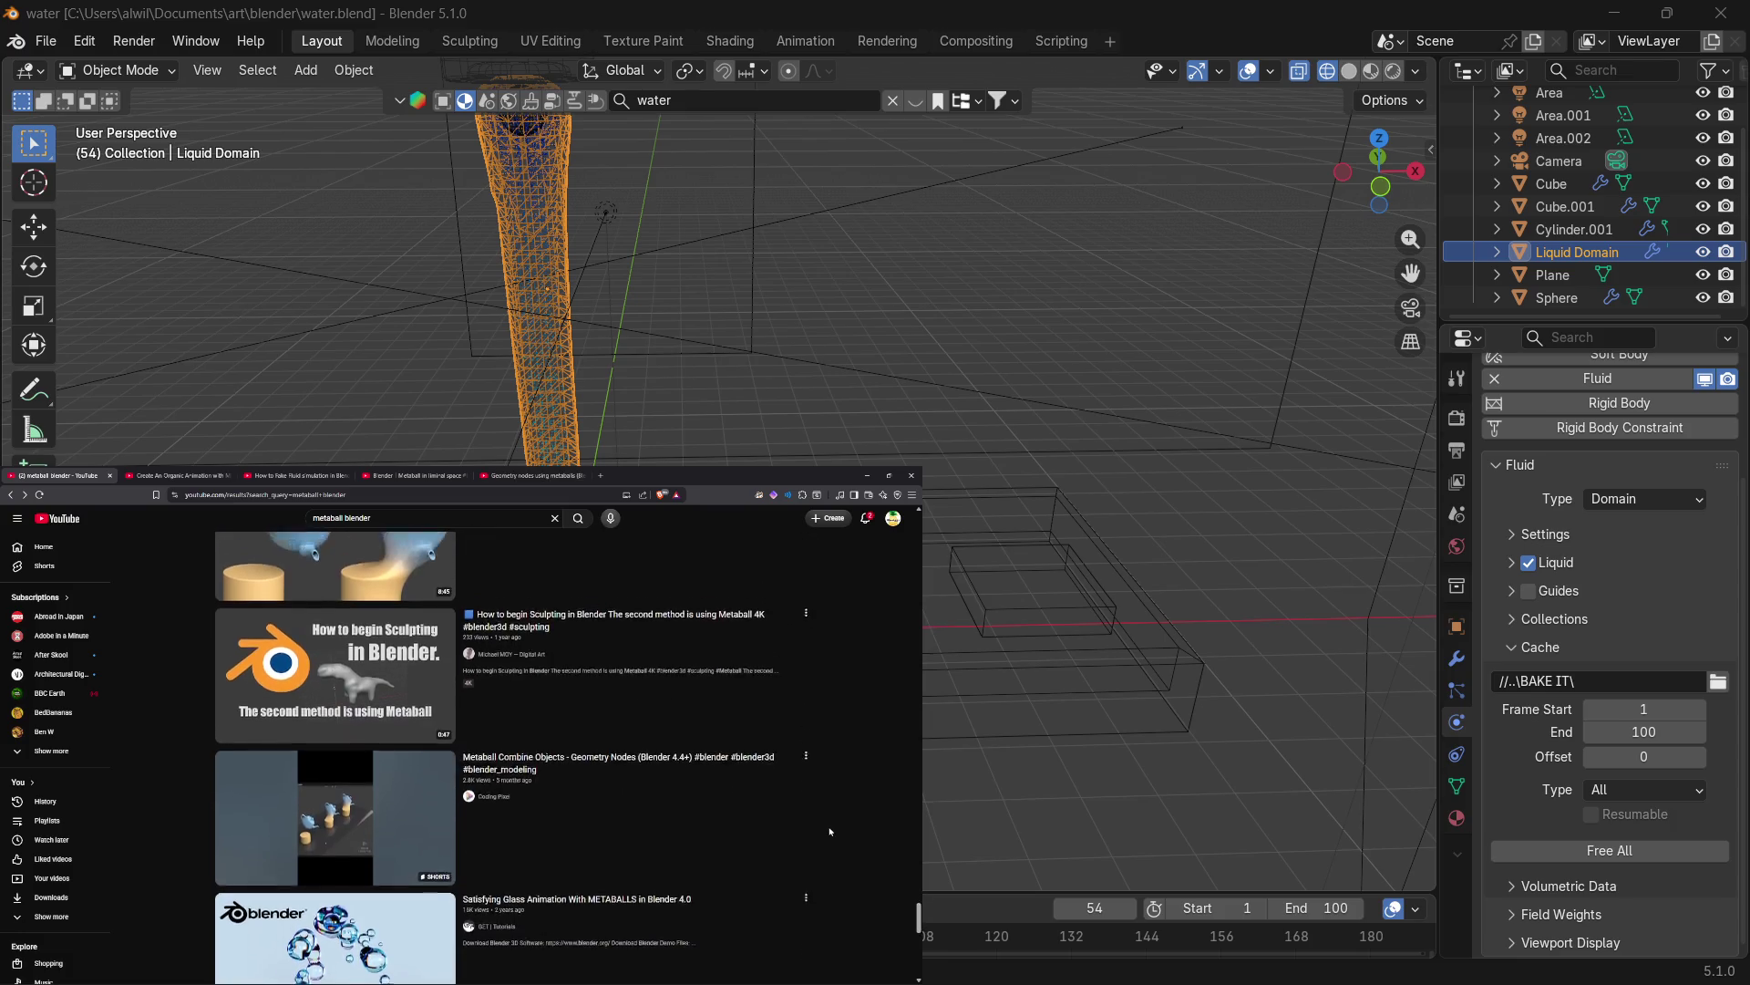
scroll(828, 836, down, 1)
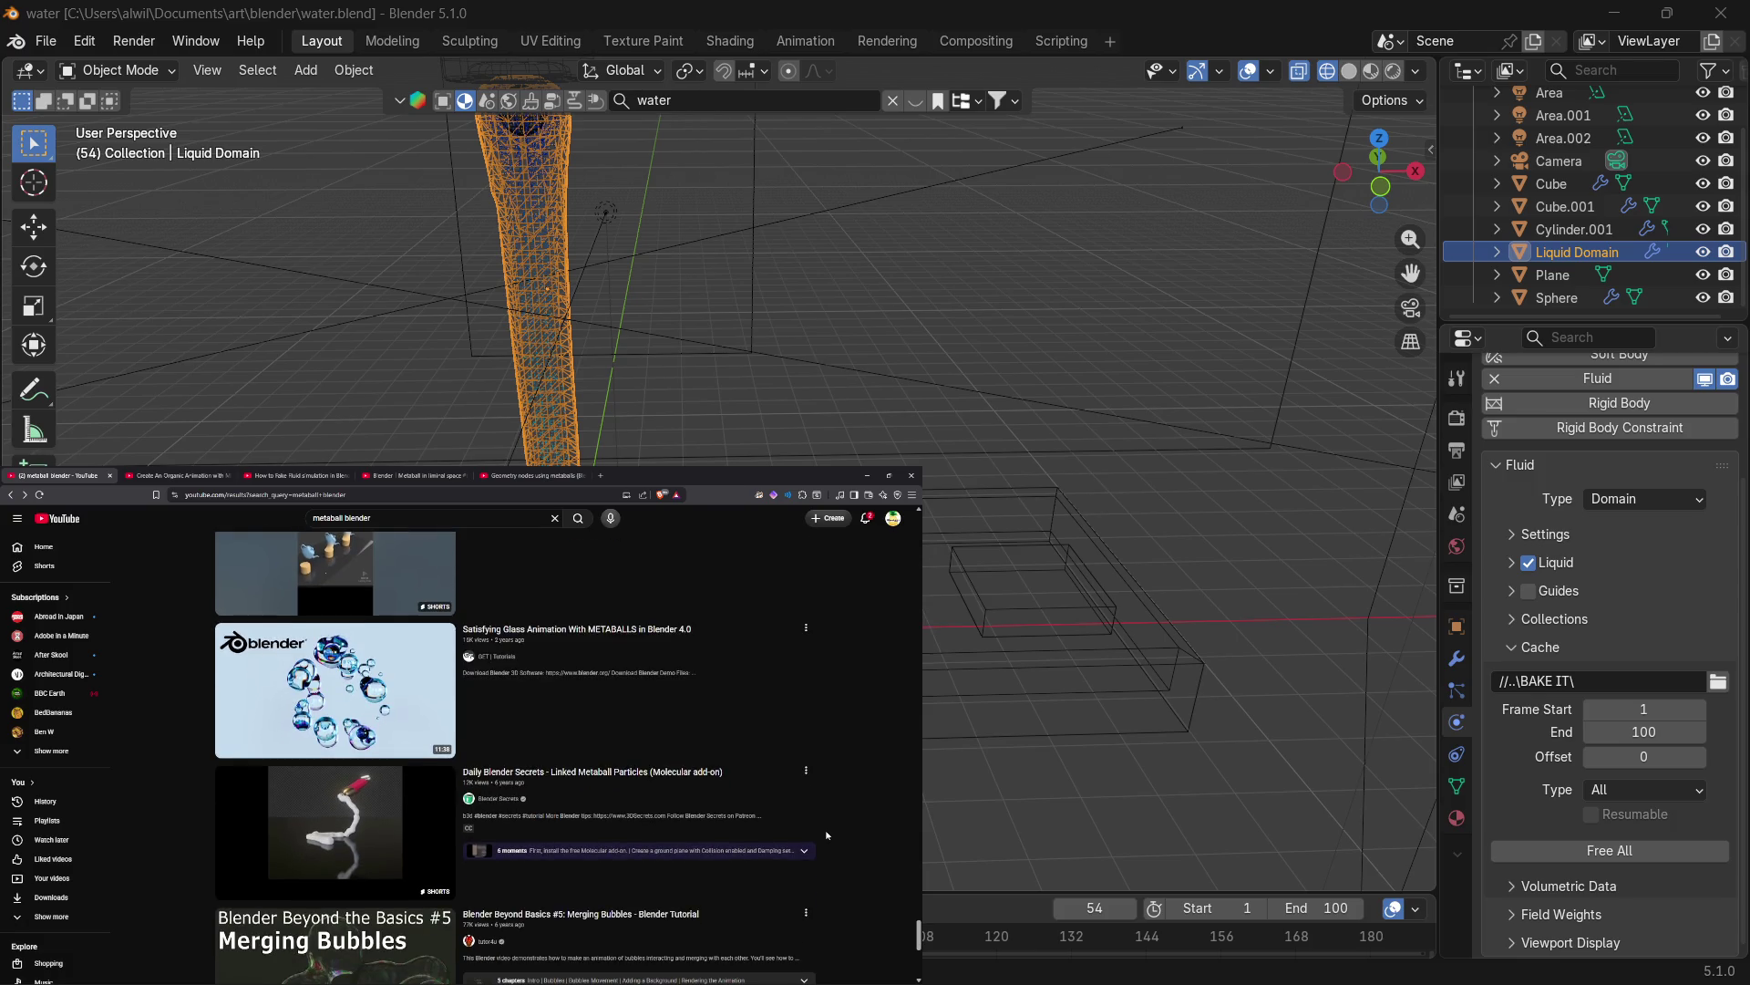
scroll(827, 835, up, 2)
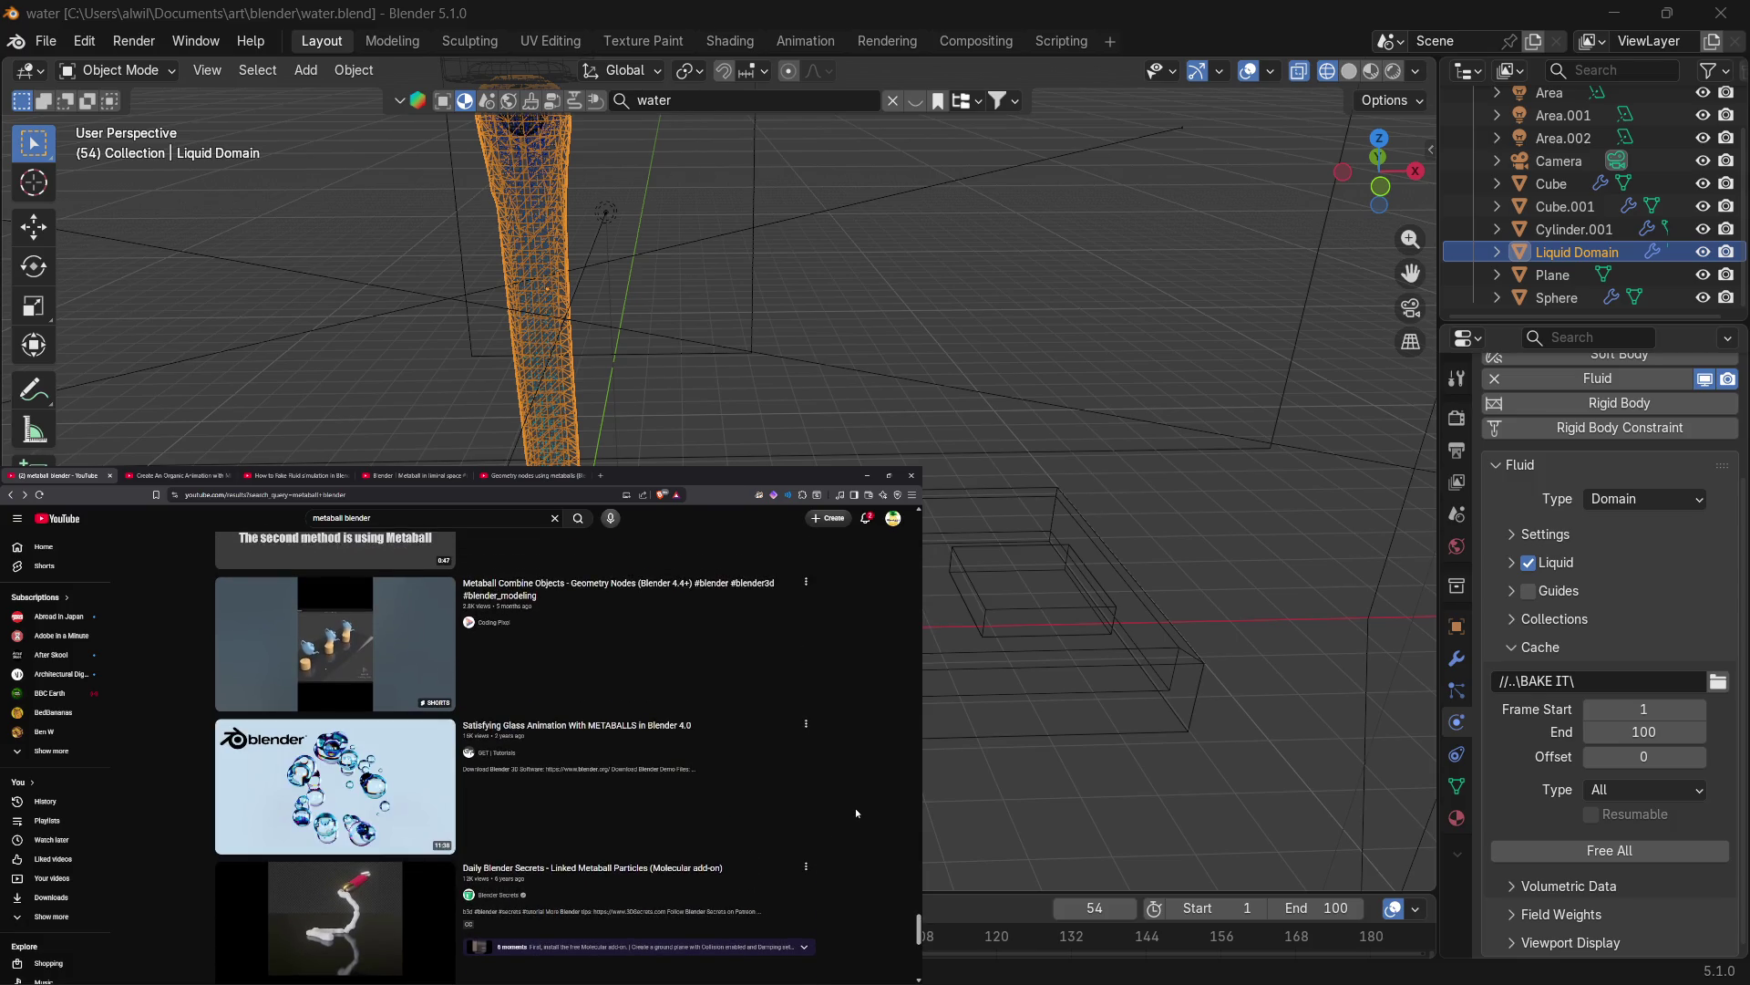
scroll(855, 812, down, 2)
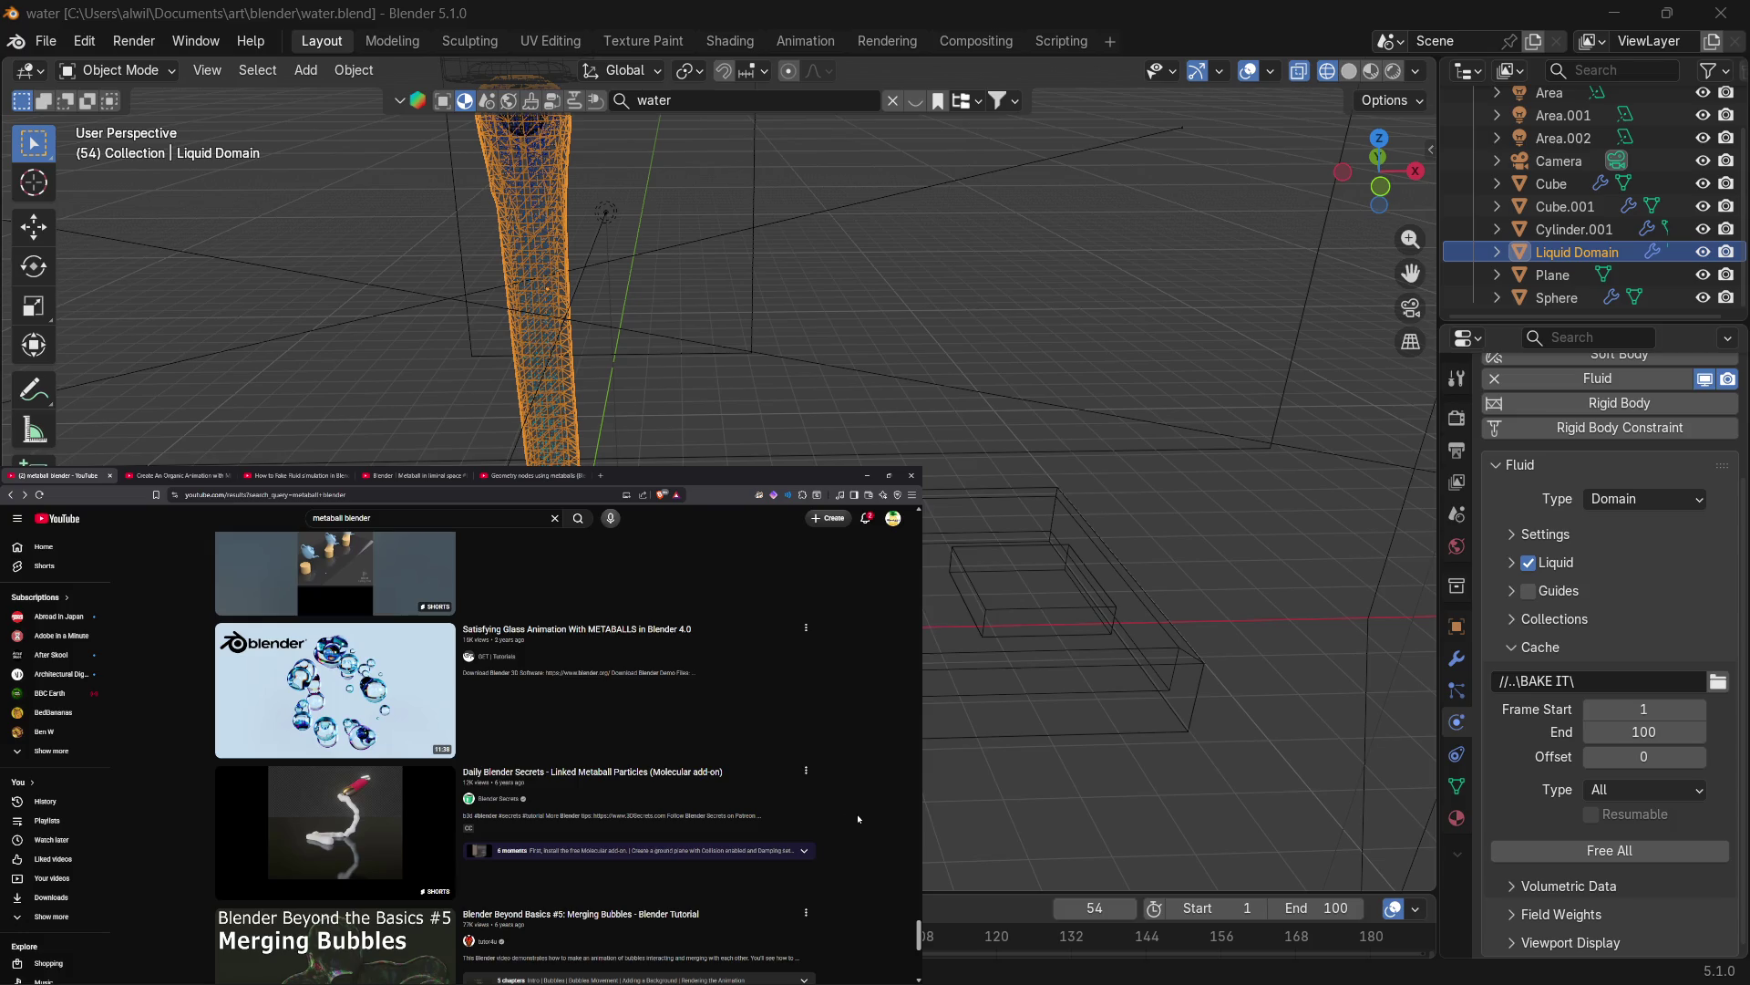
right_click(617, 783)
click(654, 788)
Switch to the 'Create An Organic Animation with Metaballs' video tab.
scroll(841, 704, down, 3)
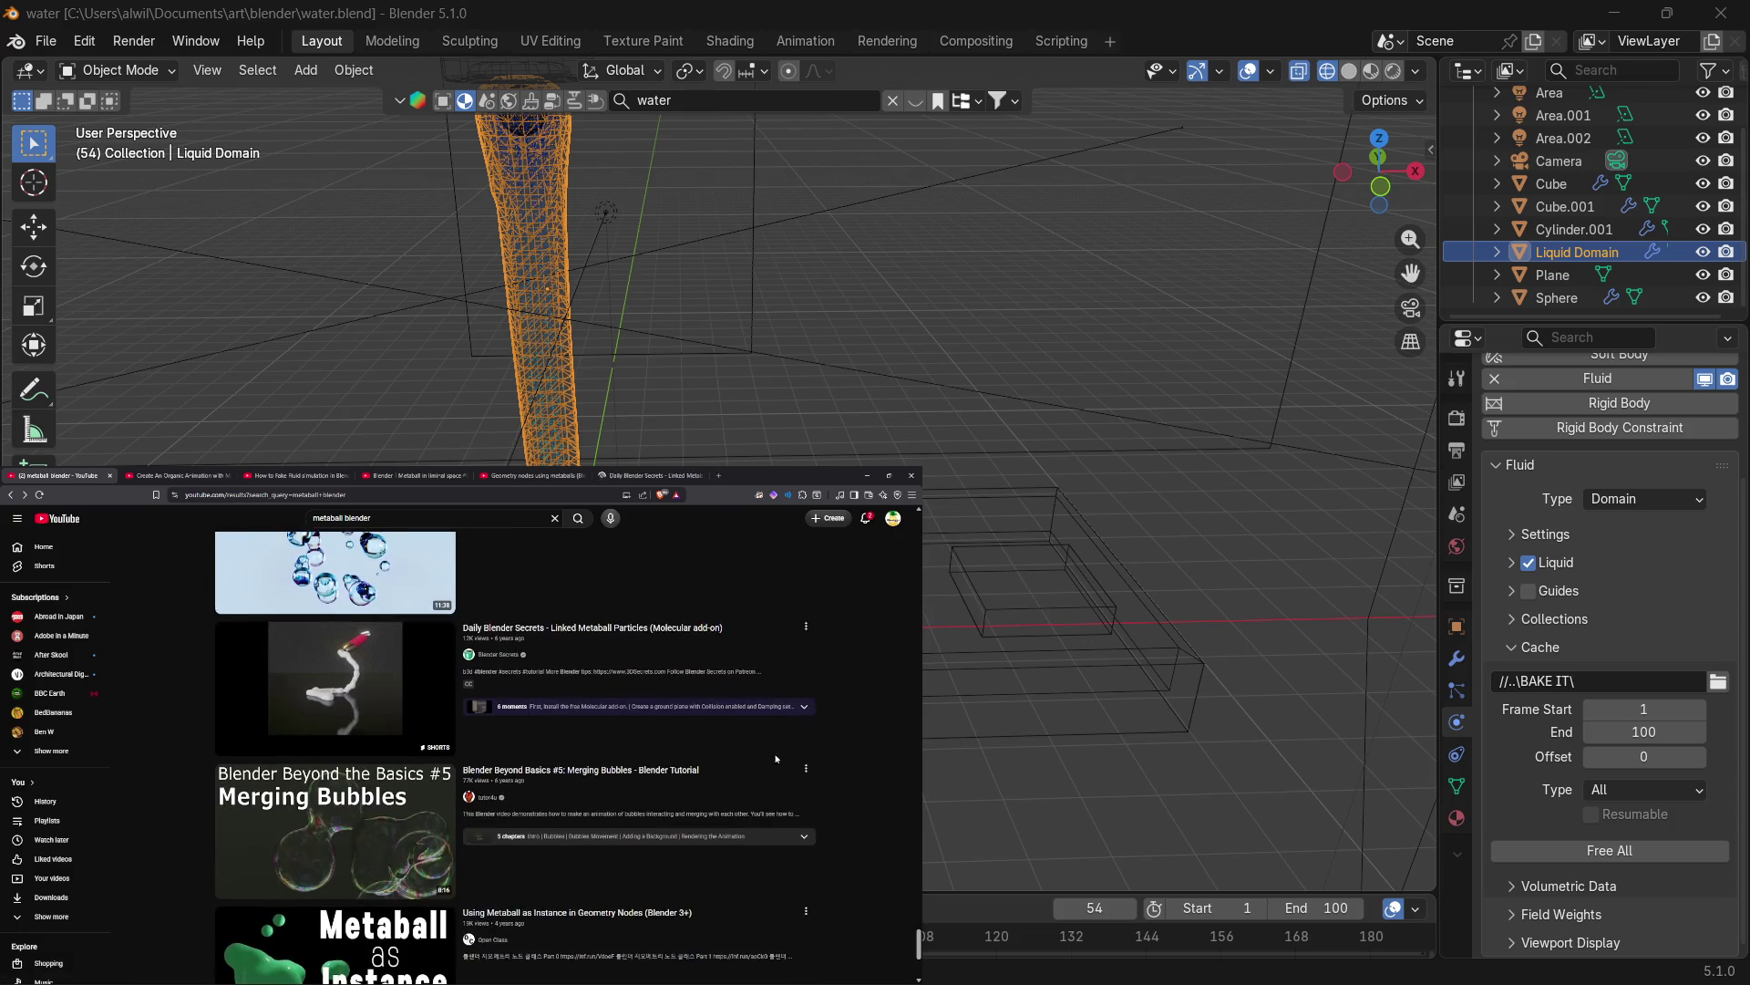
scroll(846, 655, down, 2)
scroll(825, 649, up, 2)
click(206, 477)
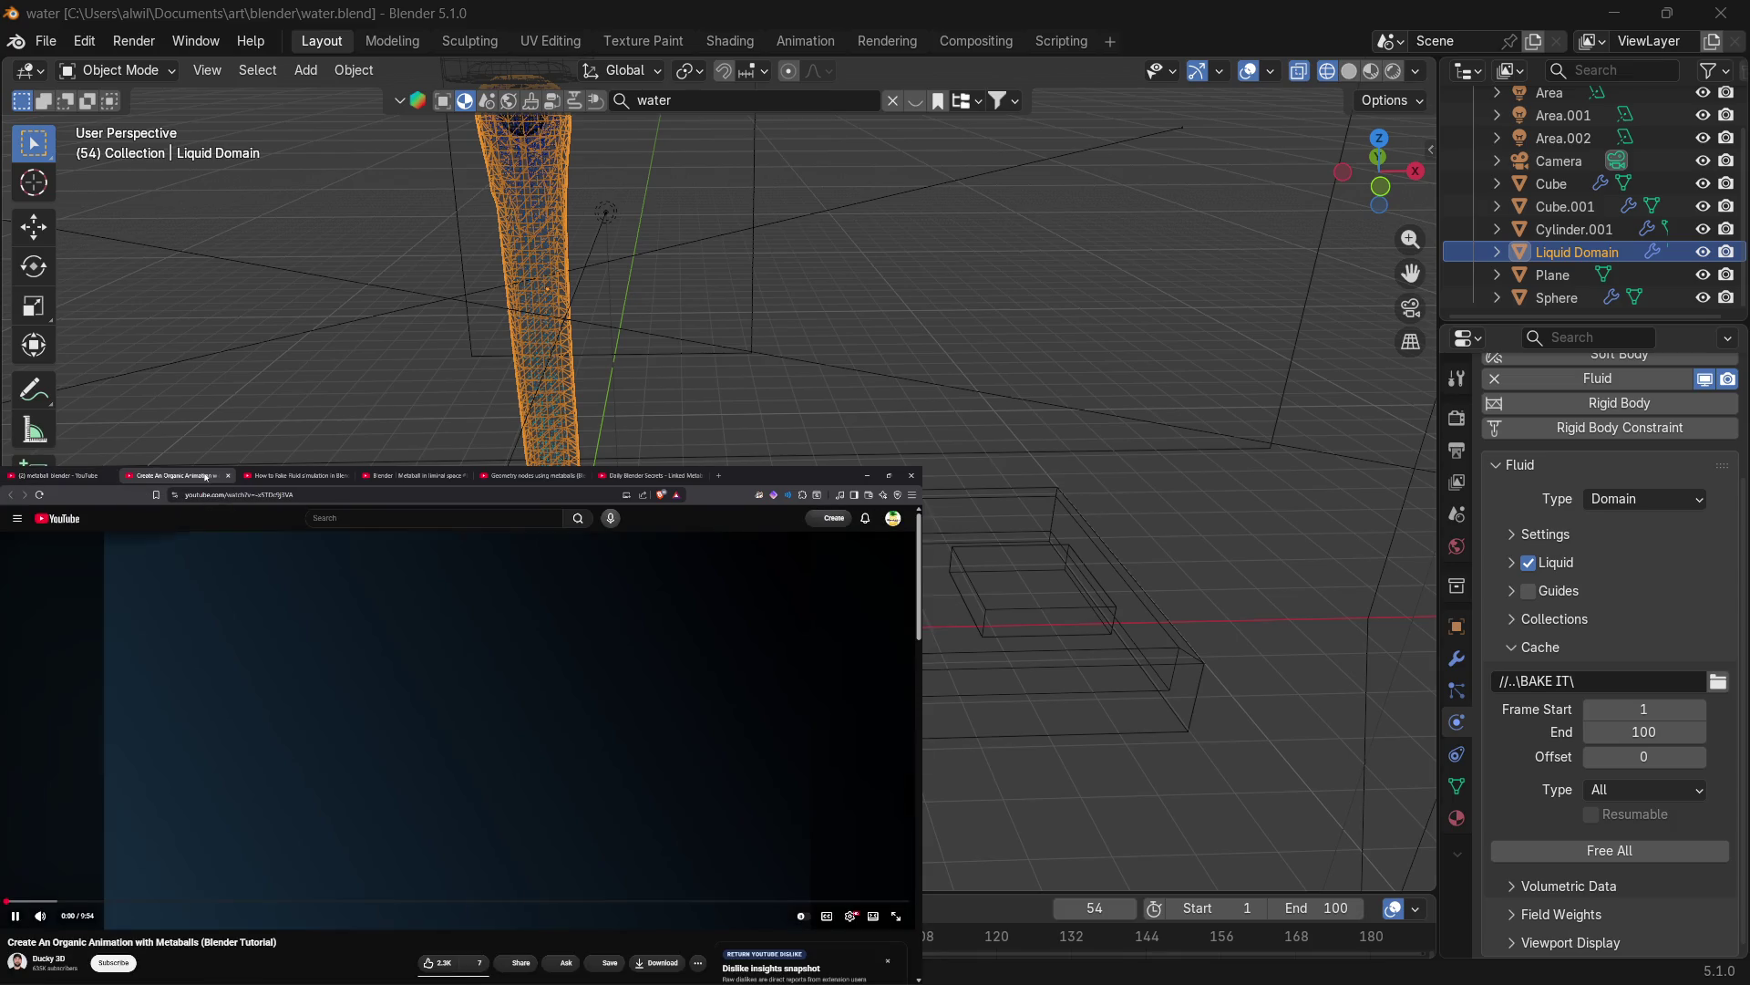
Jump to the last tab with Ctrl+9, watch the Daily Blender Secrets Short, then close it.
key(ctrl+9)
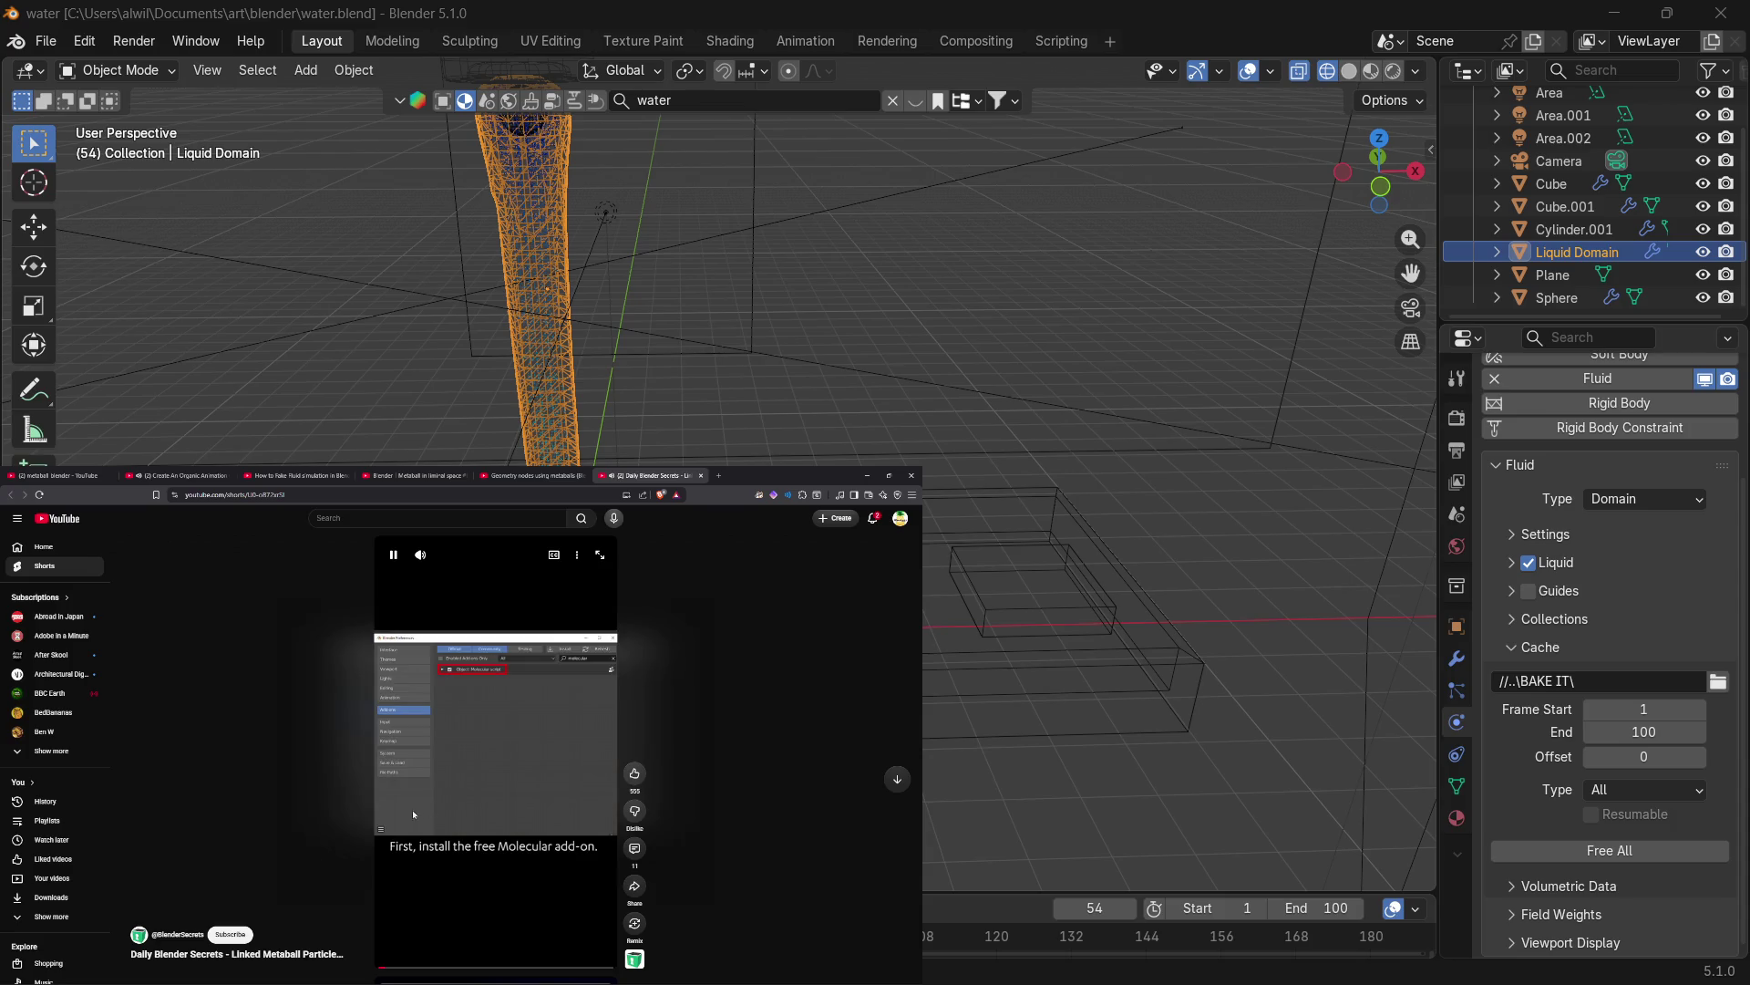
drag(413, 956, 309, 885)
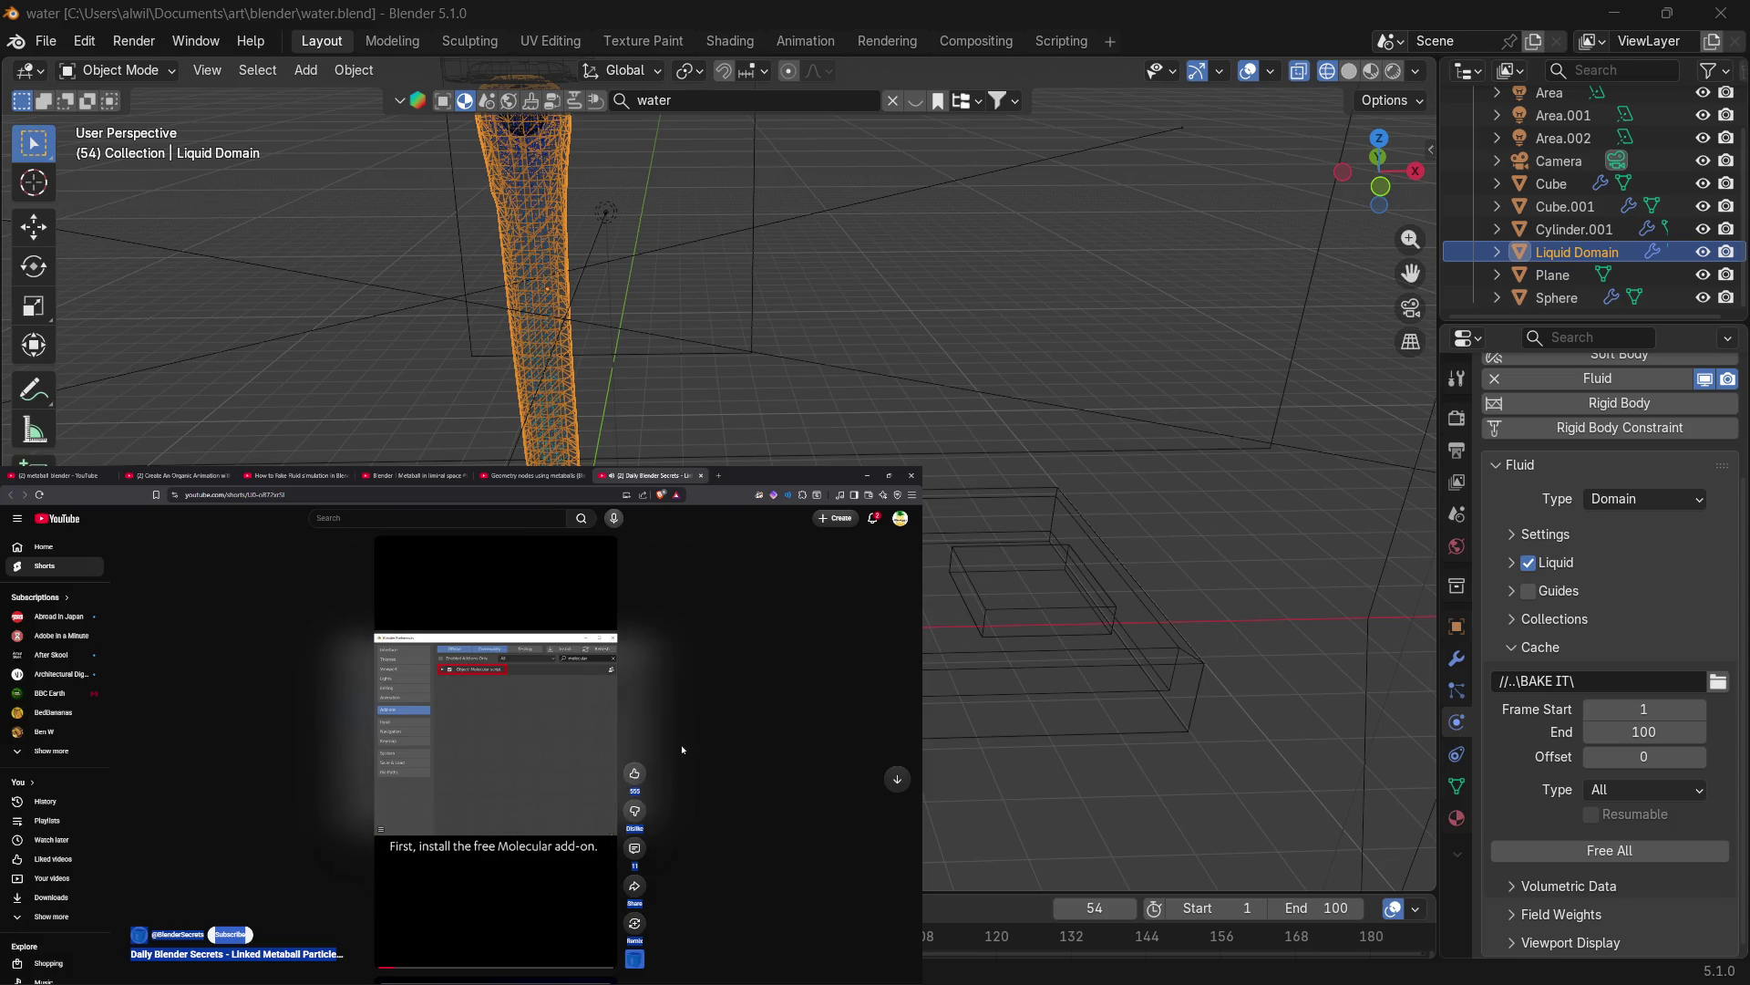
click(741, 710)
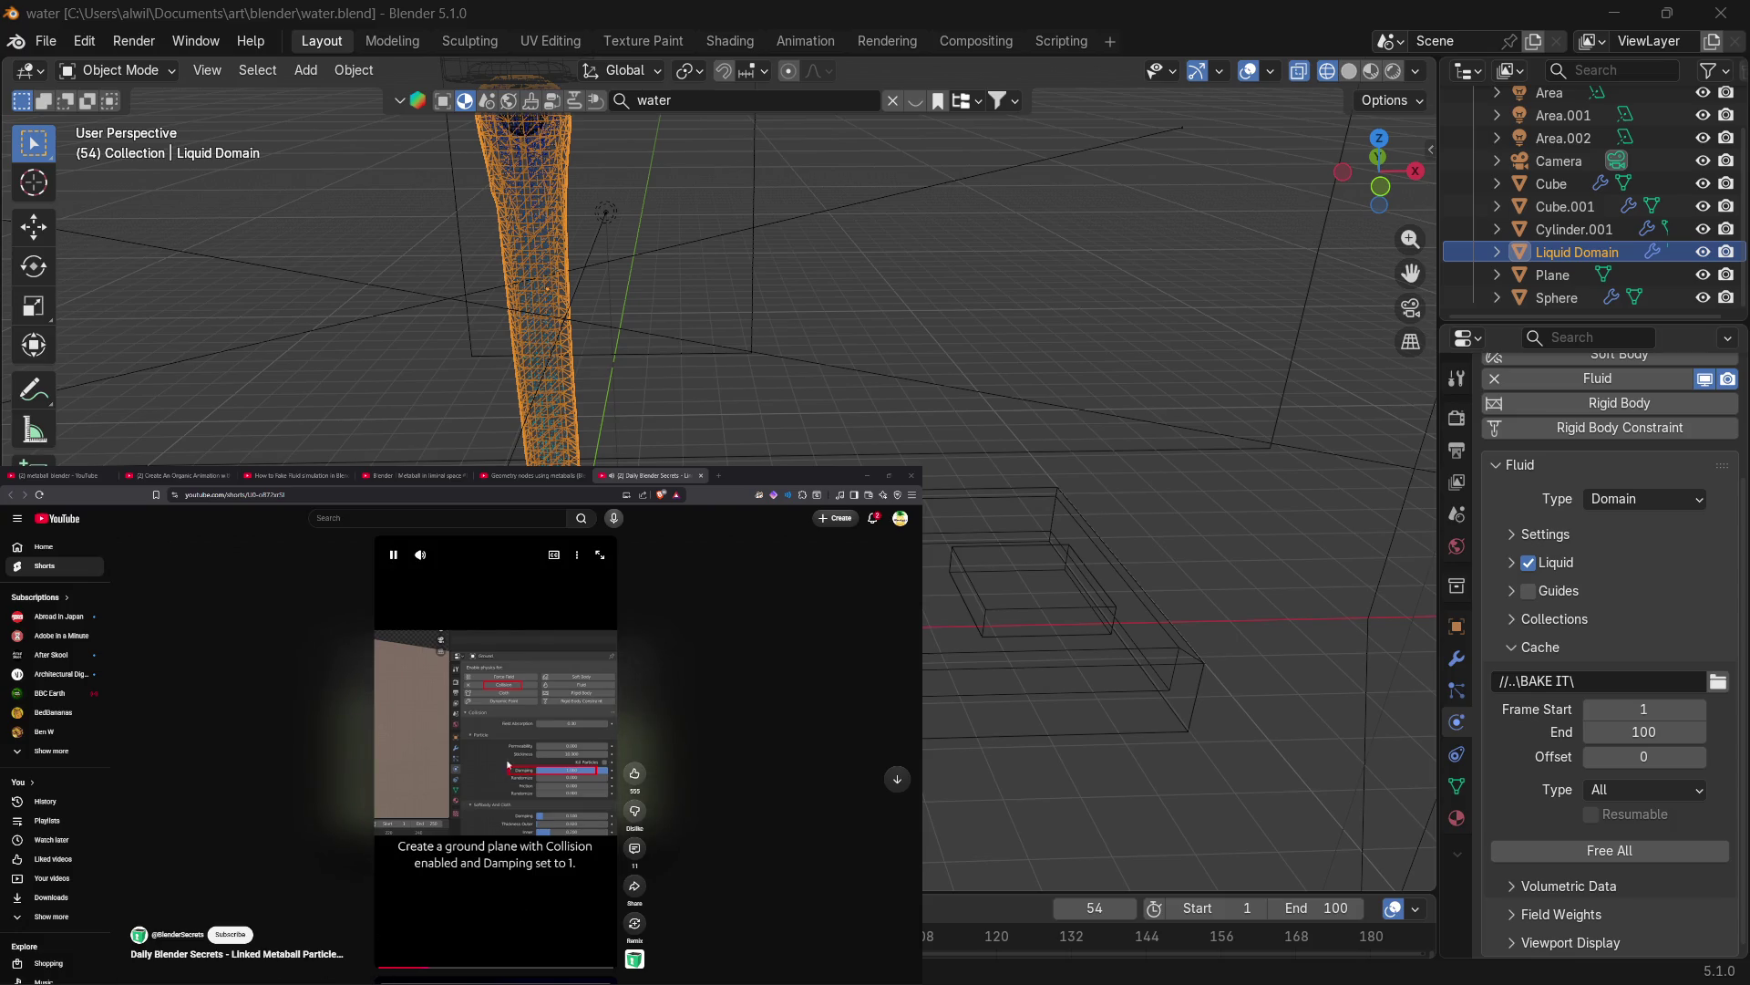
mouse_move(424, 563)
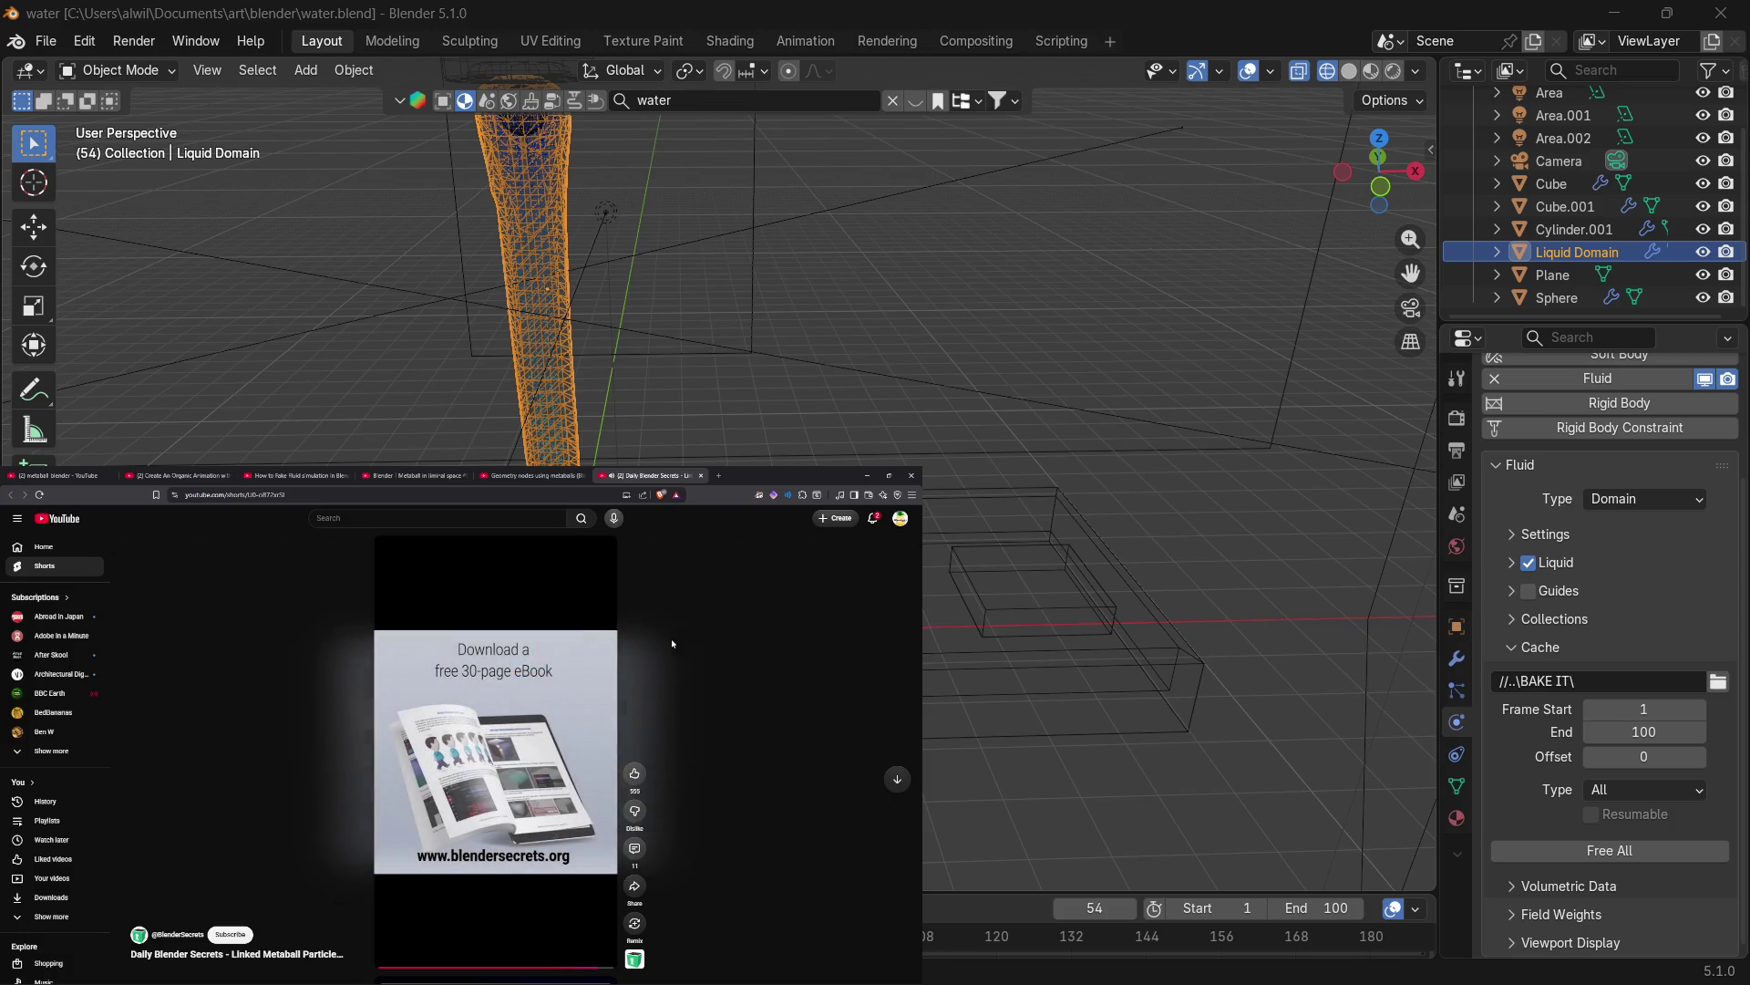
click(701, 475)
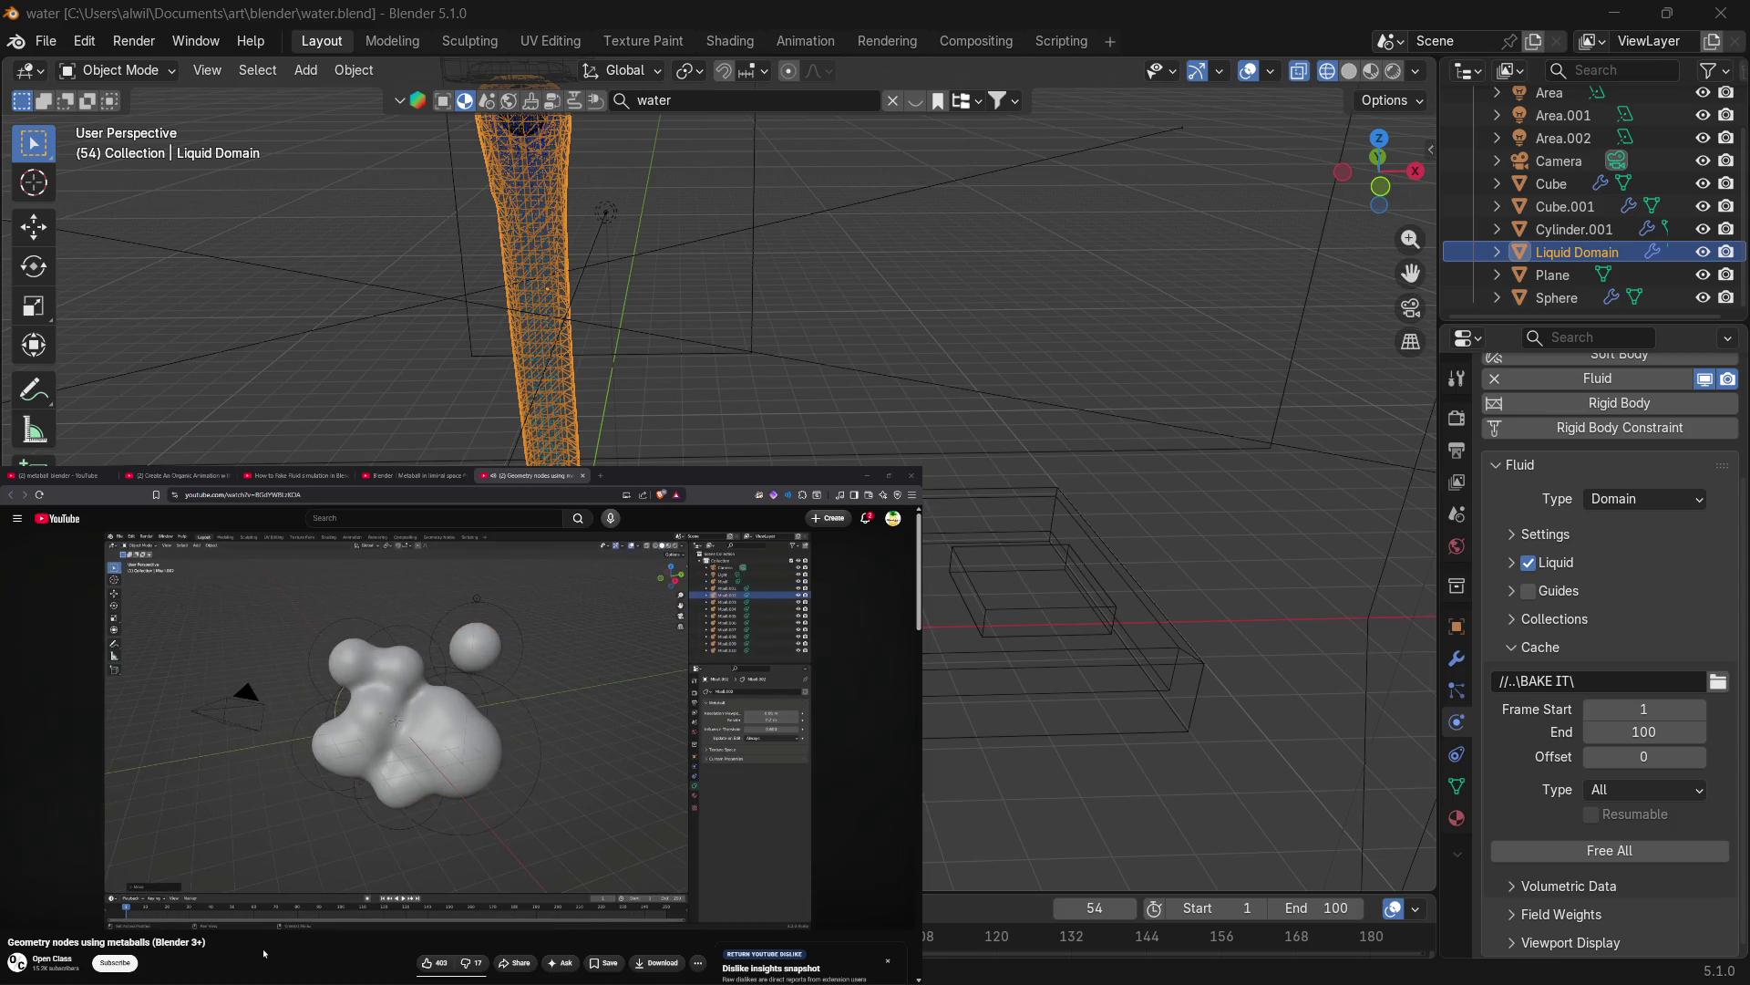
Pause the 'Geometry nodes using metaballs' video and close its tab.
scroll(264, 954, down, 1)
scroll(263, 949, up, 1)
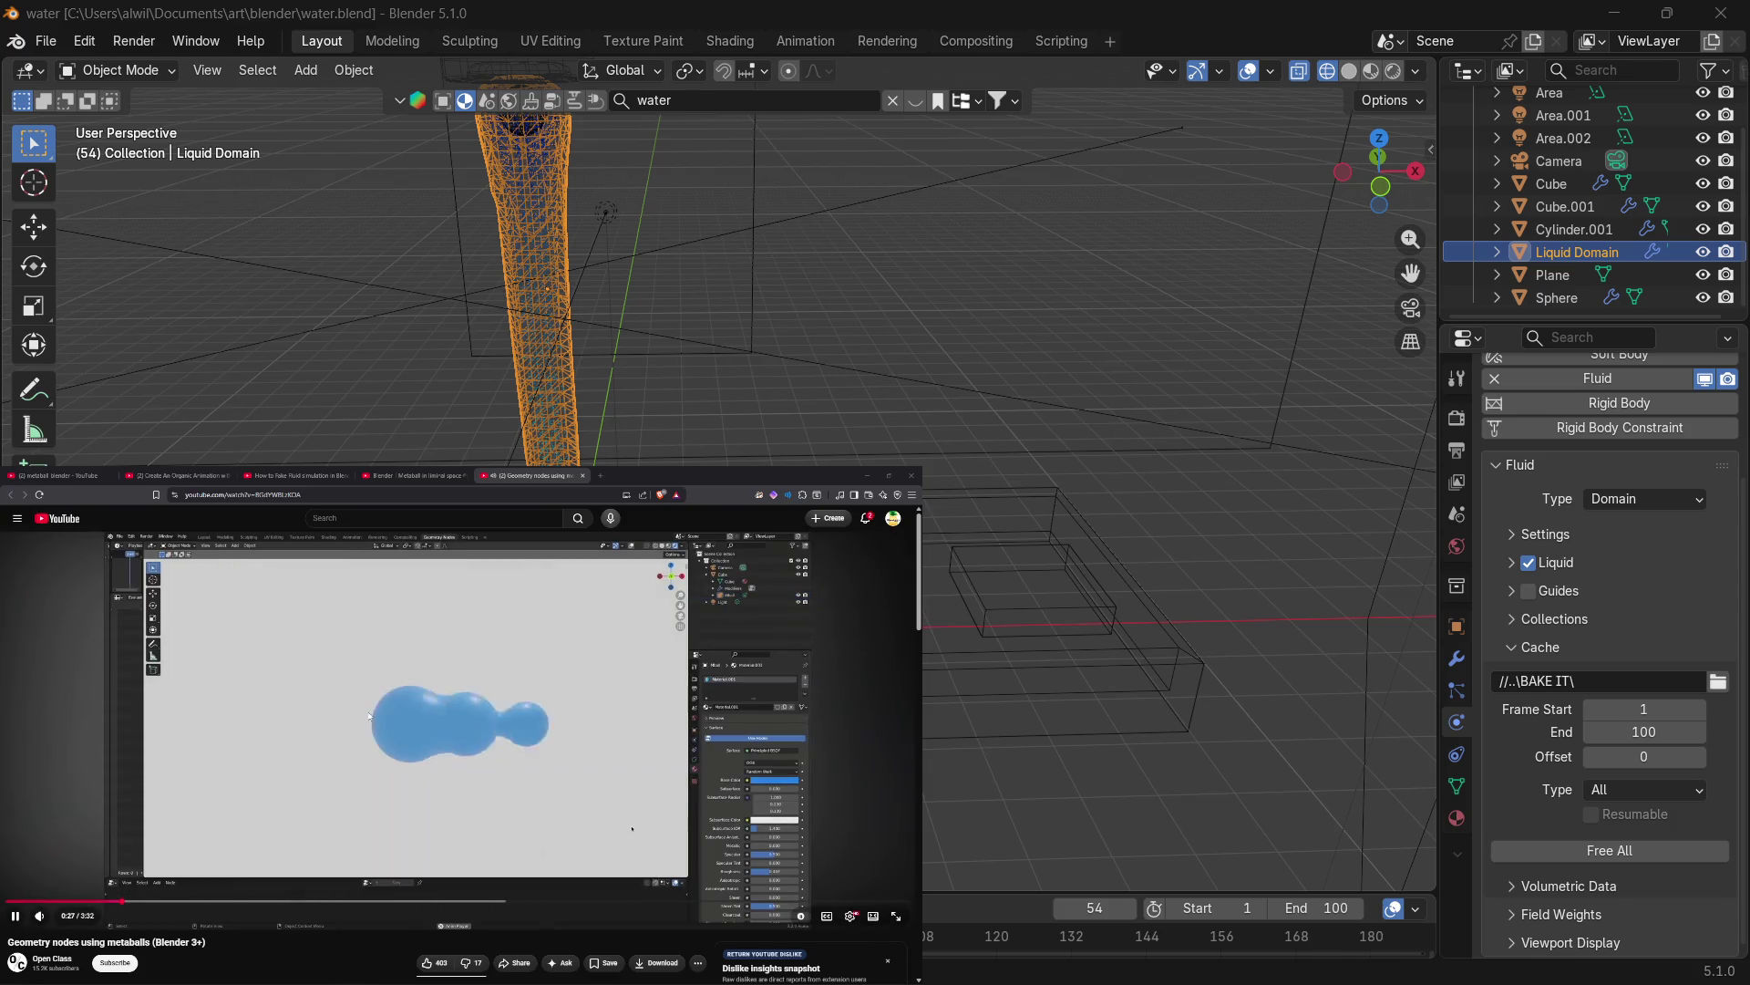
click(340, 734)
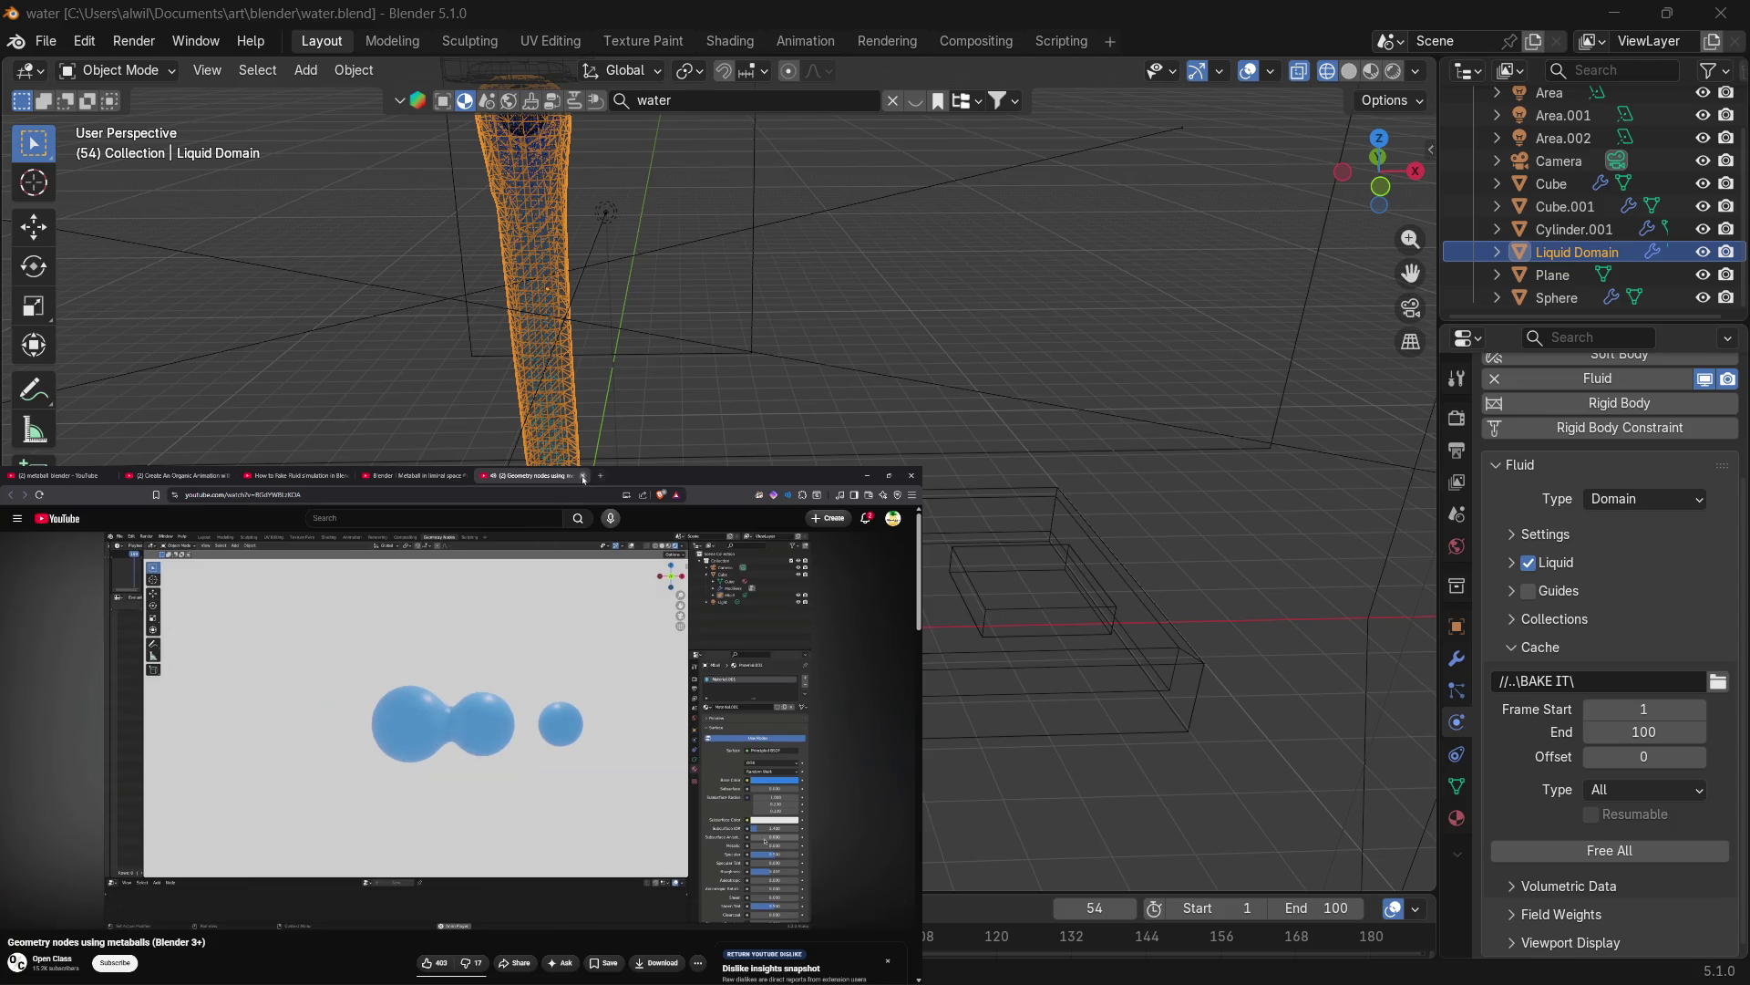
click(582, 475)
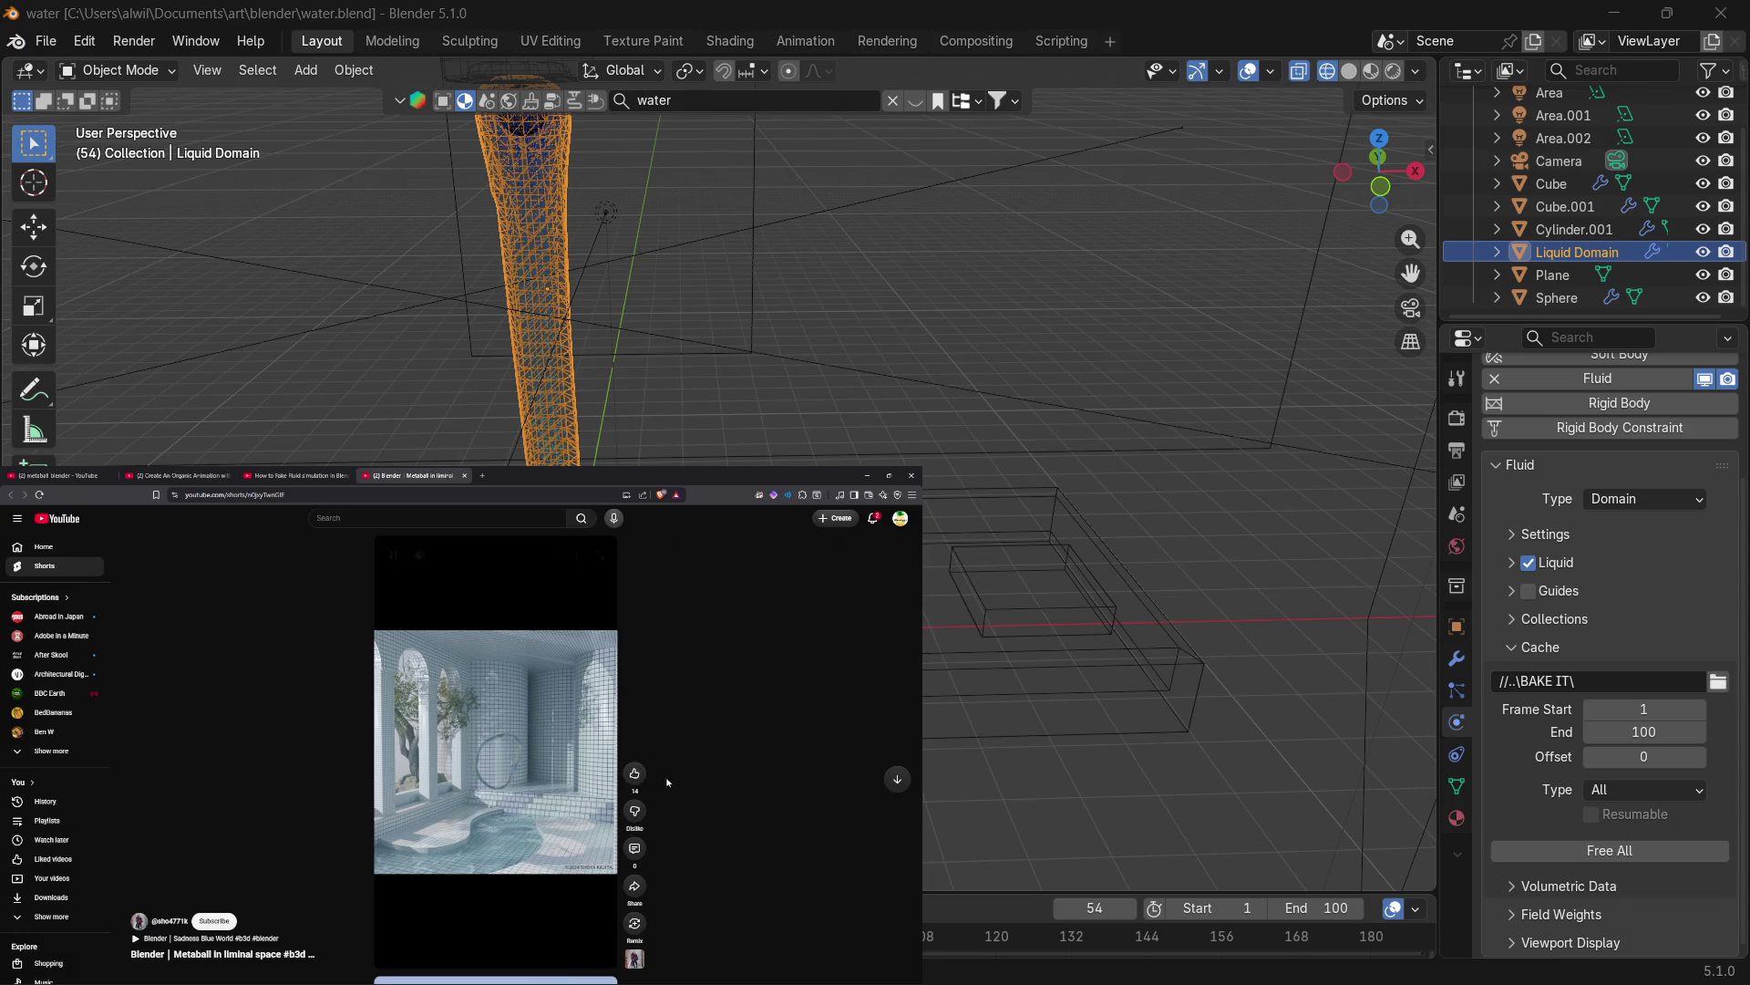
Close the 'Metaball in liminal space' Short tab.
mouse_move(551, 733)
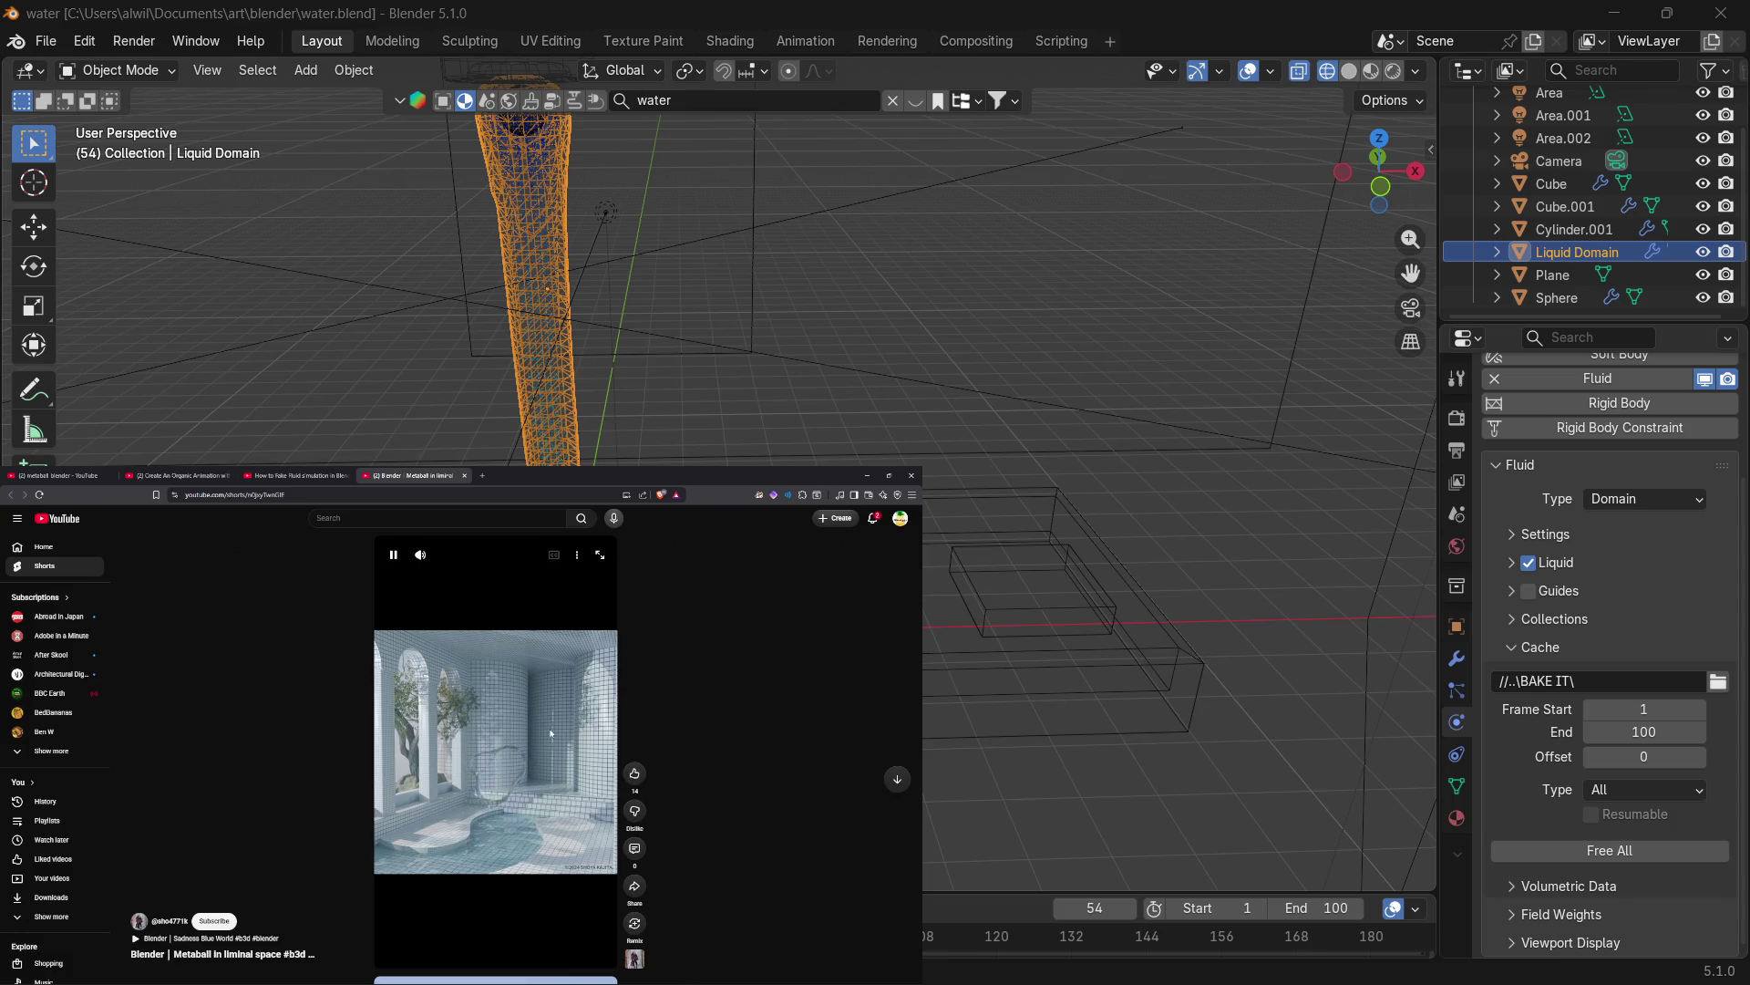
click(465, 475)
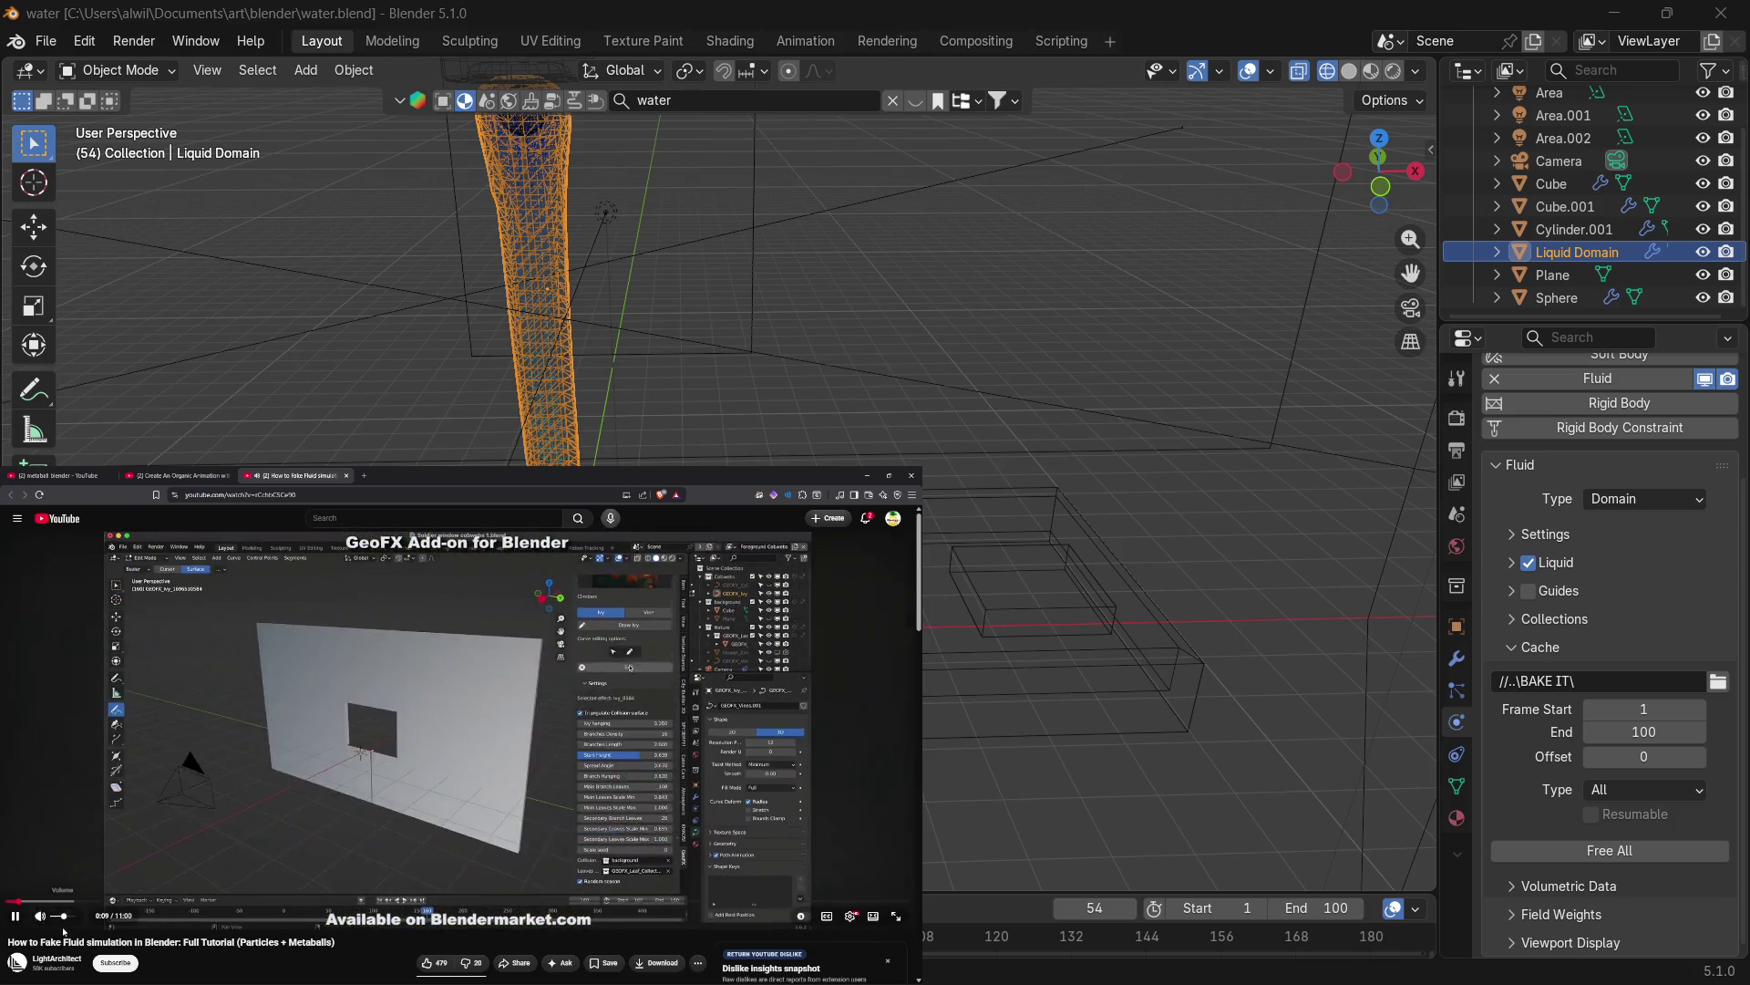
scroll(224, 960, down, 1)
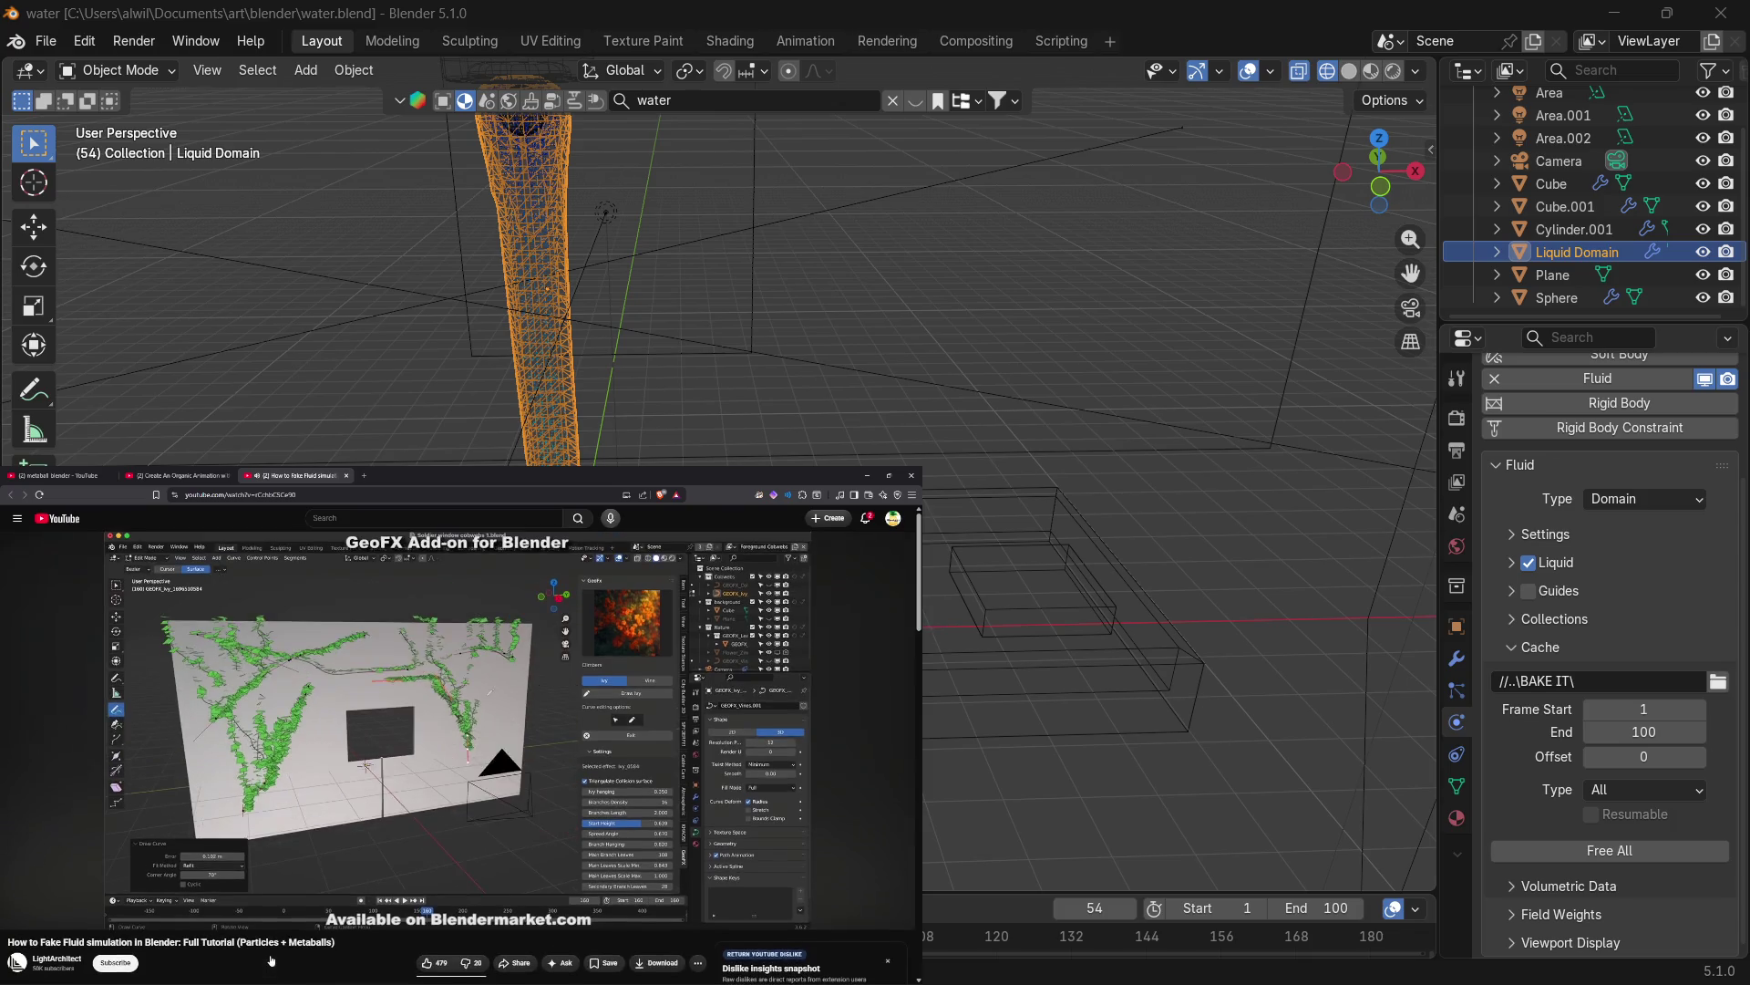
scroll(275, 961, up, 1)
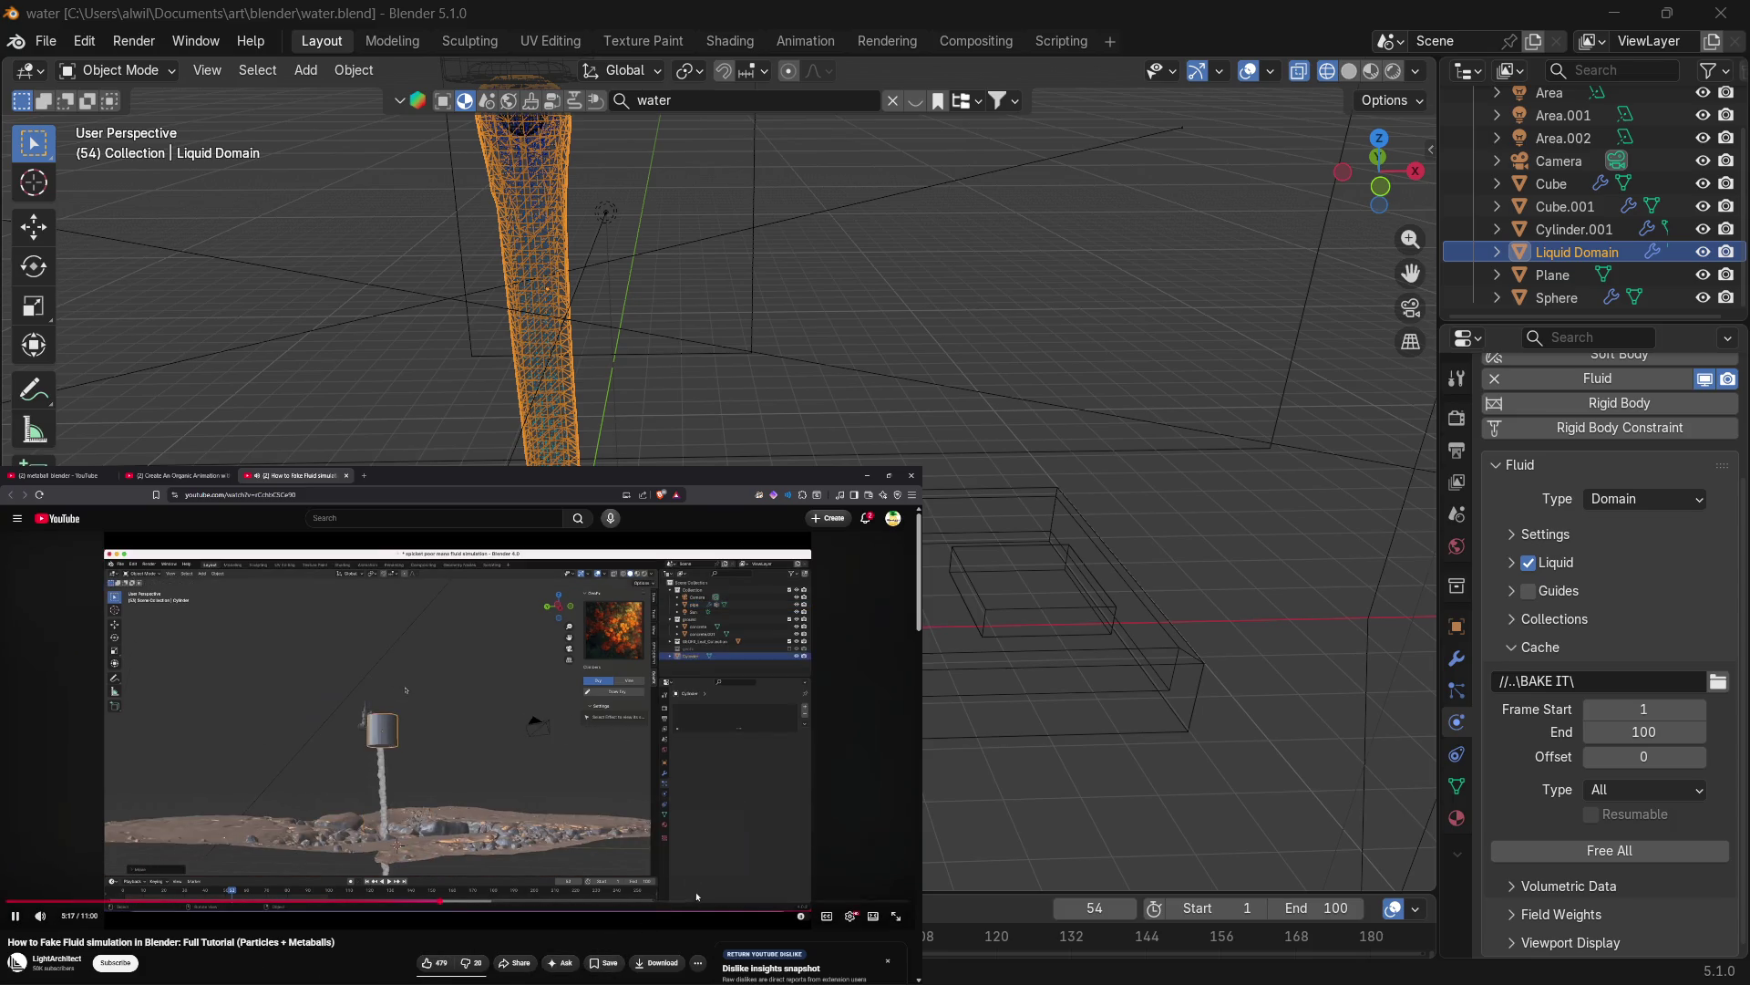
Save the fake-fluid tutorial to the Blender playlist.
click(851, 916)
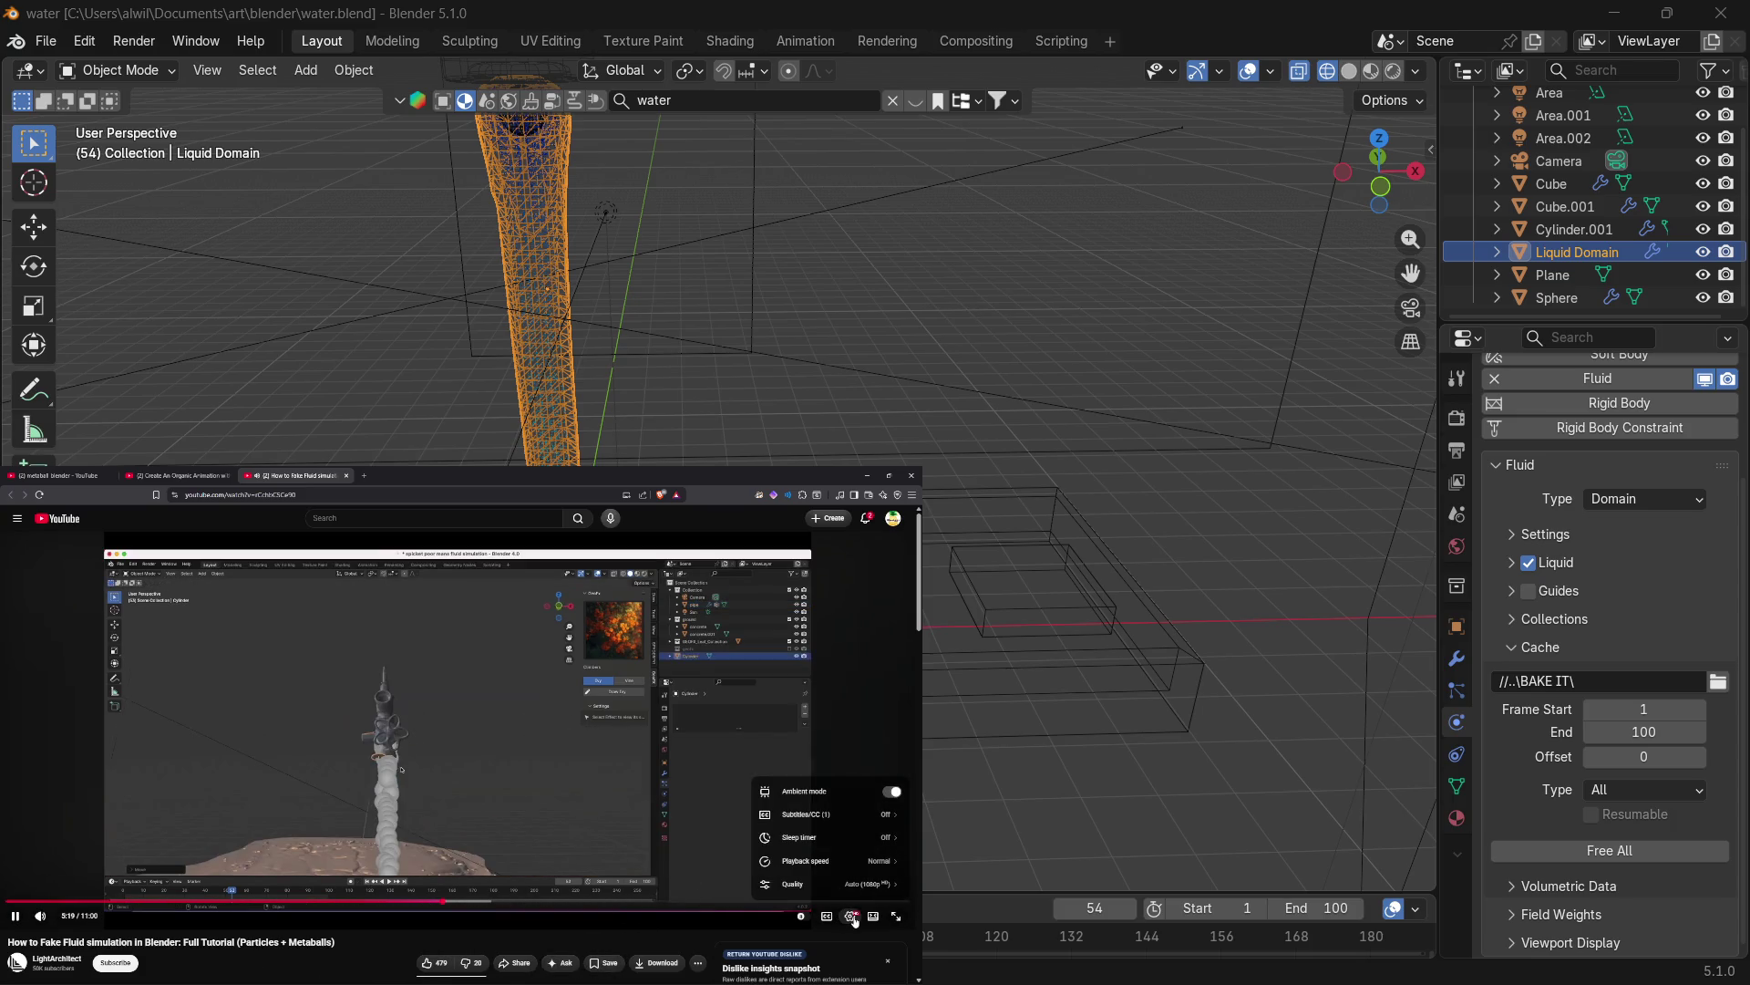
click(851, 916)
click(594, 965)
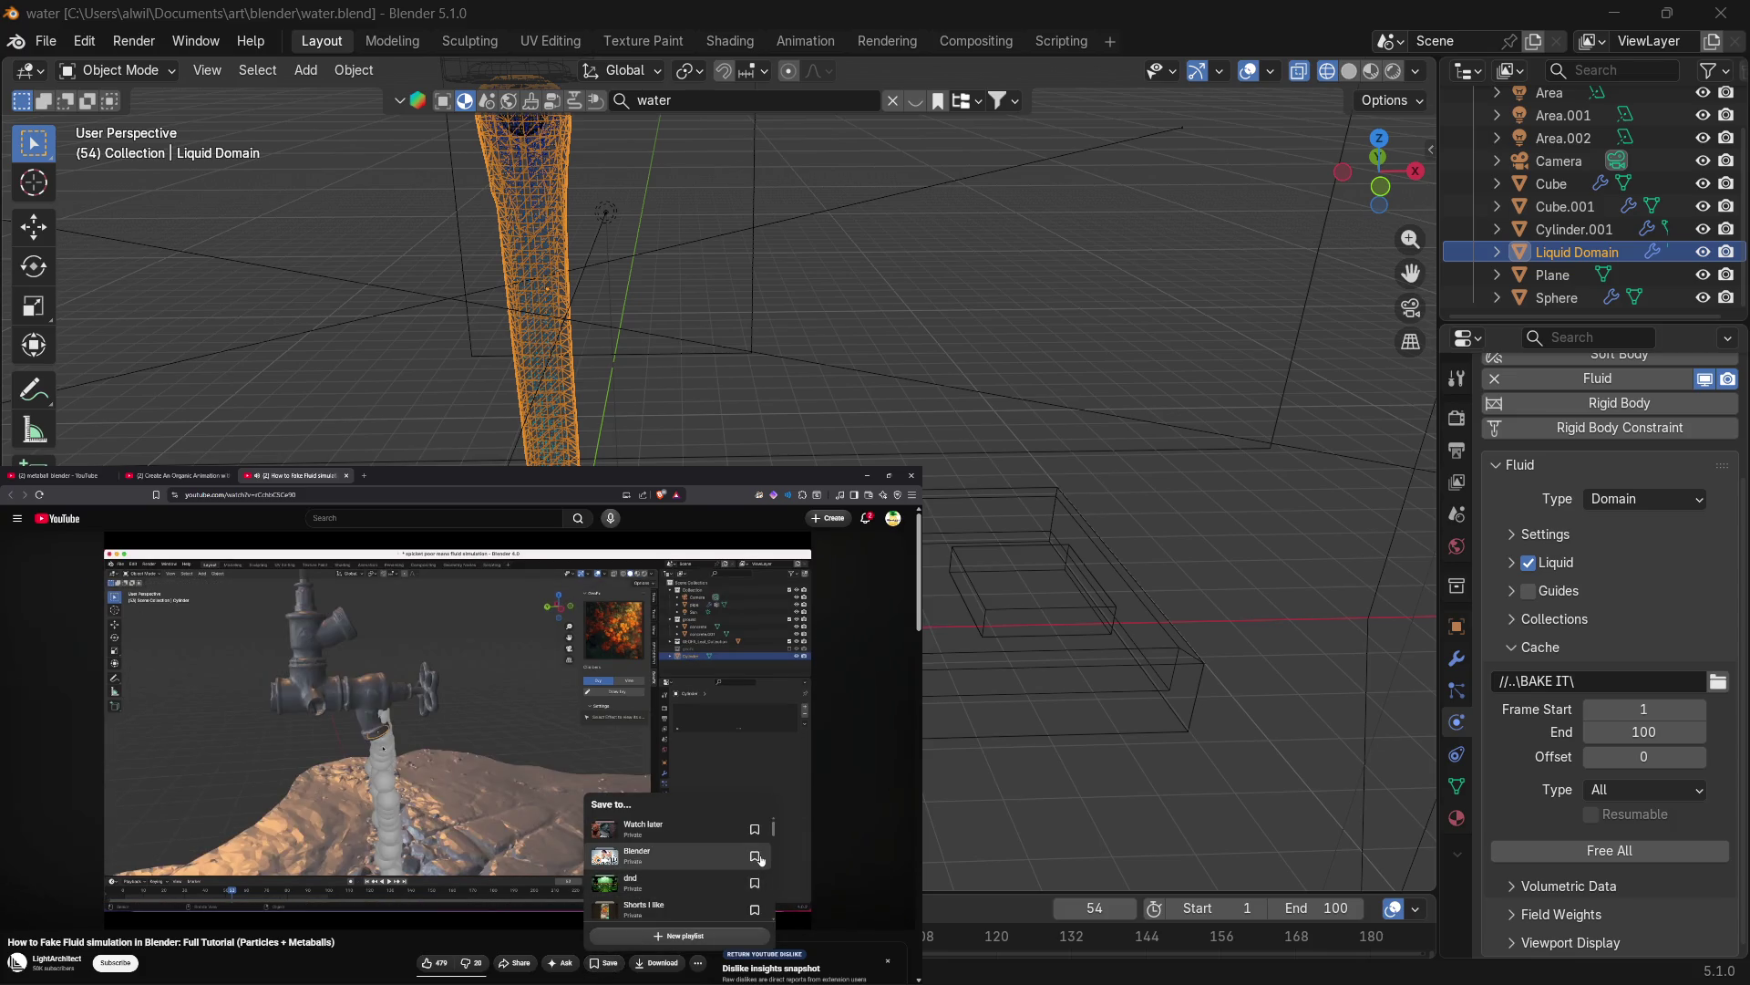
click(759, 858)
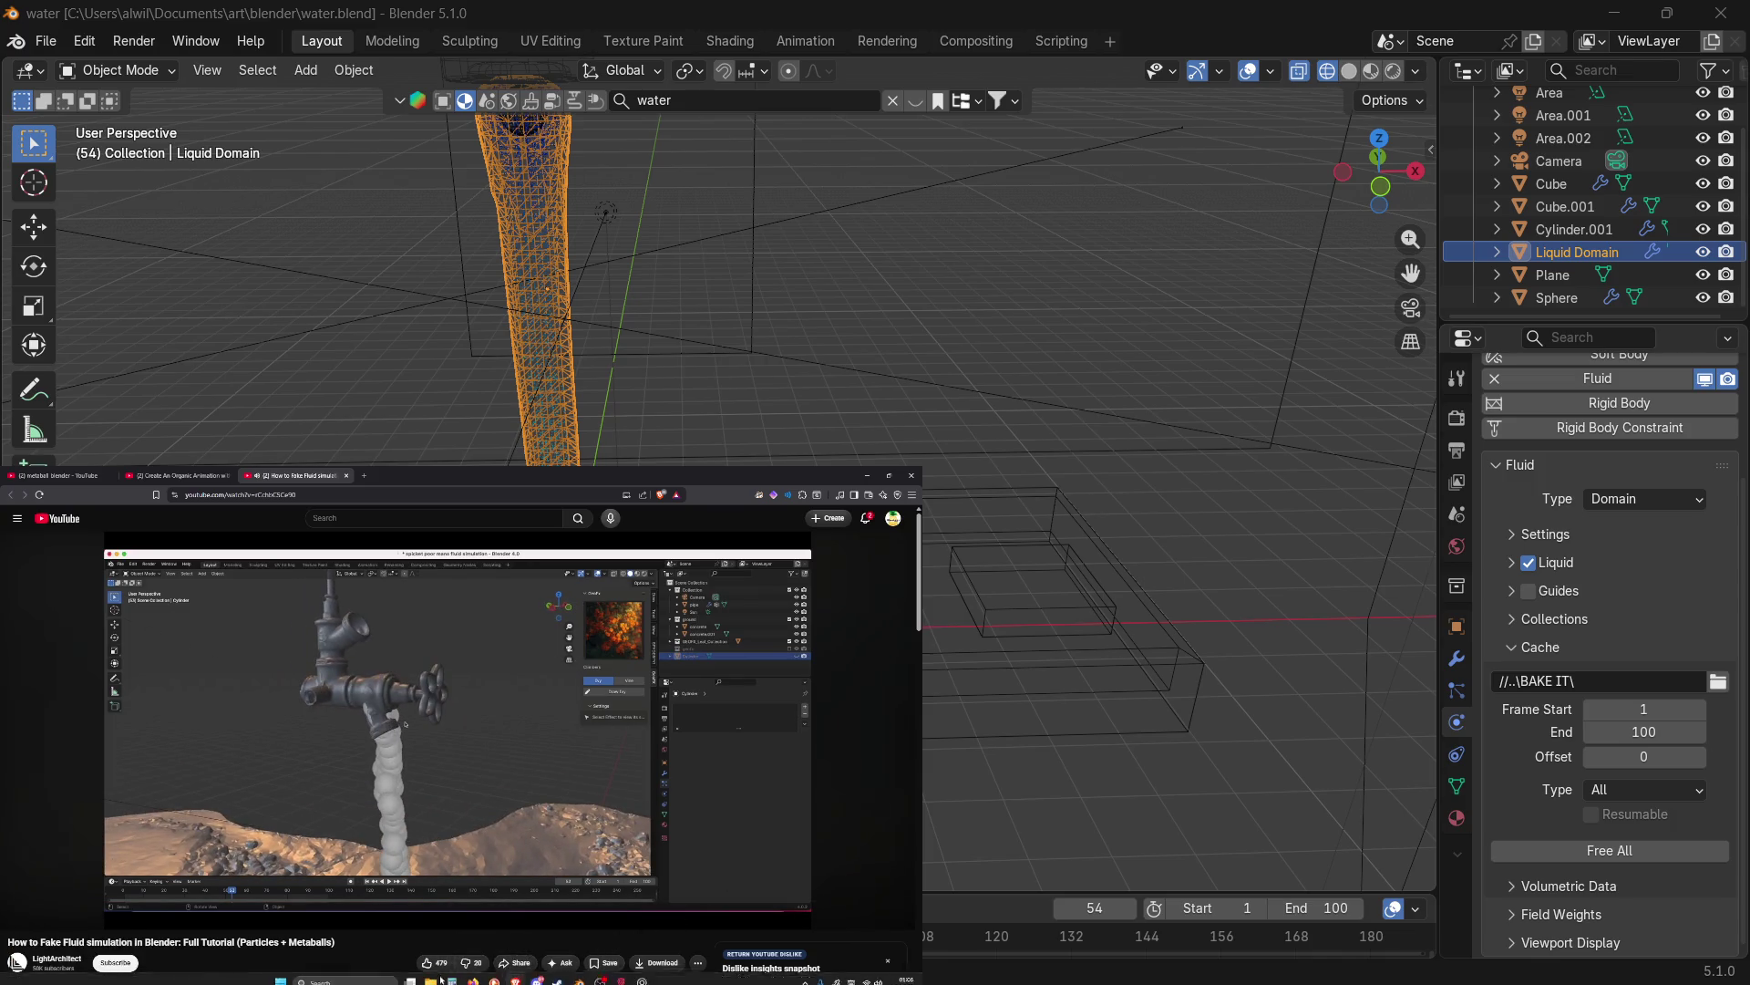
Also save it to Watch later, then seek back to an earlier section.
click(604, 962)
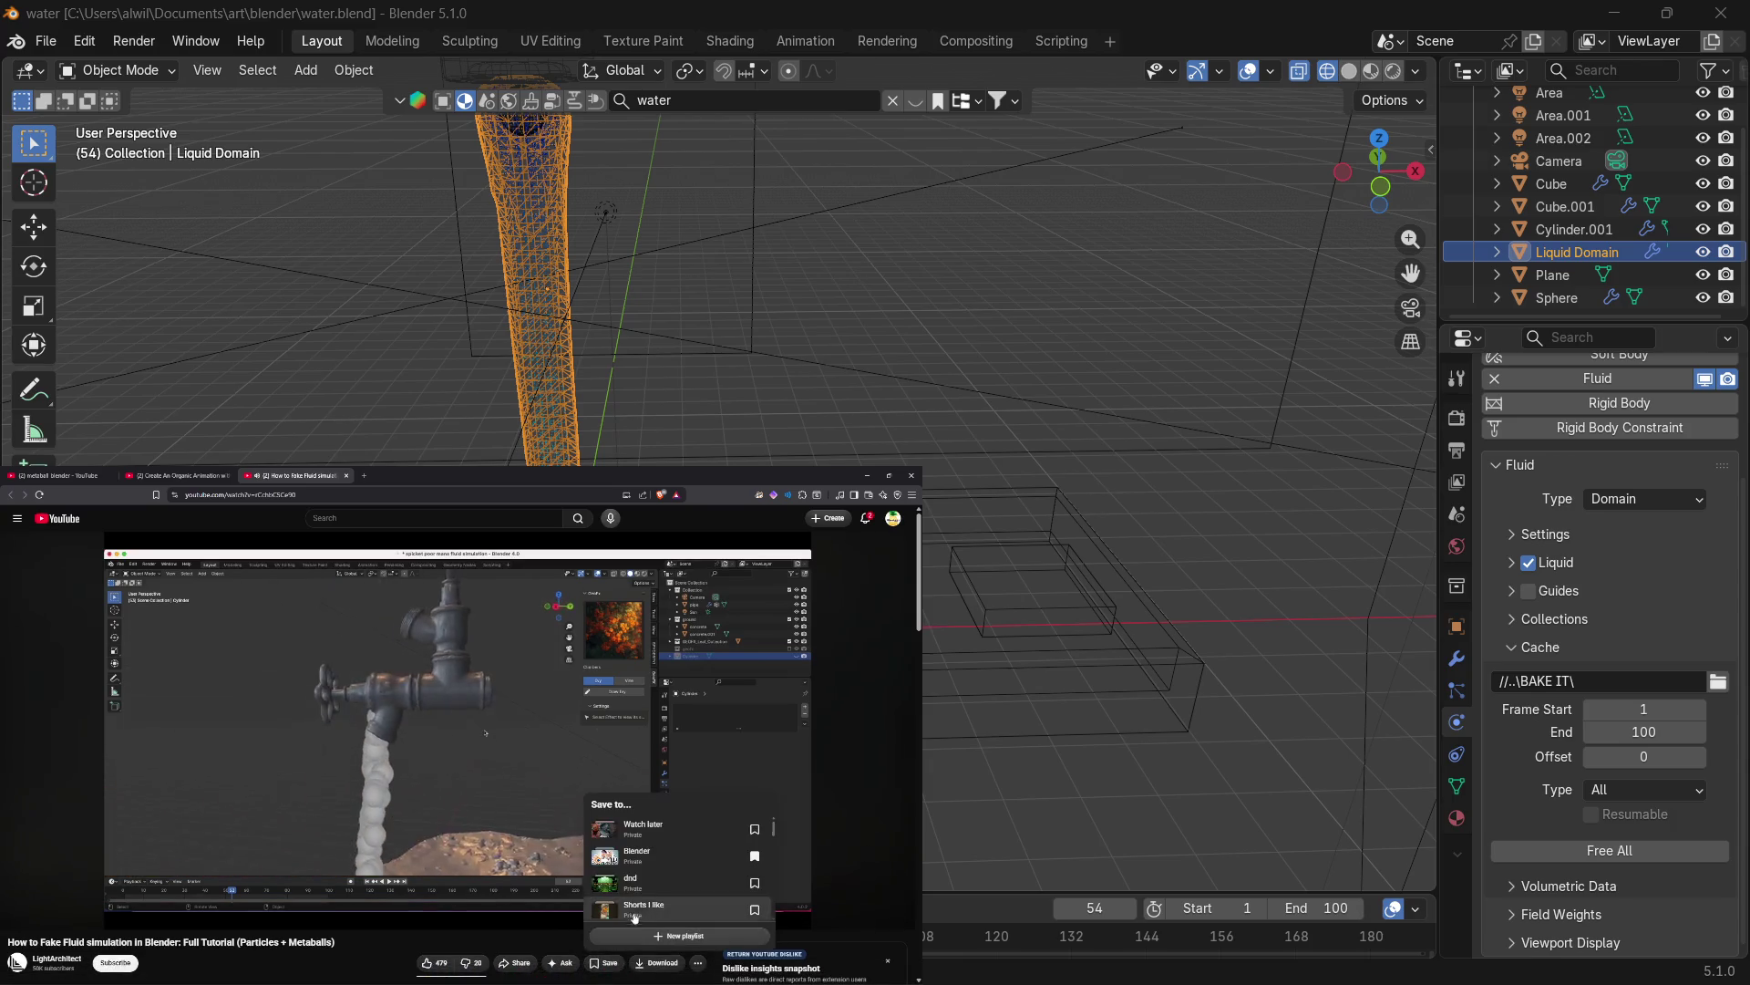
click(755, 829)
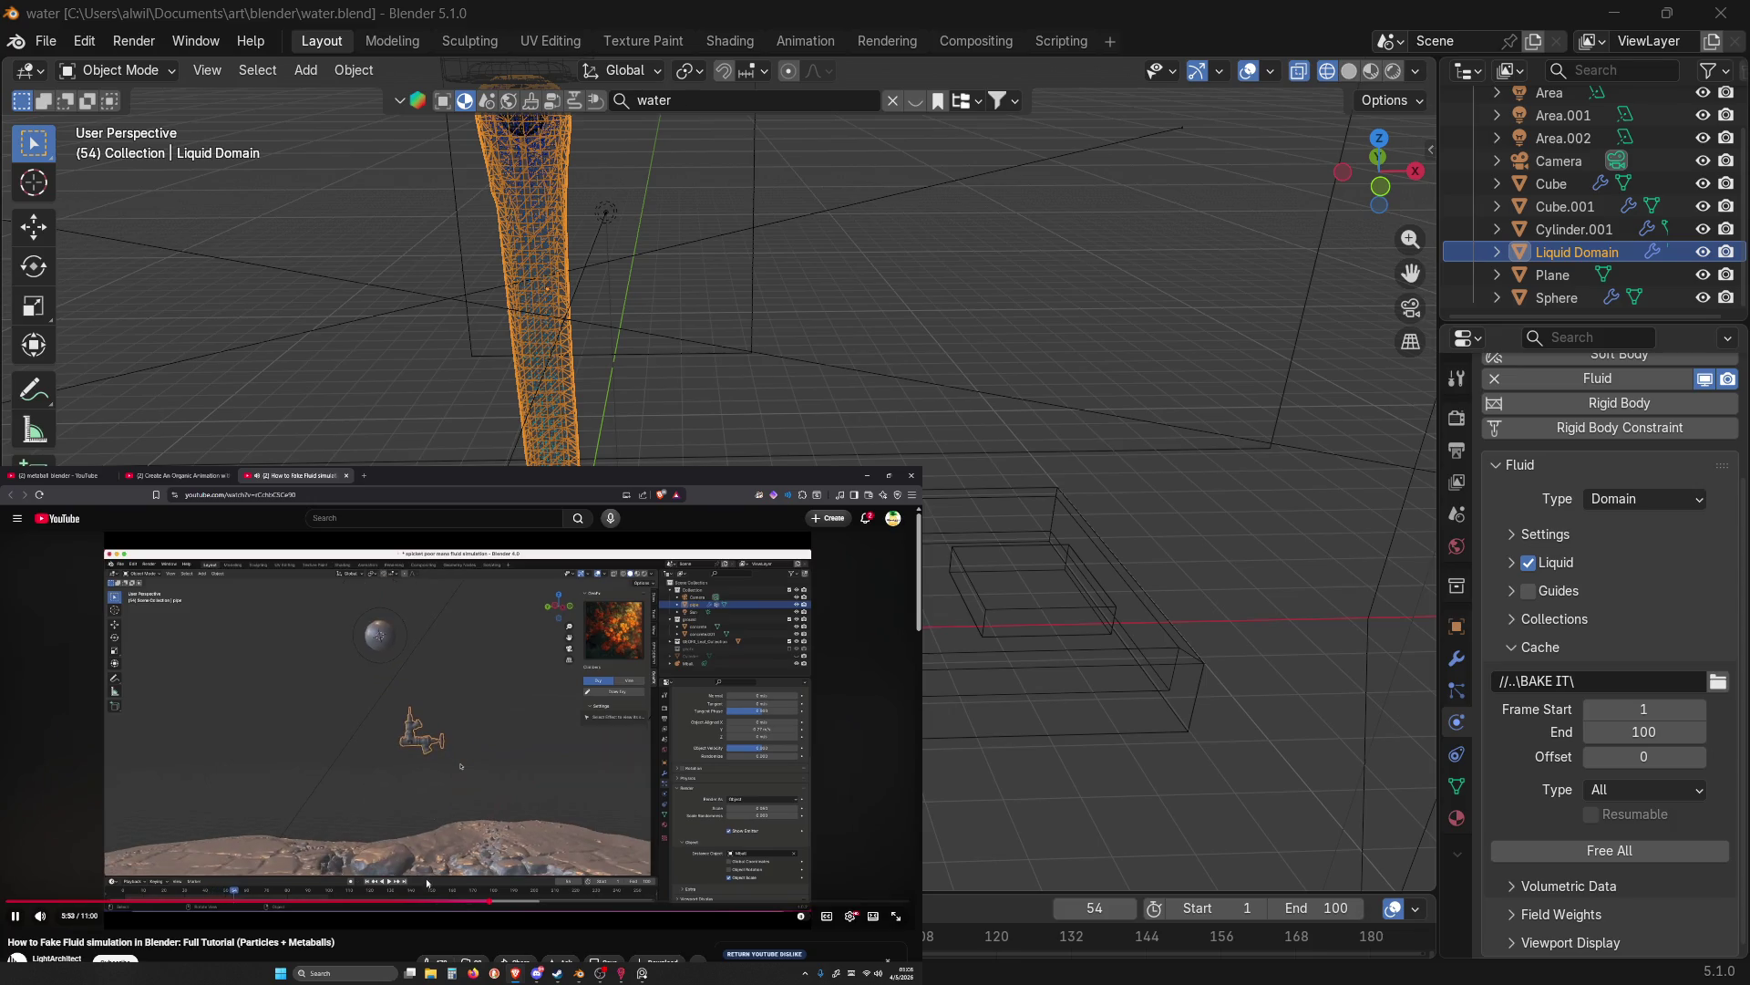
drag(429, 903, 434, 903)
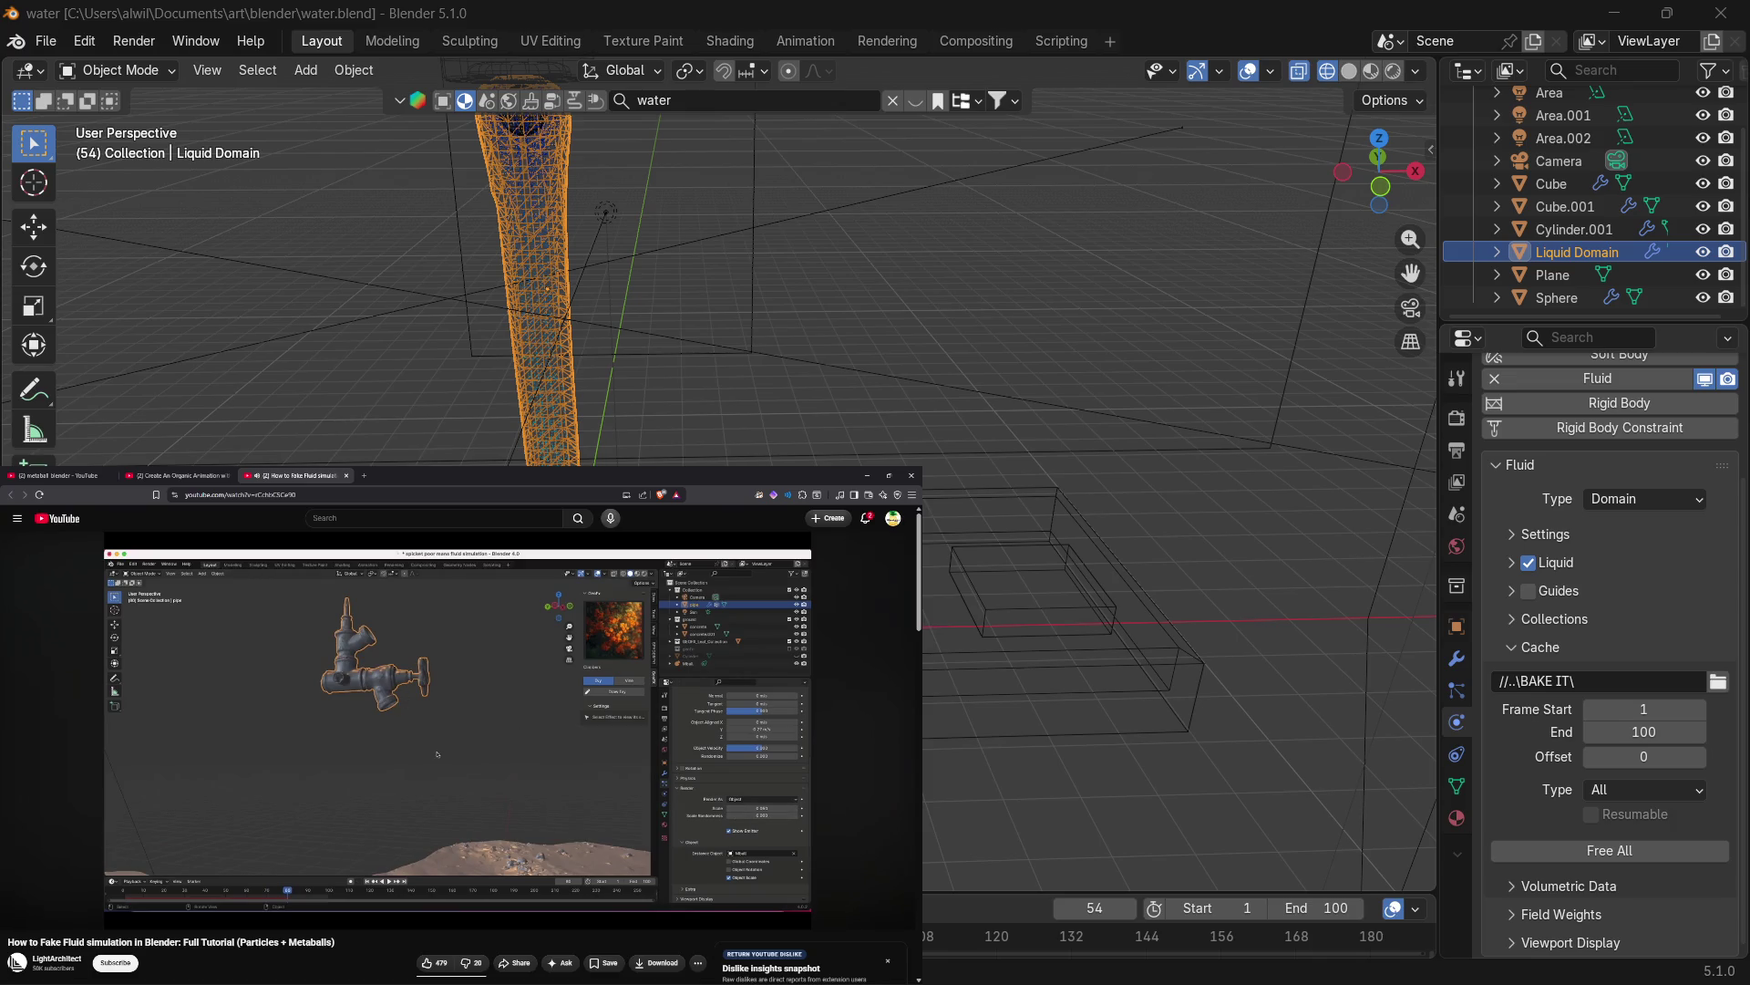
Pause the fake-fluid tutorial, seek to 5:31, resume playback, then jump to 5:45.
click(456, 729)
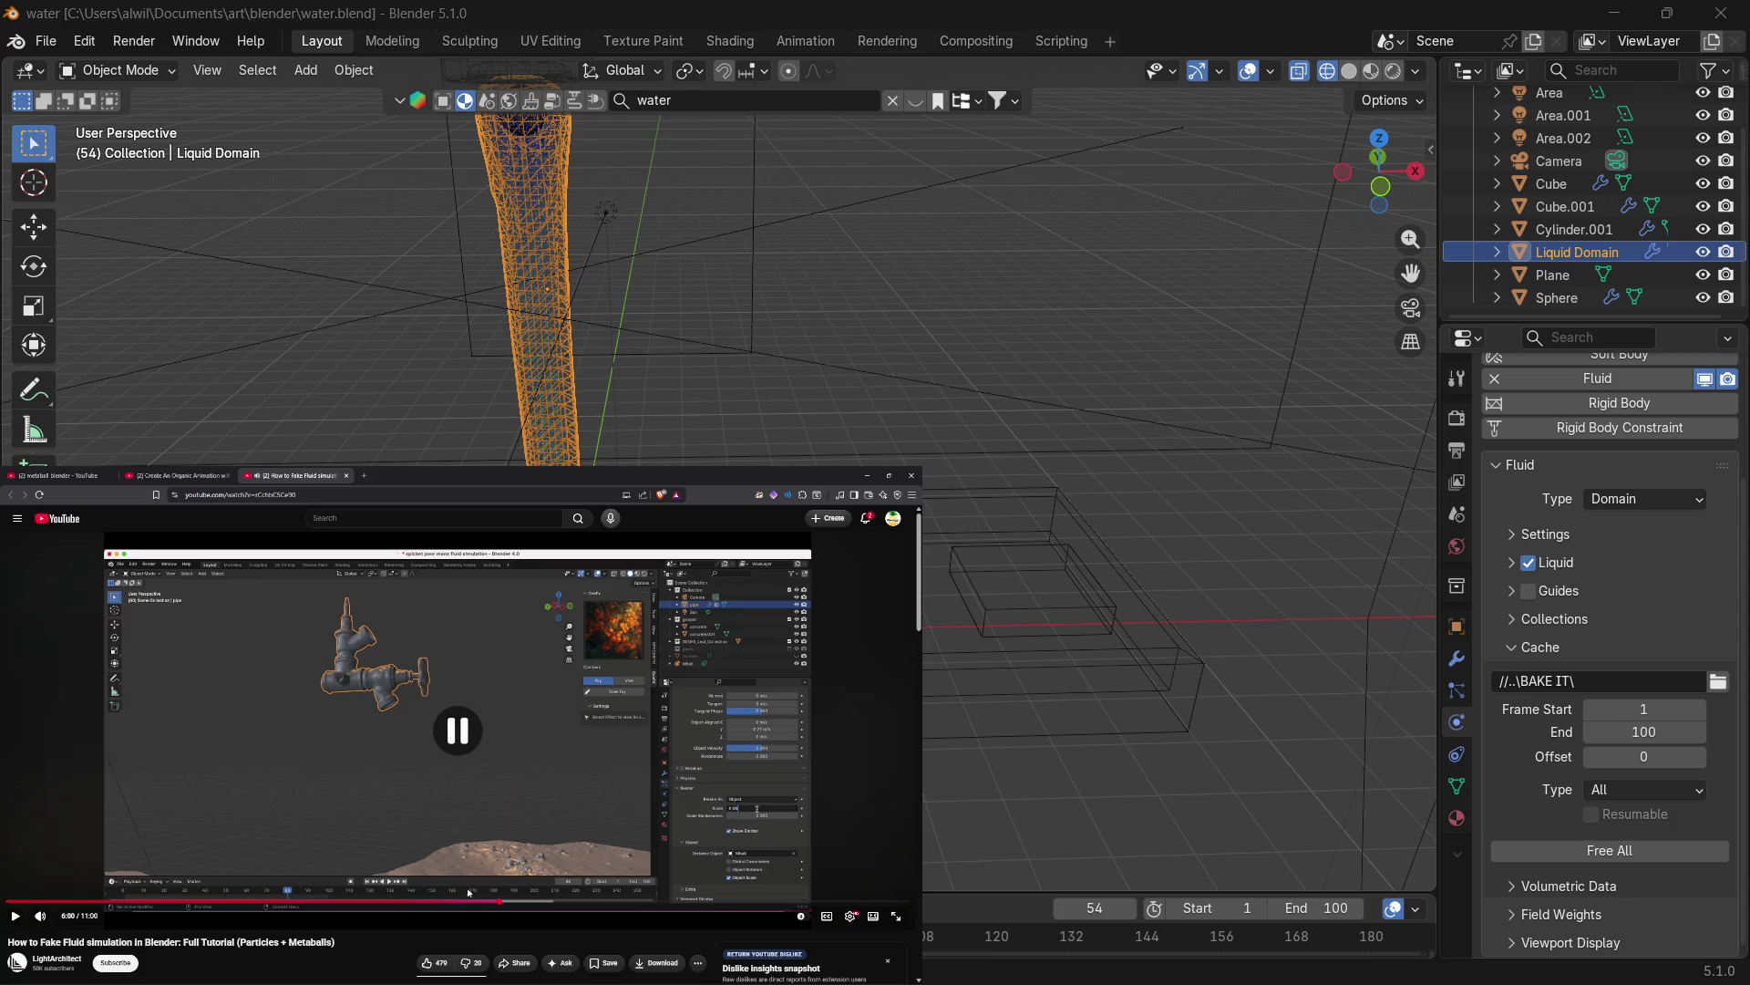
drag(433, 903, 468, 904)
click(492, 822)
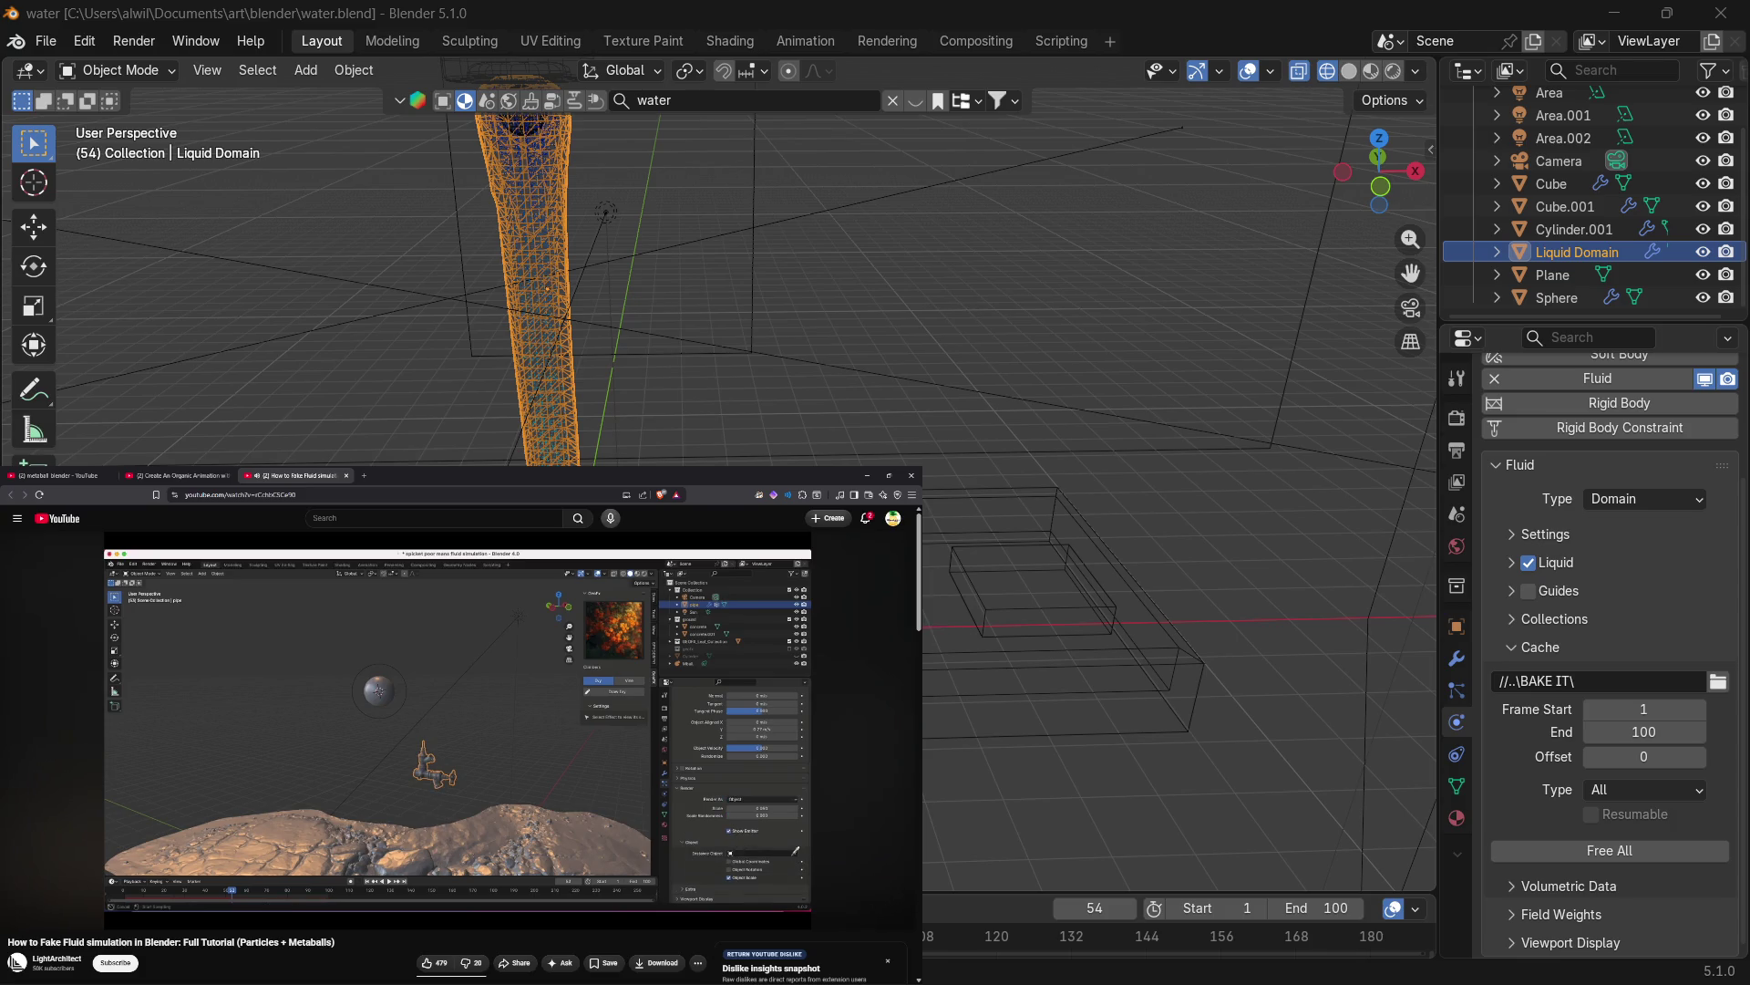
click(481, 901)
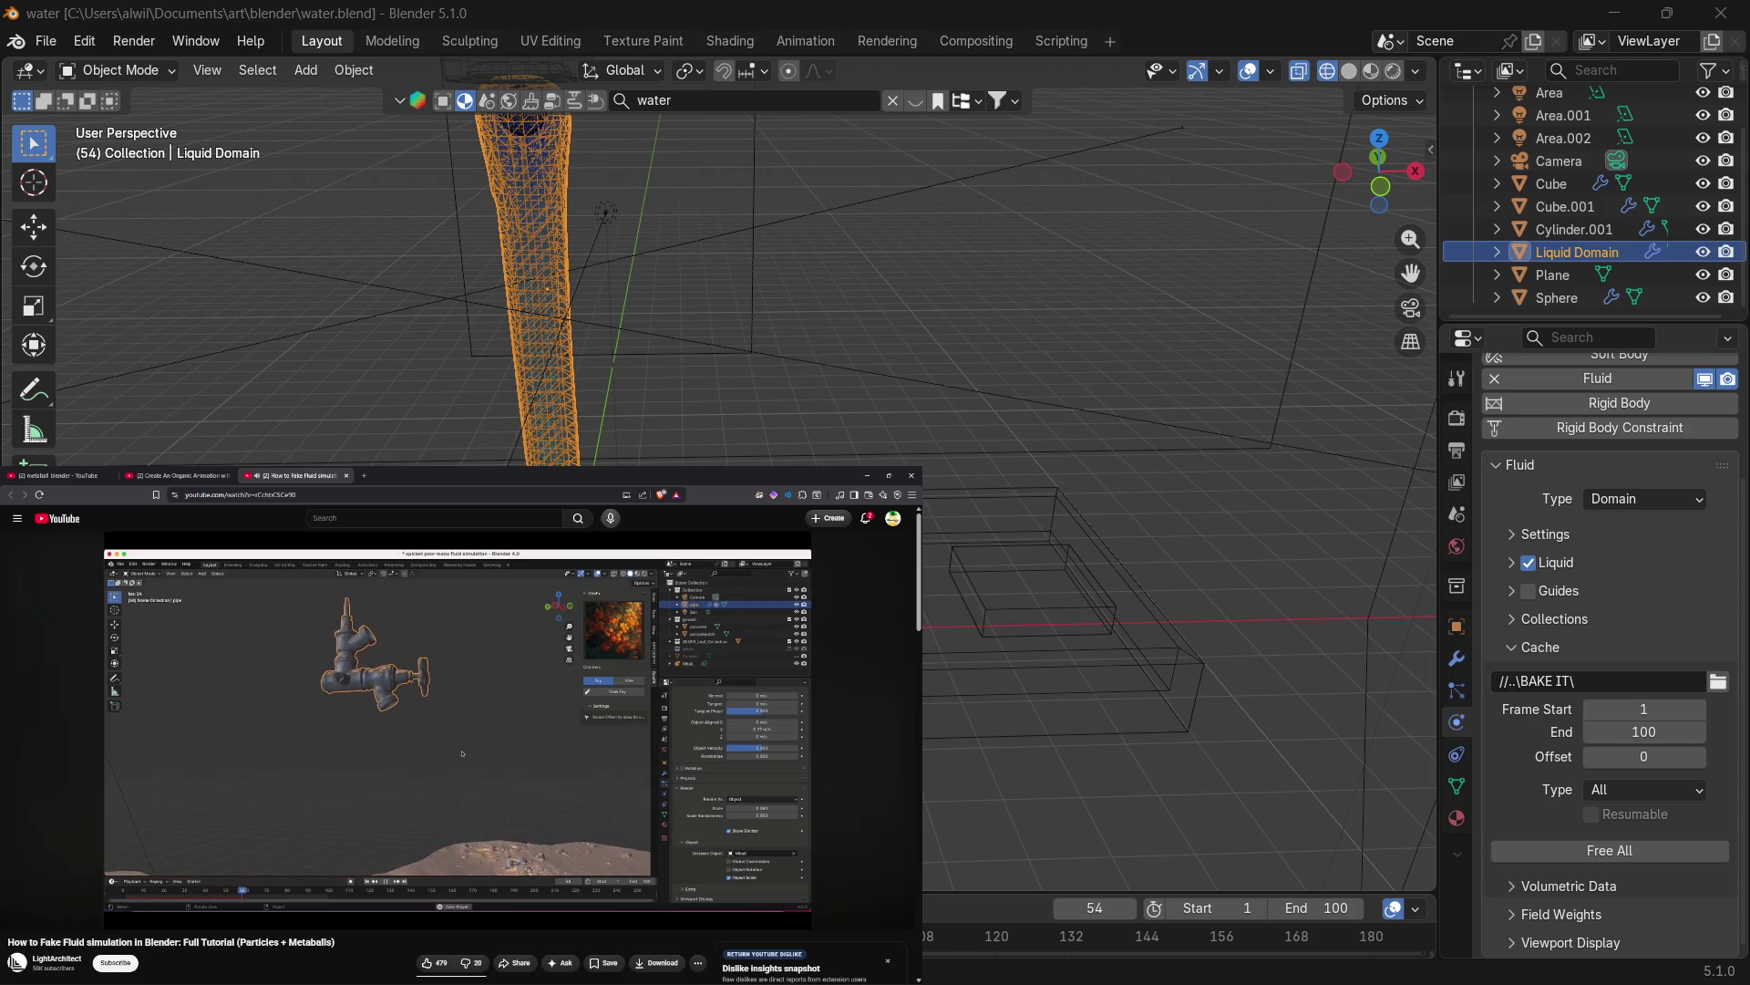
mouse_move(518, 849)
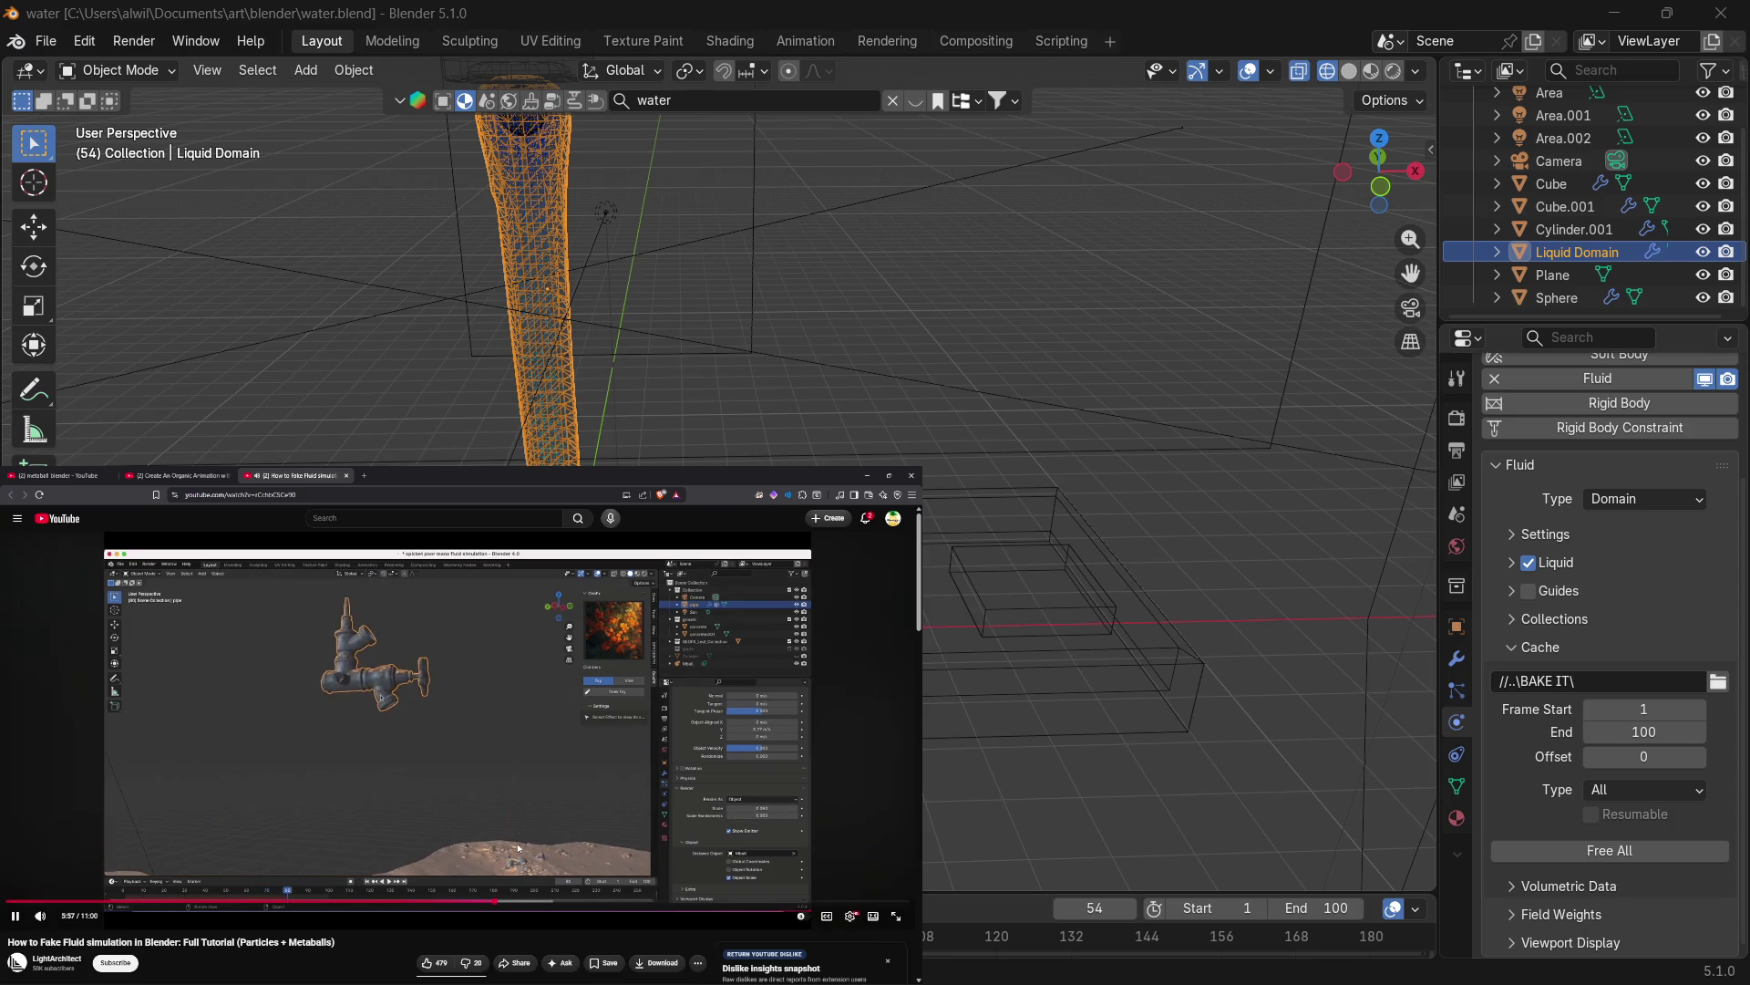